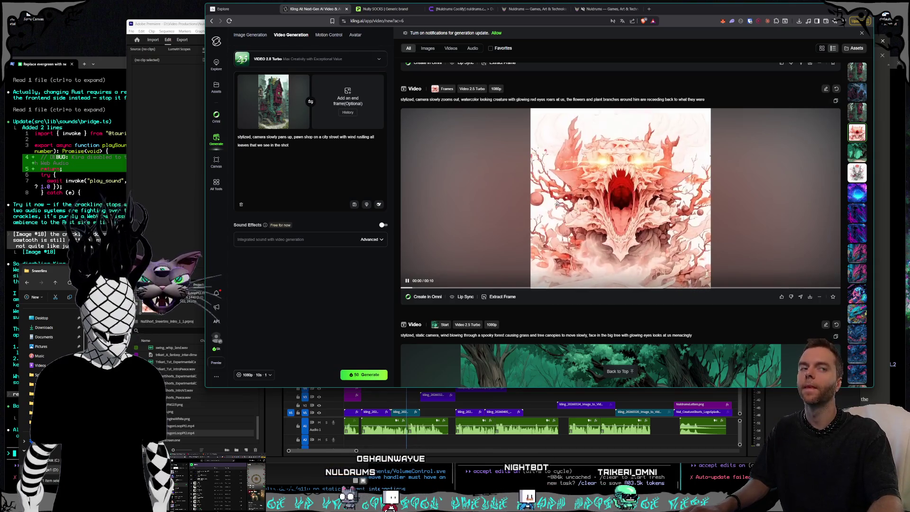
Step: Scroll the Kling feed up to the newest pawn-shop video and open its 1080p · 10s · 1 settings
scroll(557, 205, up, 4)
scroll(557, 206, up, 8)
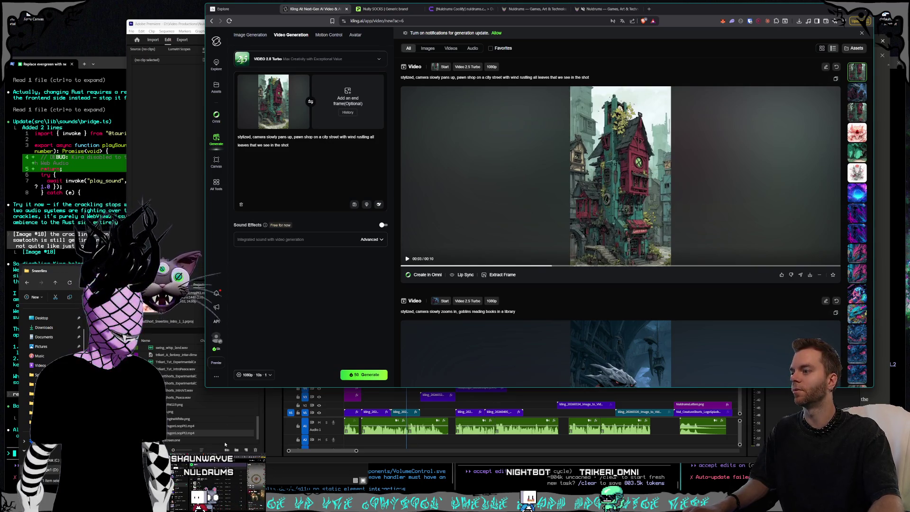
click(257, 377)
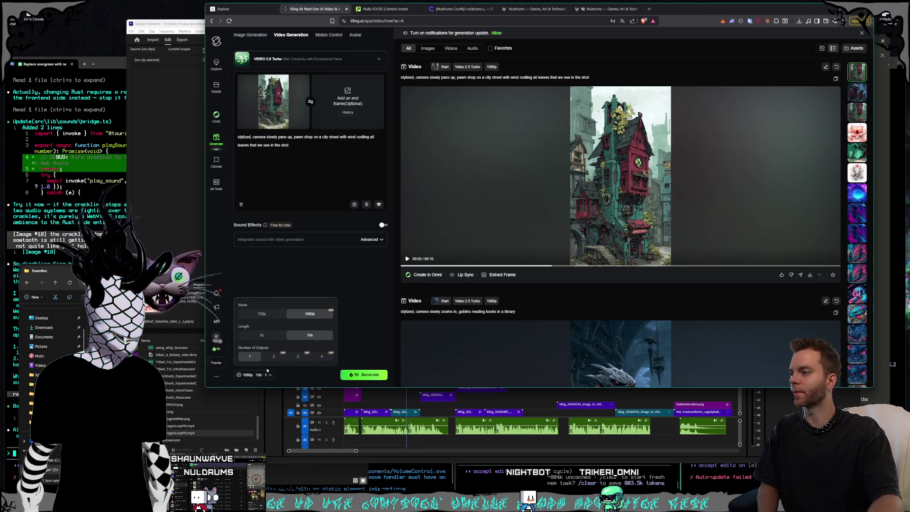
Step: Leave the settings at 1080p, 10s and one output, close them, and play the pawn-shop clip
click(266, 375)
click(266, 375)
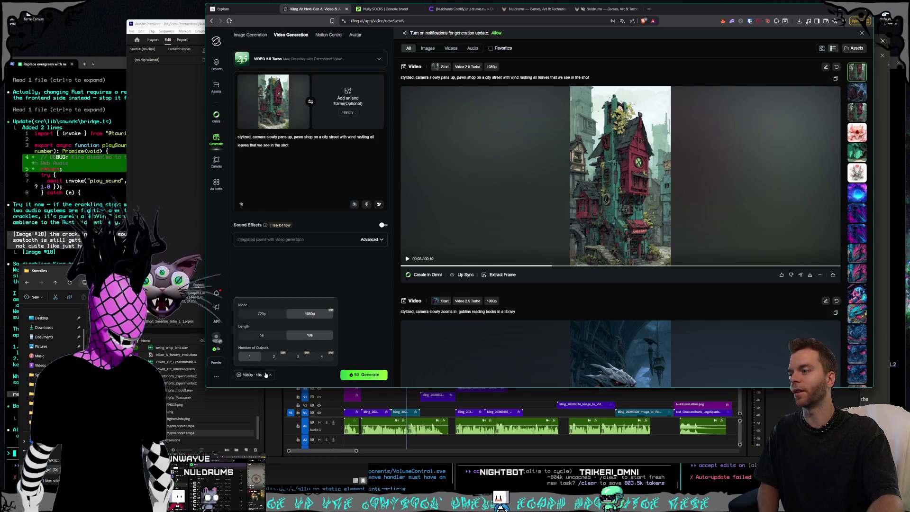
click(266, 375)
click(266, 375)
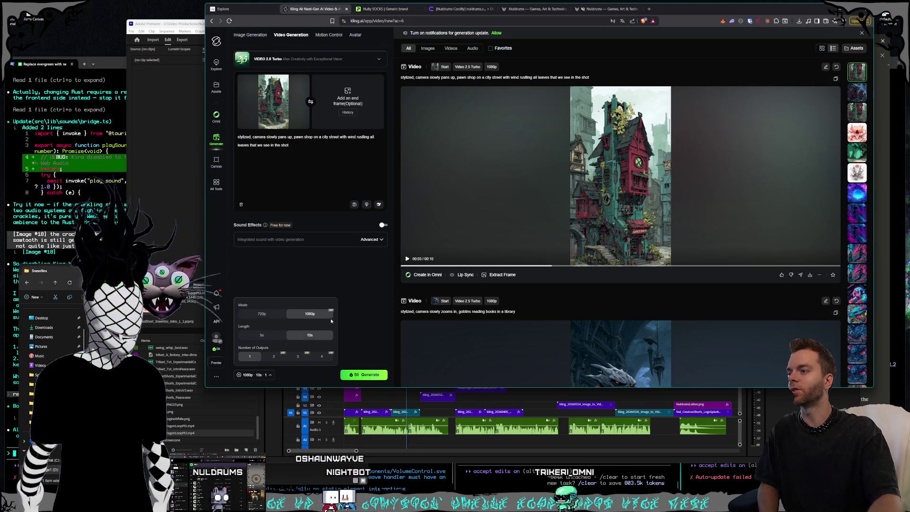
click(248, 375)
mouse_move(273, 101)
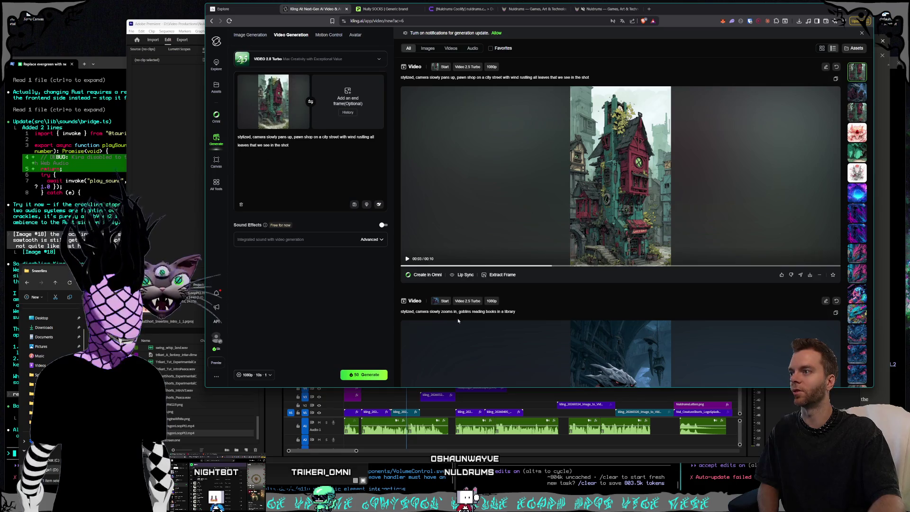
click(477, 255)
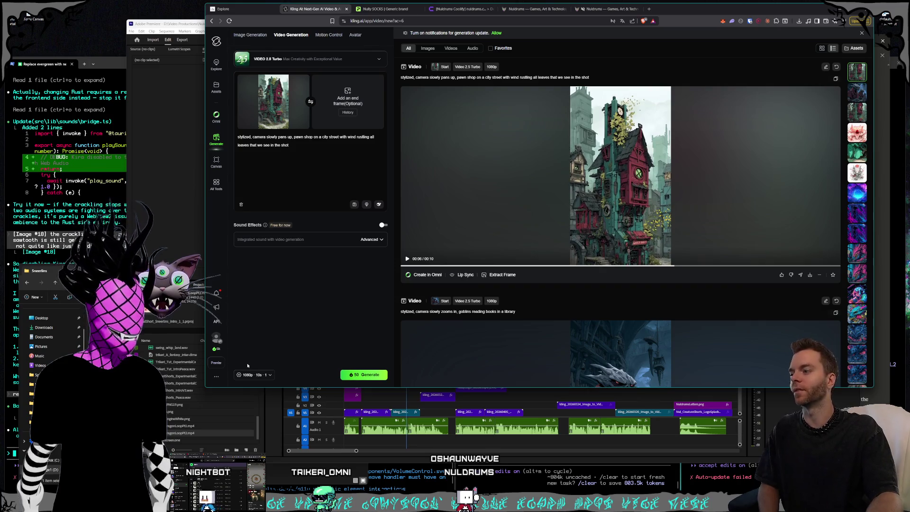
Step: Recheck the 1080p · 10s · 1 settings unchanged, then switch to the Midjourney Style Creator
click(257, 376)
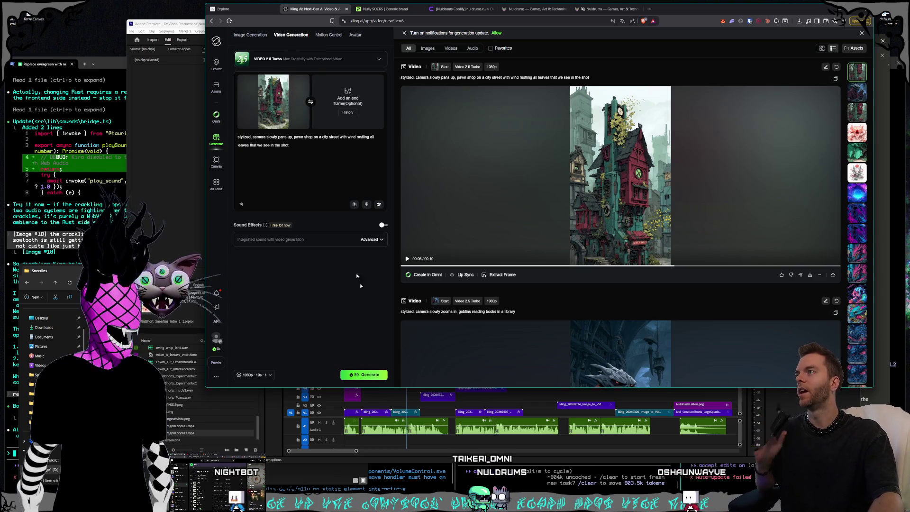
click(240, 9)
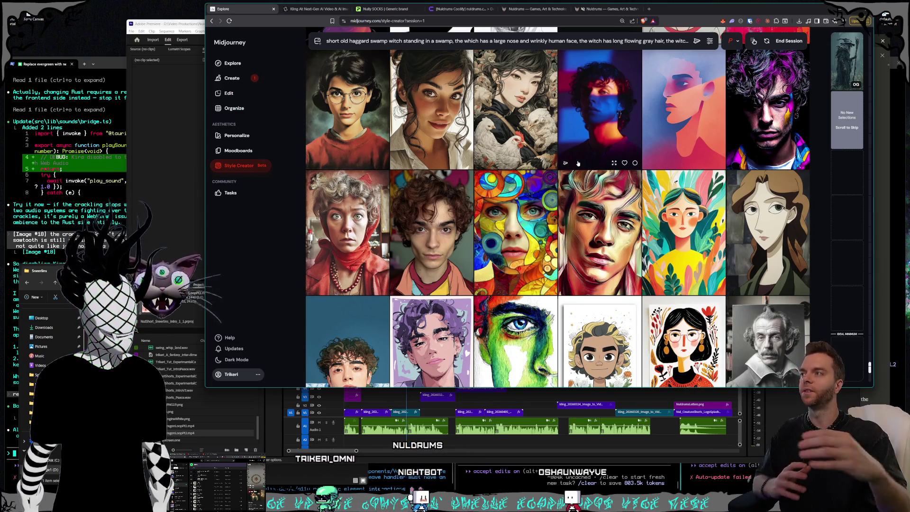
scroll(610, 225, down, 5)
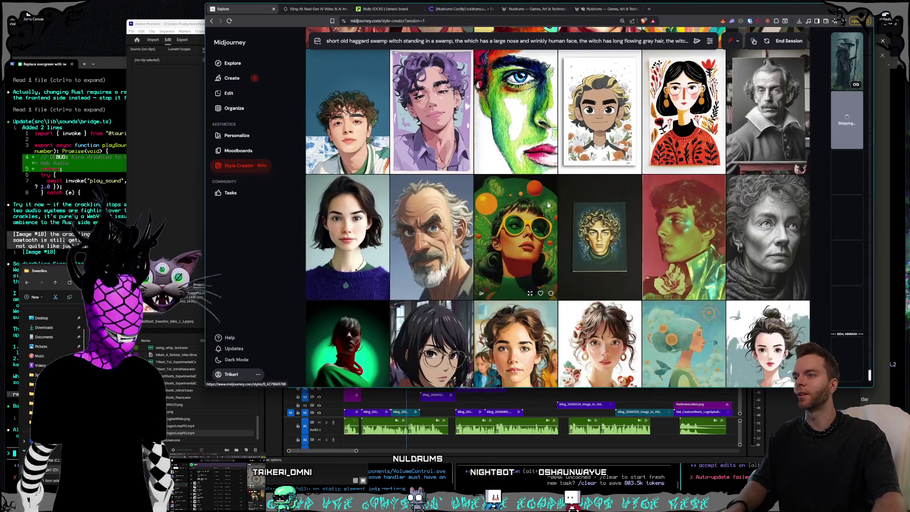
scroll(610, 225, down, 3)
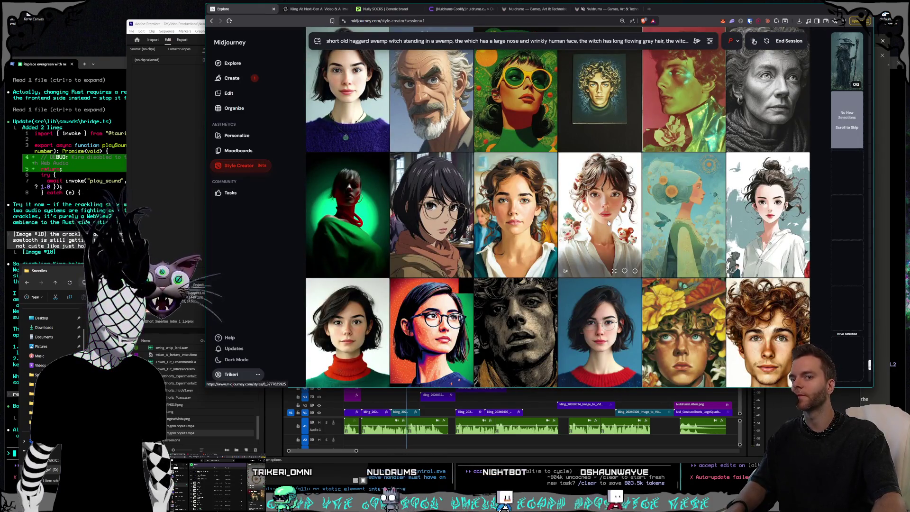
scroll(608, 223, down, 2)
scroll(609, 223, down, 2)
scroll(609, 223, down, 2)
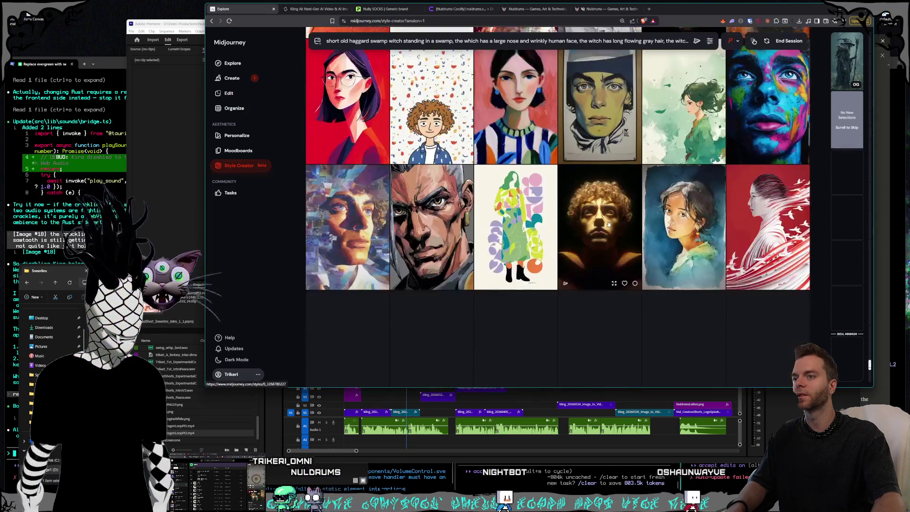
scroll(609, 224, down, 2)
scroll(608, 224, down, 2)
scroll(608, 224, down, 2)
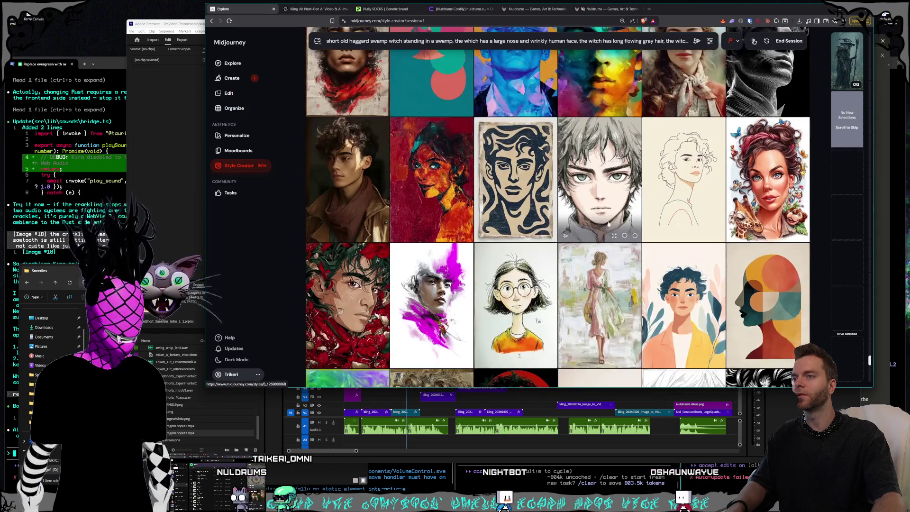
scroll(609, 224, down, 1)
scroll(608, 223, down, 2)
scroll(609, 226, down, 2)
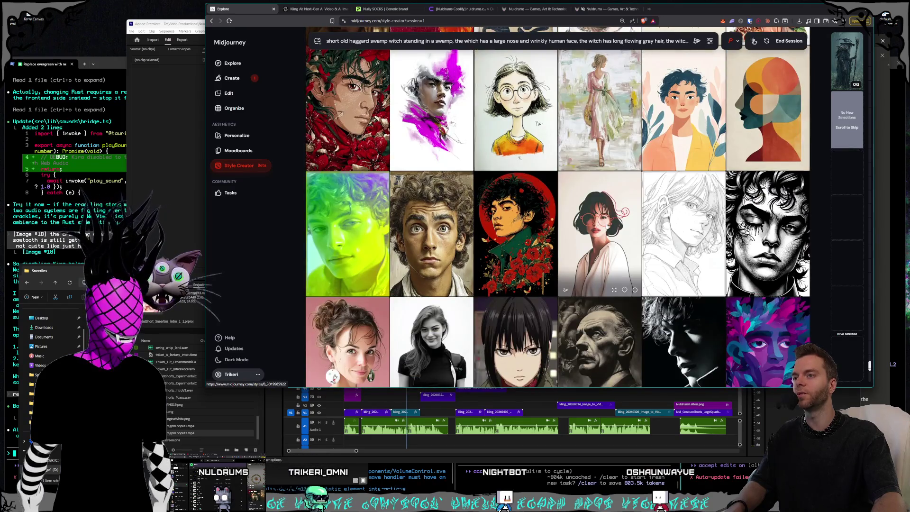
scroll(607, 226, down, 2)
scroll(607, 226, down, 1)
scroll(607, 227, down, 2)
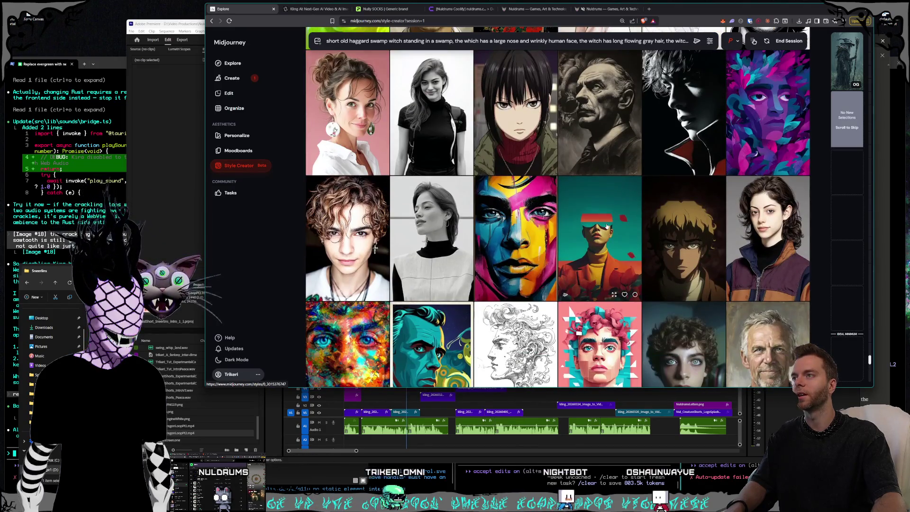
scroll(607, 227, down, 2)
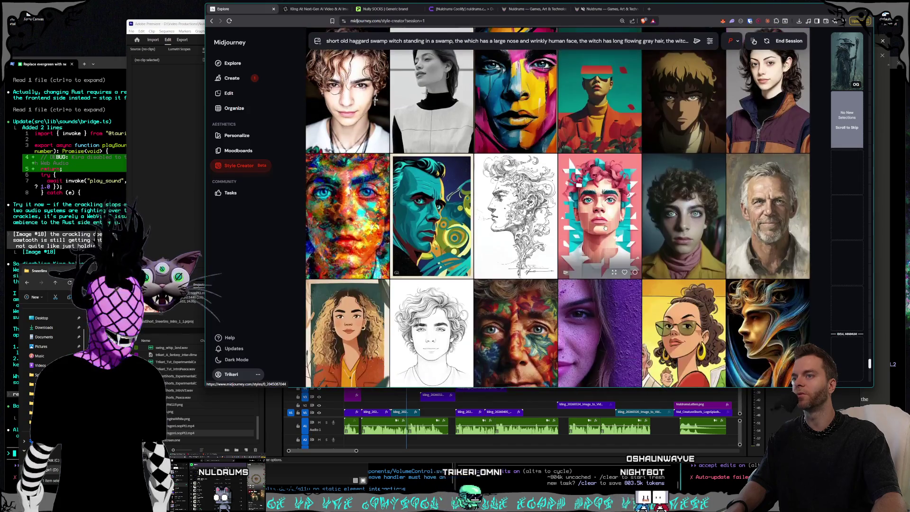
scroll(605, 228, down, 2)
scroll(603, 229, down, 2)
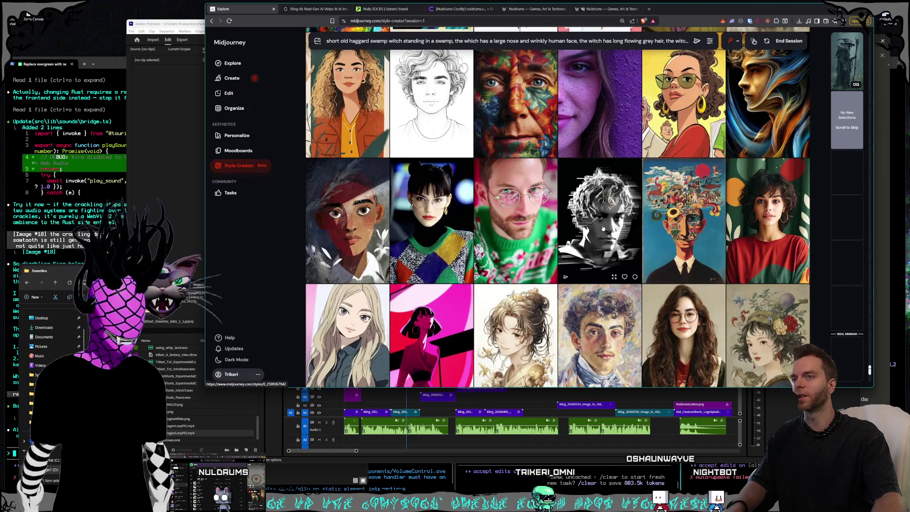
scroll(603, 229, down, 2)
scroll(600, 228, down, 3)
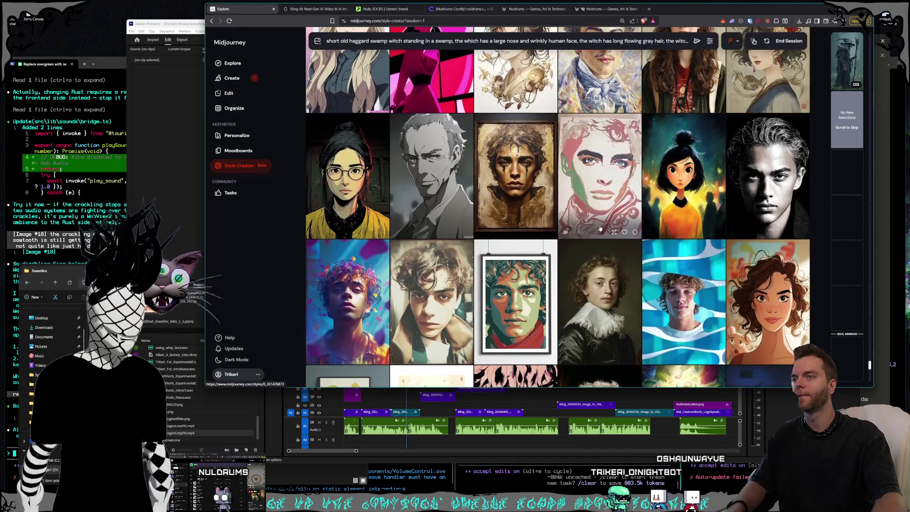
scroll(601, 228, up, 3)
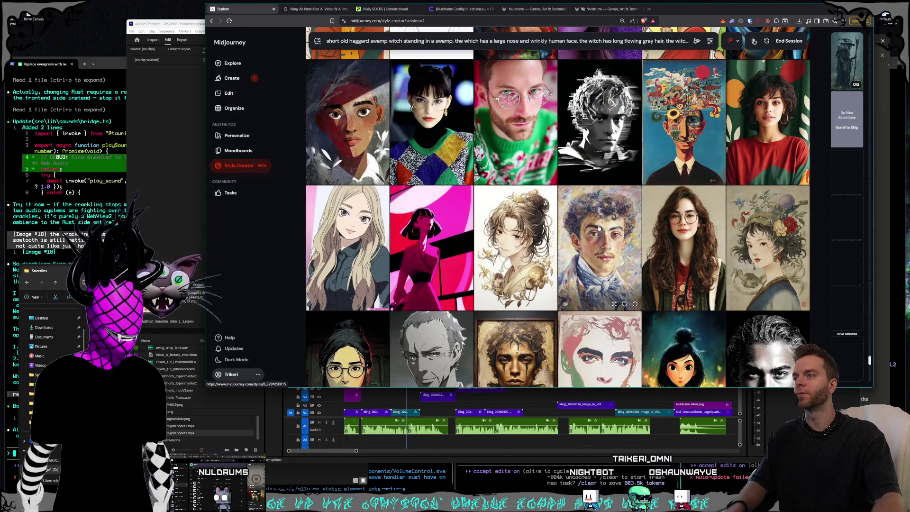
scroll(598, 228, down, 2)
scroll(598, 229, down, 1)
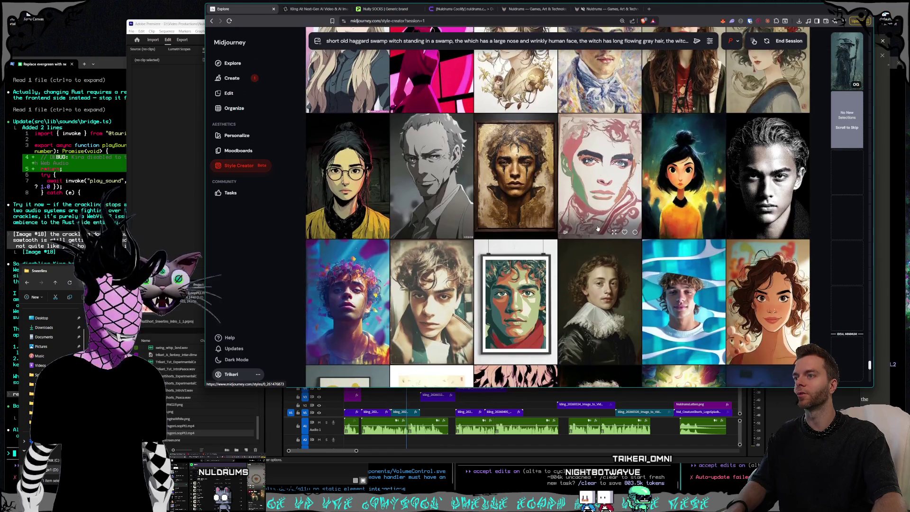
scroll(597, 229, down, 2)
scroll(597, 229, down, 2)
scroll(597, 229, down, 1)
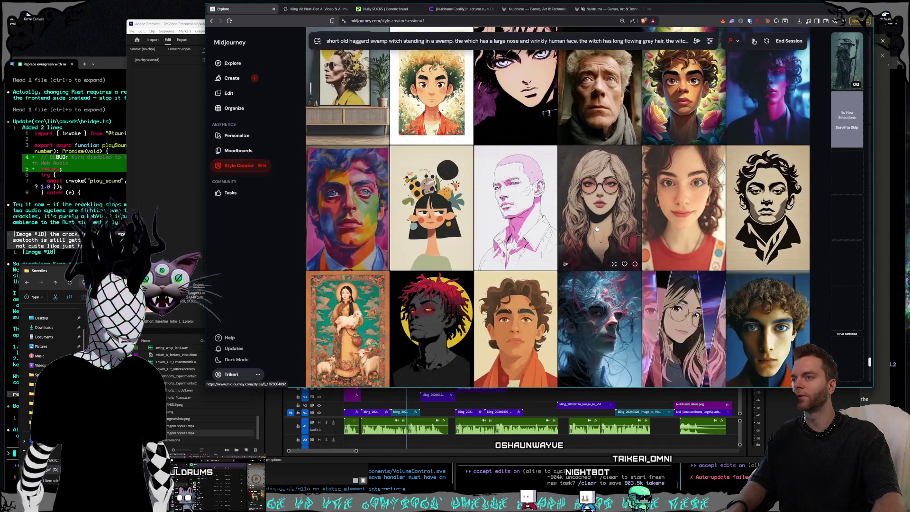
scroll(597, 228, down, 2)
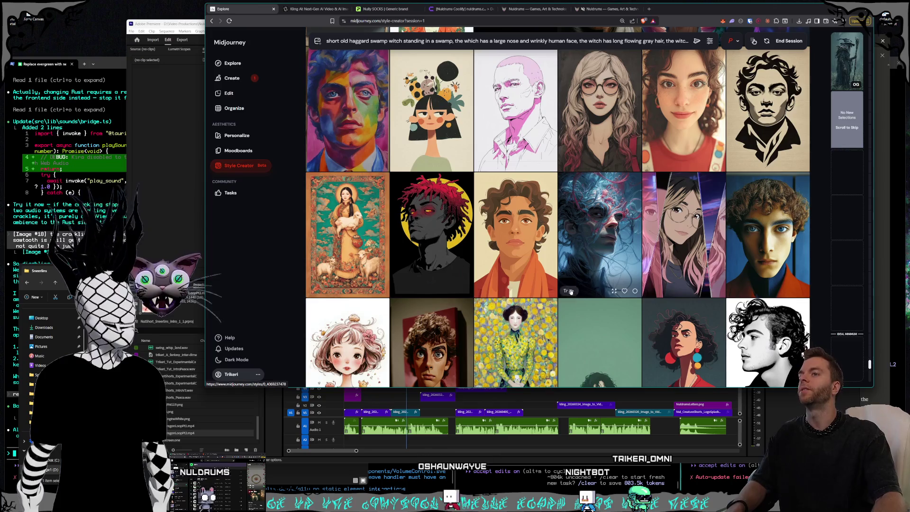
mouse_move(599, 235)
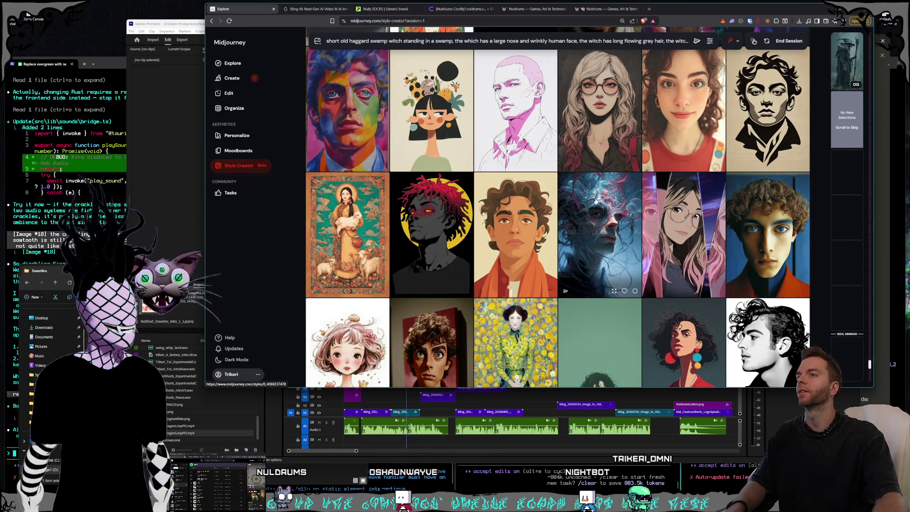
scroll(596, 201, up, 1)
scroll(598, 195, down, 3)
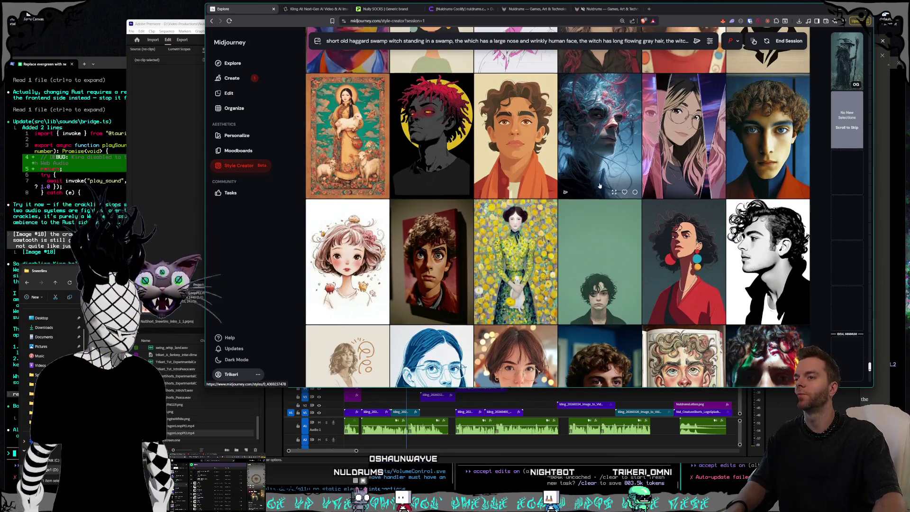
scroll(599, 186, down, 2)
scroll(599, 186, down, 4)
scroll(597, 188, down, 5)
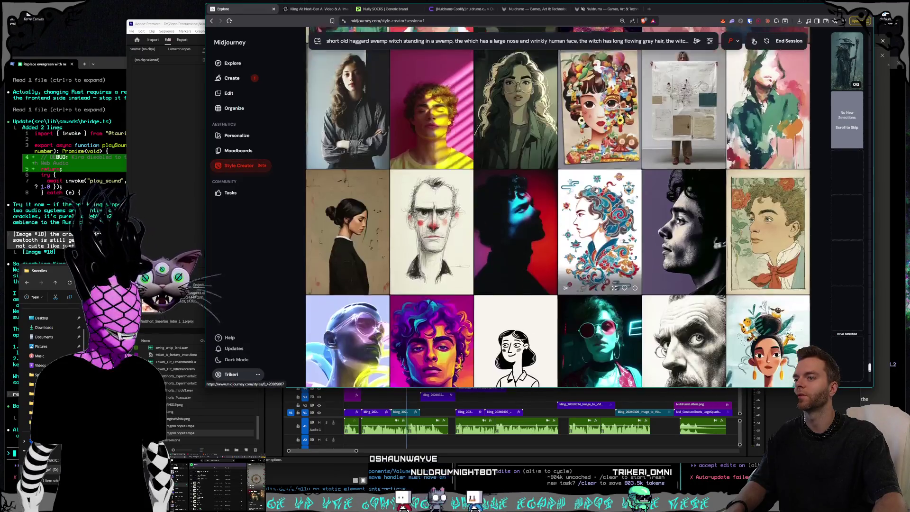
scroll(597, 189, down, 1)
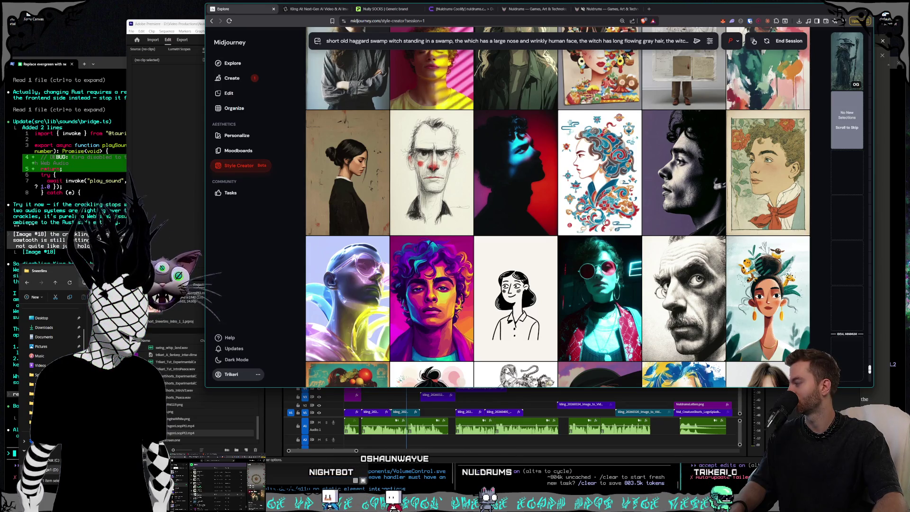
Step: Scroll down the Style Creator grid toward the curly-haired man wearing yellow goggles
scroll(588, 154, down, 3)
scroll(589, 153, down, 4)
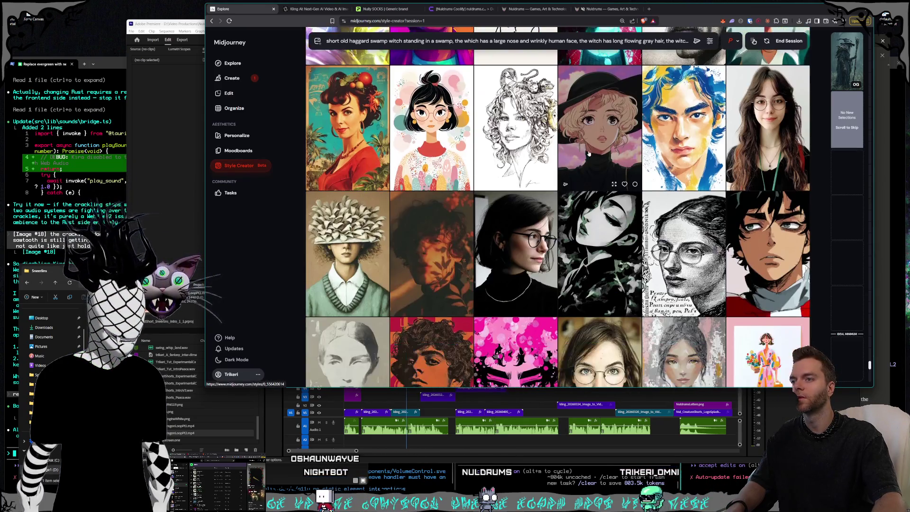
scroll(588, 153, down, 4)
scroll(589, 154, down, 3)
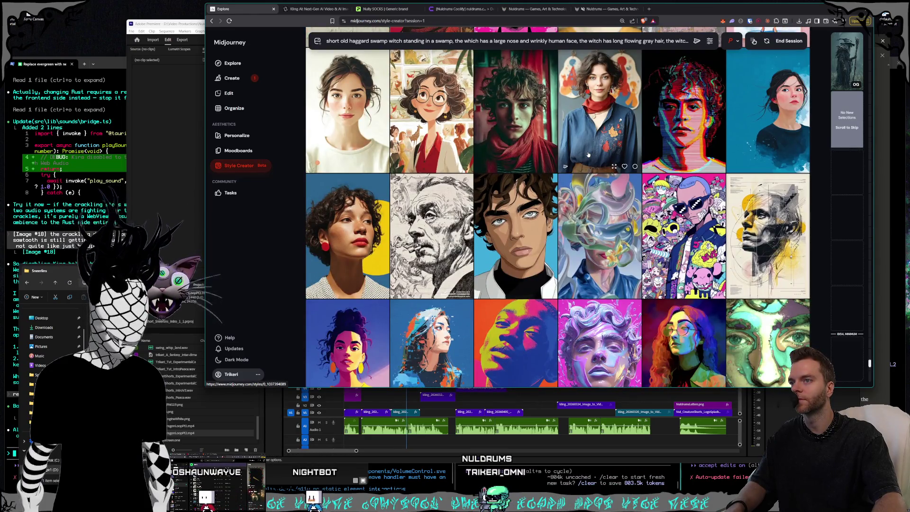
scroll(588, 154, down, 3)
scroll(588, 155, down, 3)
scroll(588, 156, down, 1)
scroll(587, 156, down, 1)
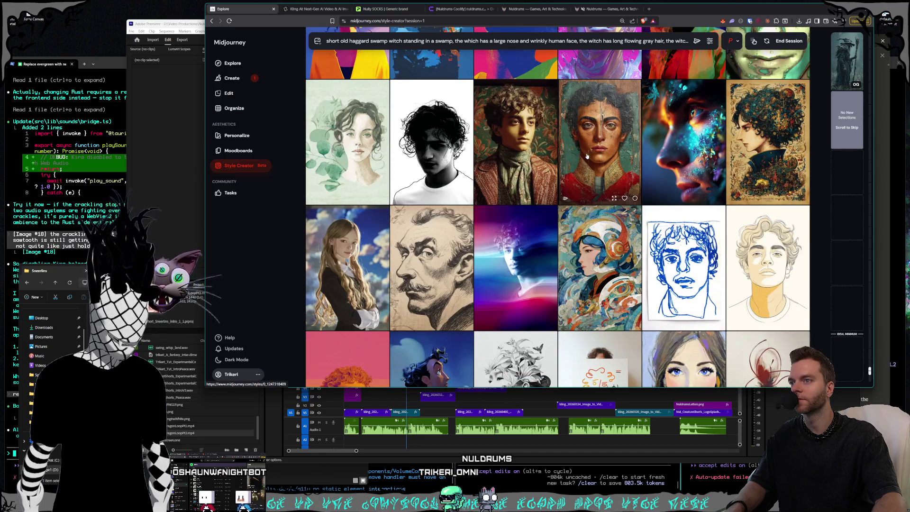
scroll(588, 156, down, 5)
scroll(586, 156, down, 3)
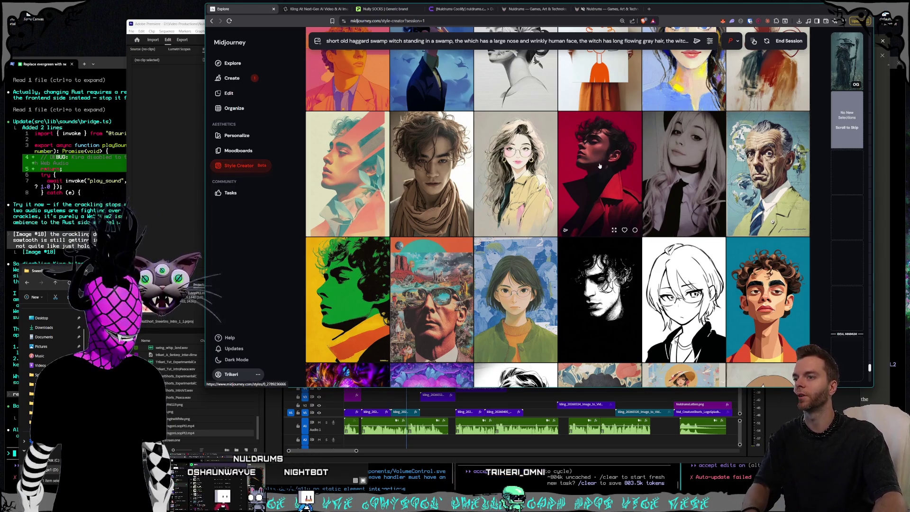
scroll(607, 155, down, 2)
scroll(607, 154, down, 3)
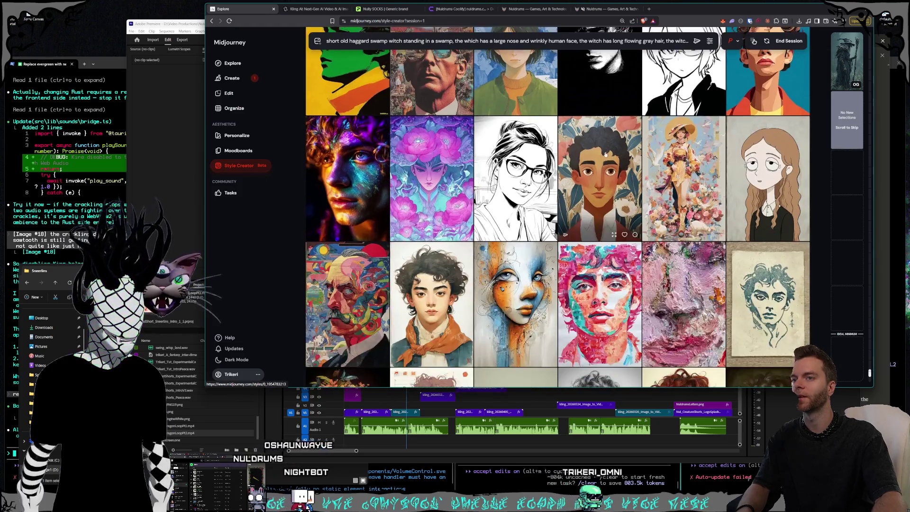
scroll(607, 154, down, 2)
scroll(606, 154, down, 2)
scroll(606, 154, down, 3)
scroll(606, 154, down, 3)
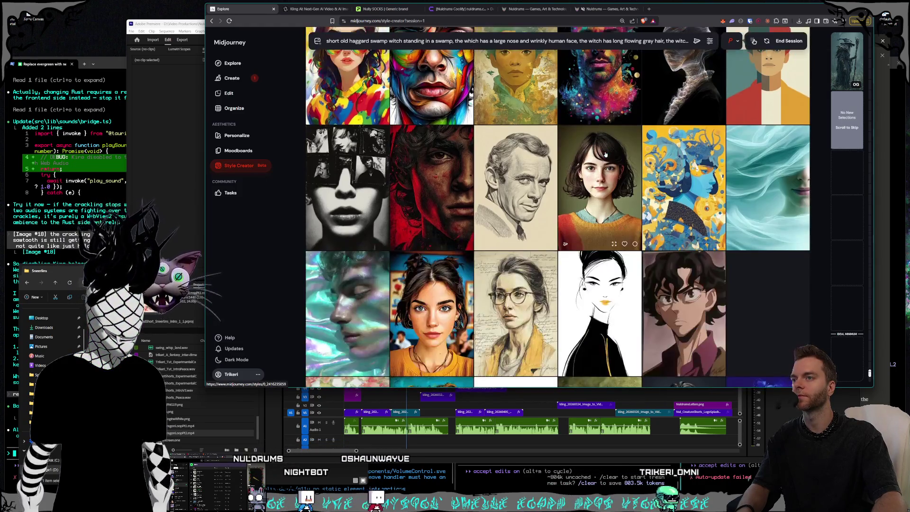
scroll(606, 154, down, 3)
scroll(606, 154, down, 3)
scroll(605, 155, down, 3)
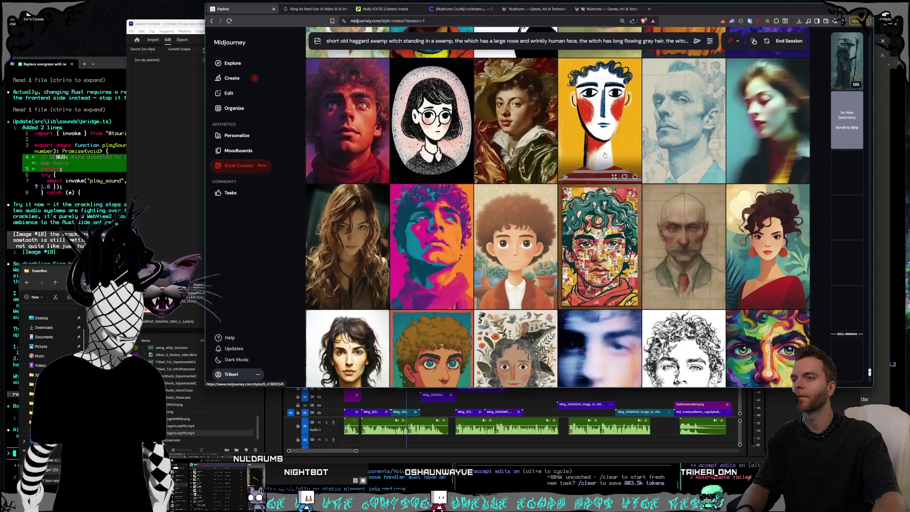
scroll(603, 157, down, 3)
scroll(603, 157, down, 3)
scroll(603, 157, down, 5)
scroll(603, 157, down, 3)
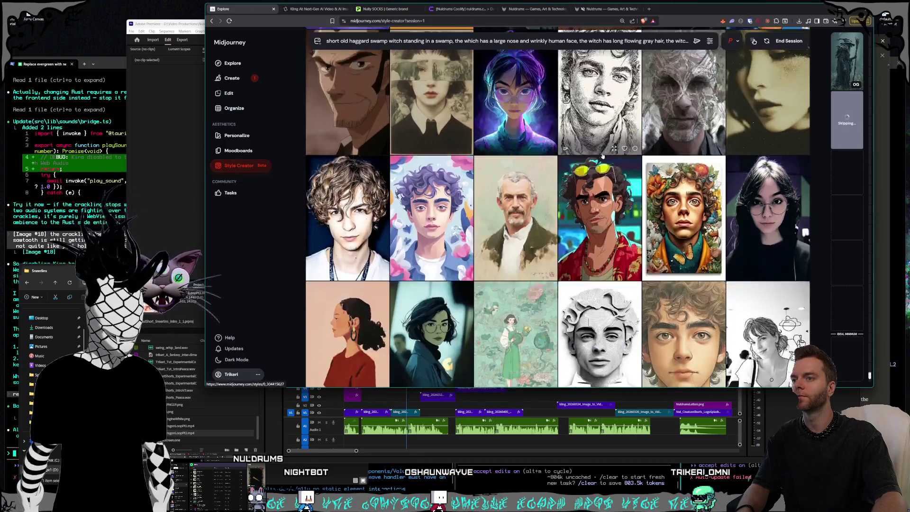
scroll(602, 157, down, 1)
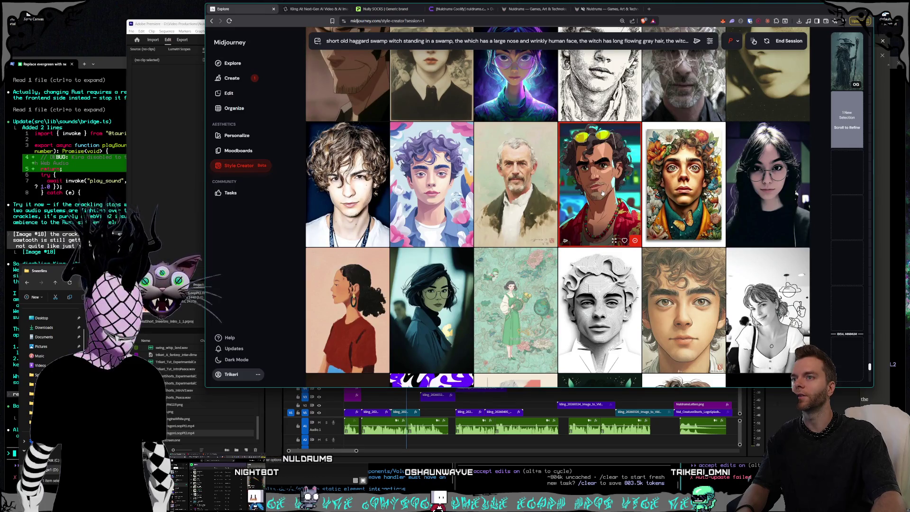
Step: Scroll past several more rows of Style Creator portraits without picking any of them
scroll(603, 194, down, 1)
scroll(602, 203, down, 5)
scroll(601, 216, down, 2)
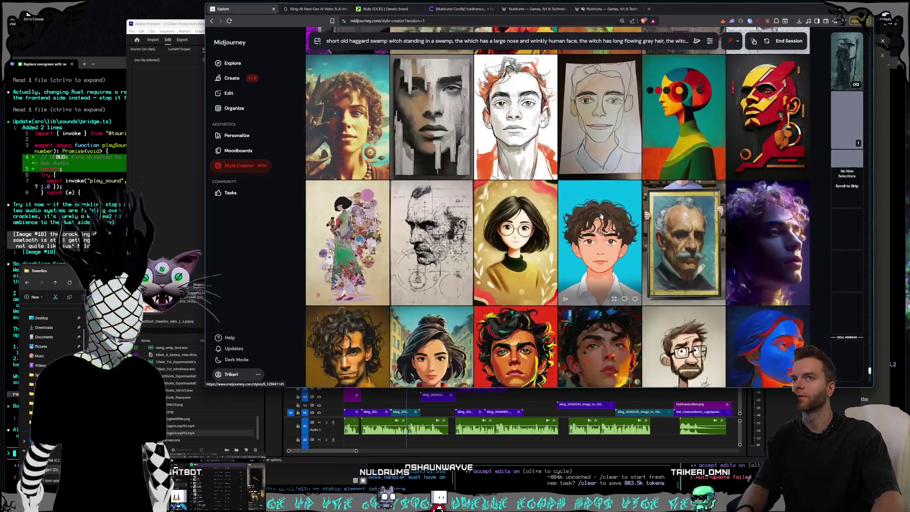
scroll(600, 217, down, 2)
scroll(599, 218, down, 2)
scroll(597, 219, down, 1)
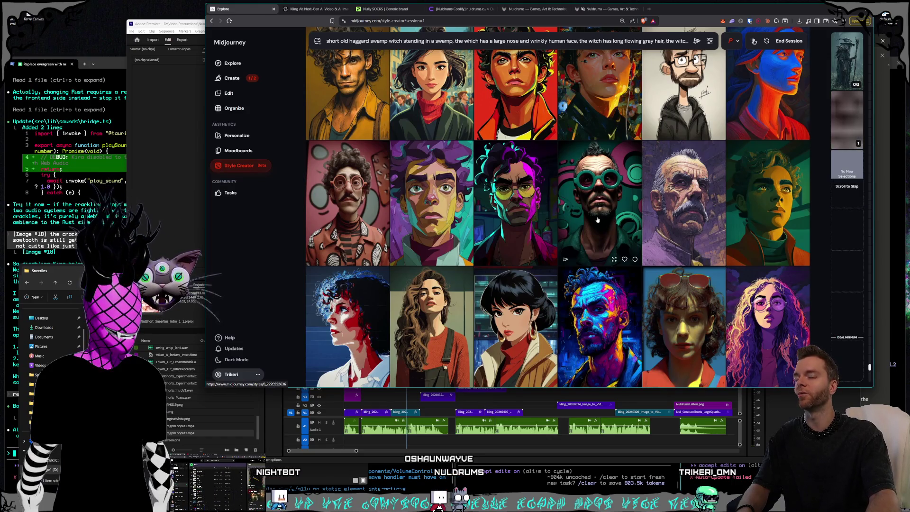
scroll(600, 214, down, 2)
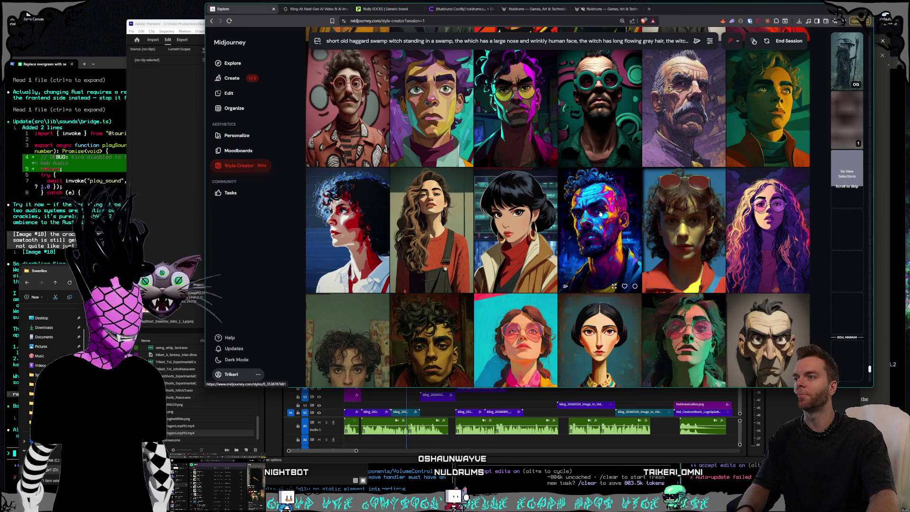
scroll(600, 214, down, 1)
scroll(600, 213, down, 1)
scroll(600, 214, down, 1)
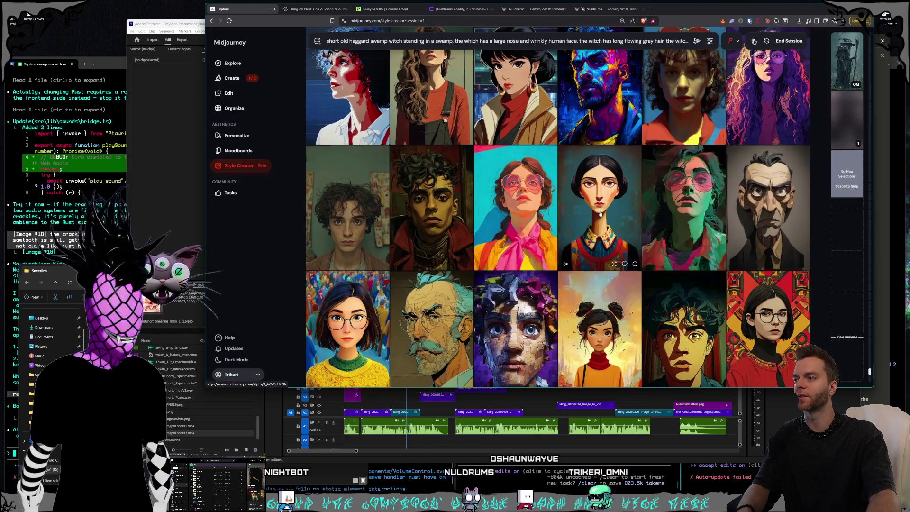
scroll(601, 214, down, 2)
scroll(600, 213, down, 2)
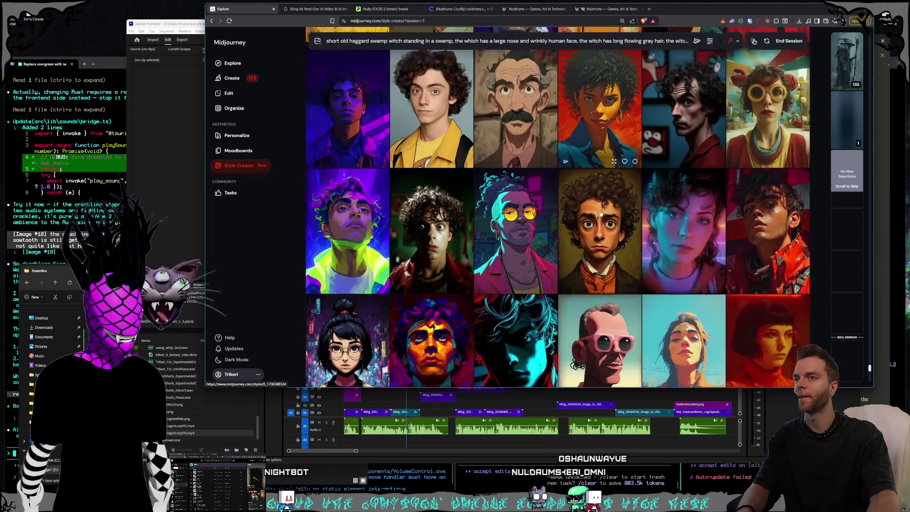
scroll(601, 214, down, 1)
scroll(600, 214, down, 1)
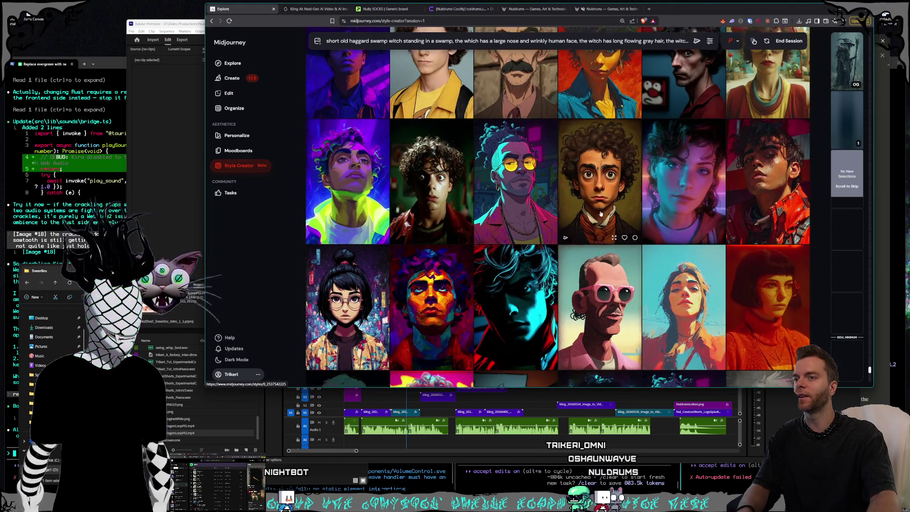
scroll(600, 214, down, 1)
scroll(600, 213, down, 2)
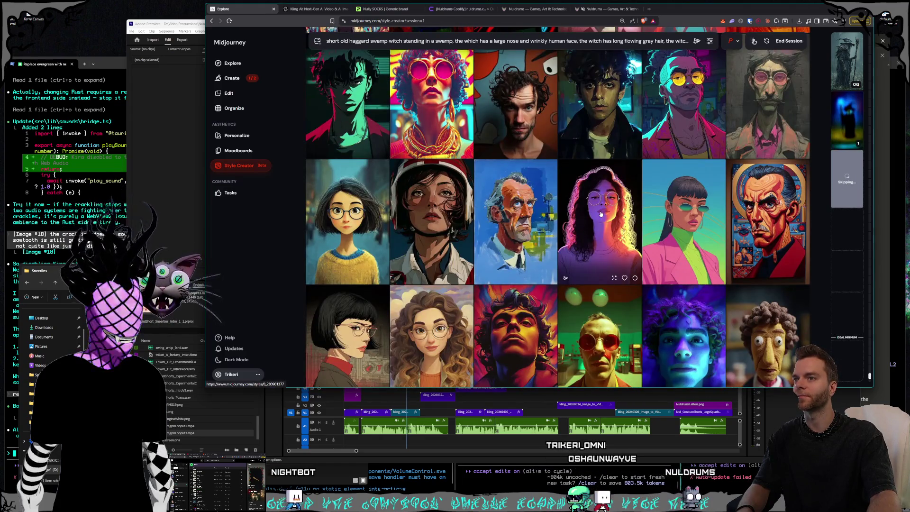
scroll(600, 213, down, 2)
scroll(600, 214, down, 2)
scroll(600, 213, down, 2)
scroll(600, 213, down, 2)
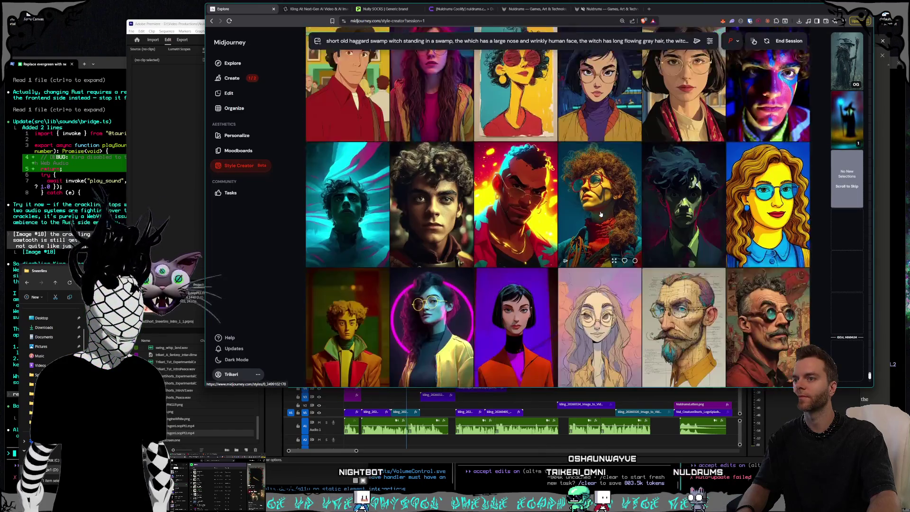
scroll(600, 214, down, 1)
scroll(600, 214, down, 3)
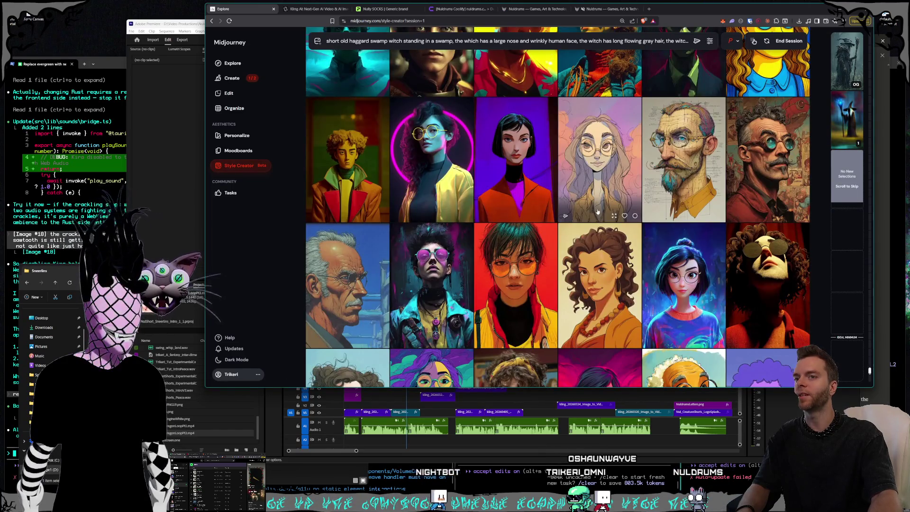
scroll(591, 204, down, 1)
scroll(591, 204, down, 2)
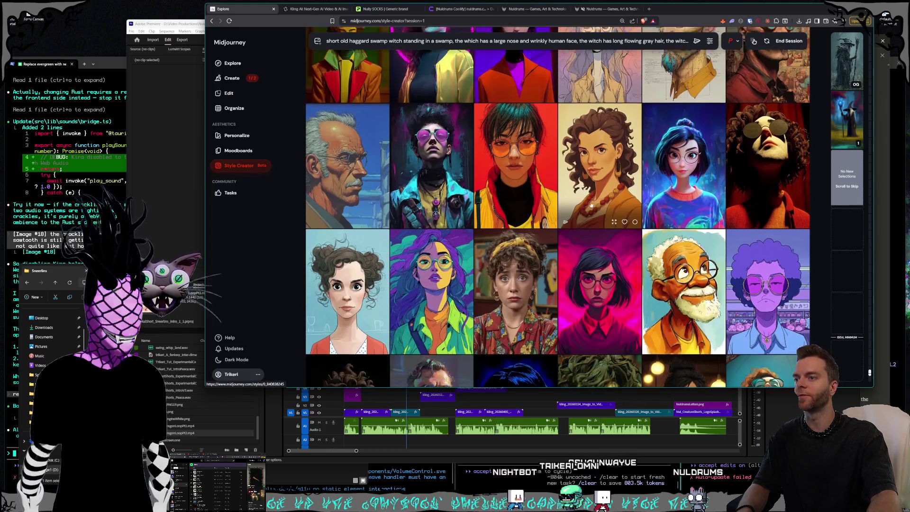
scroll(591, 204, down, 2)
scroll(592, 204, down, 3)
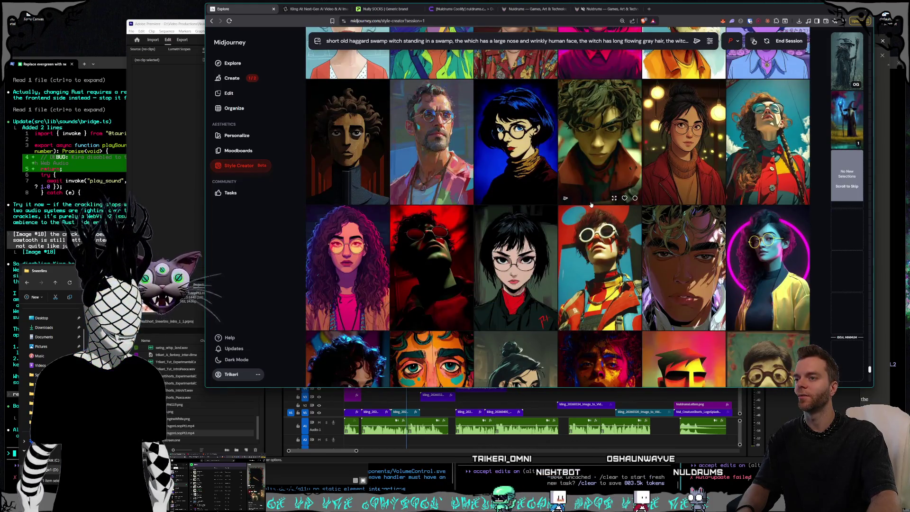
scroll(591, 204, down, 1)
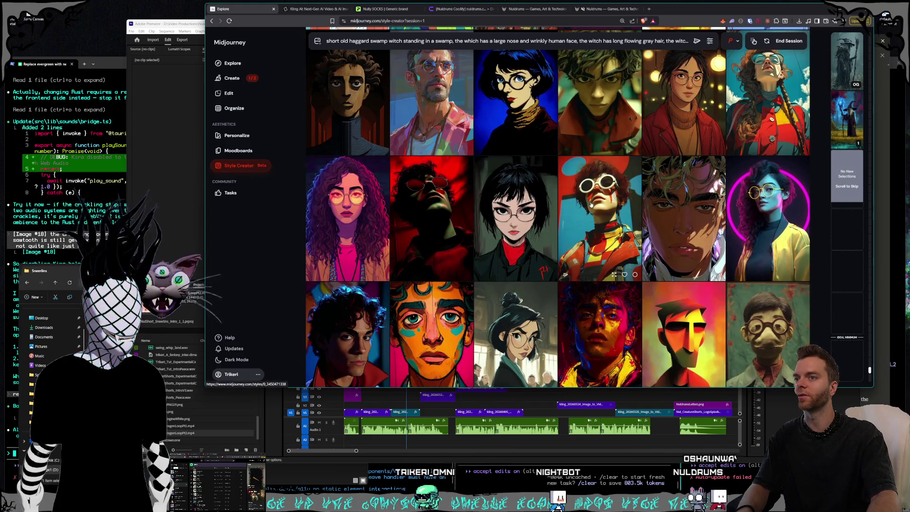
scroll(591, 205, down, 2)
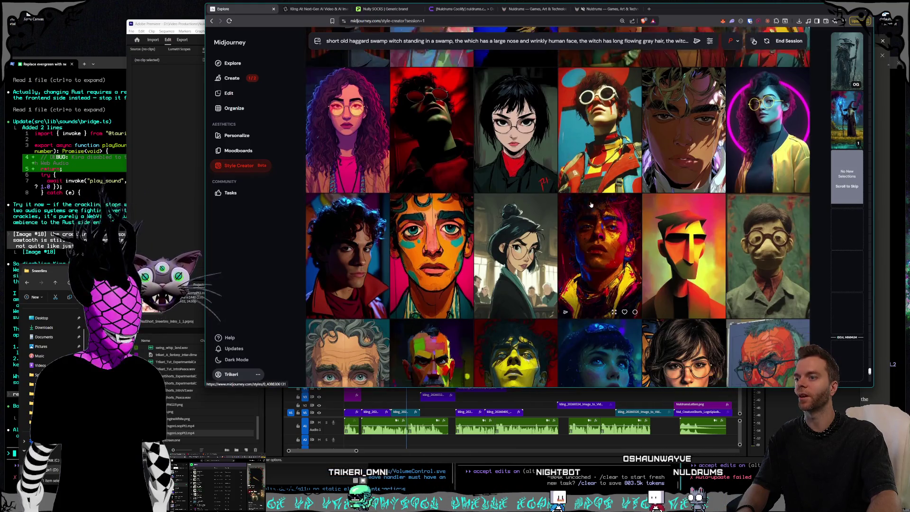
scroll(591, 205, down, 2)
scroll(591, 205, down, 1)
scroll(592, 205, down, 2)
scroll(591, 205, down, 2)
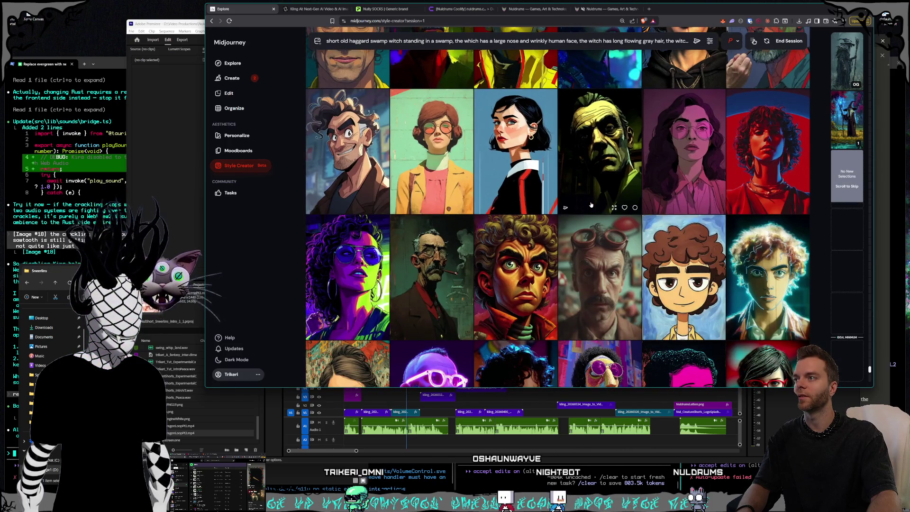
scroll(591, 205, down, 2)
scroll(591, 205, down, 3)
scroll(591, 205, down, 2)
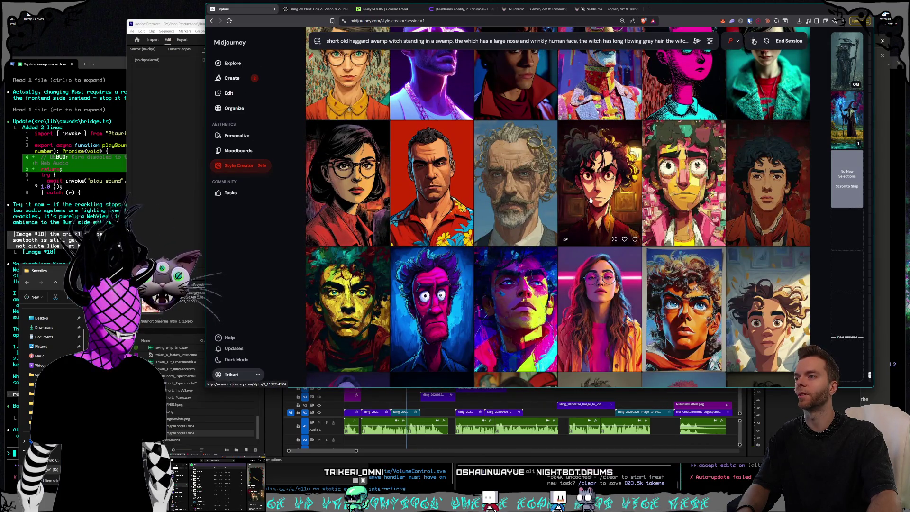
scroll(591, 201, down, 2)
scroll(590, 201, down, 2)
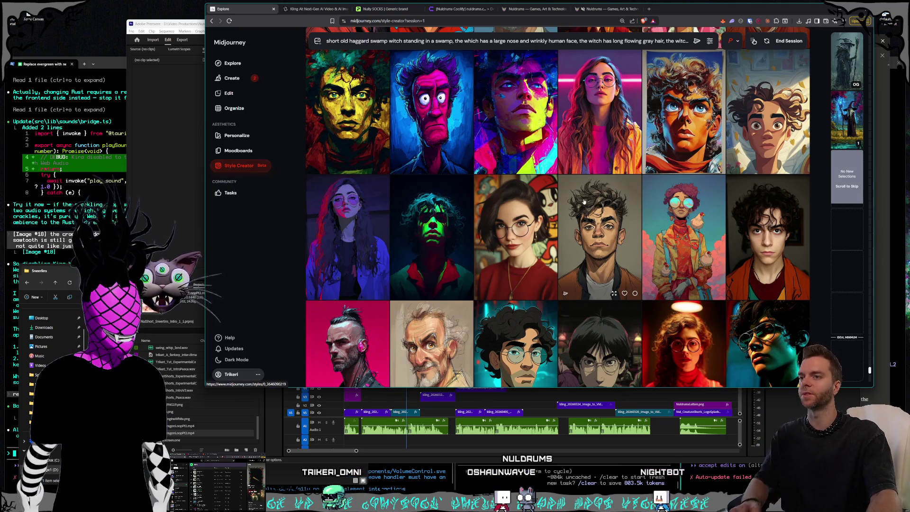
scroll(585, 205, down, 2)
scroll(585, 201, down, 2)
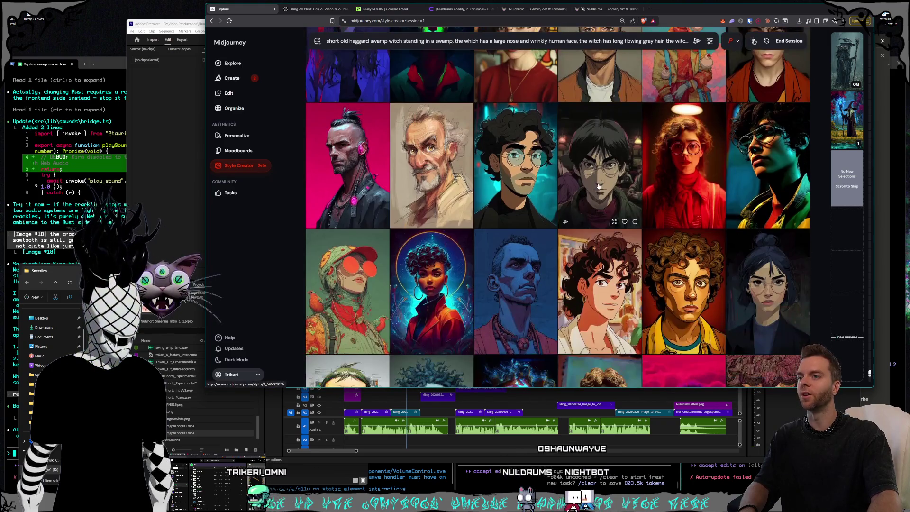
scroll(597, 189, down, 2)
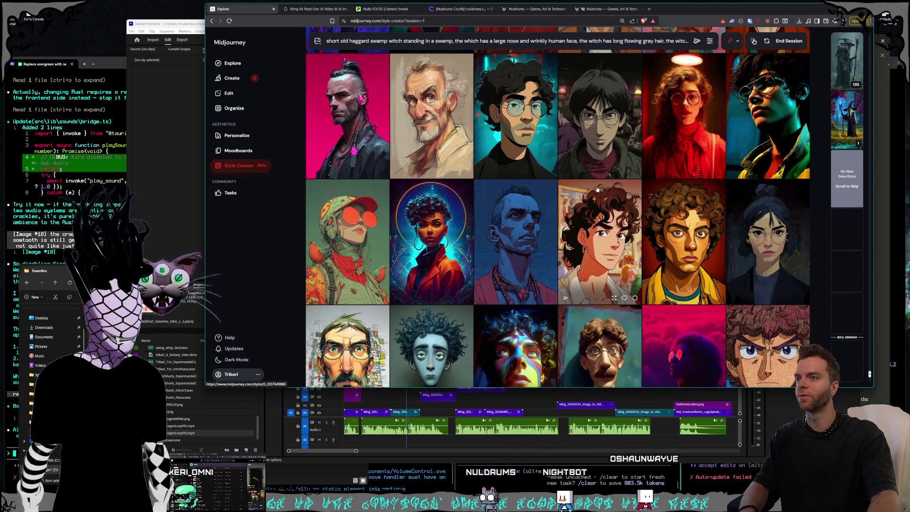
scroll(597, 189, down, 3)
scroll(598, 189, down, 2)
scroll(597, 189, down, 1)
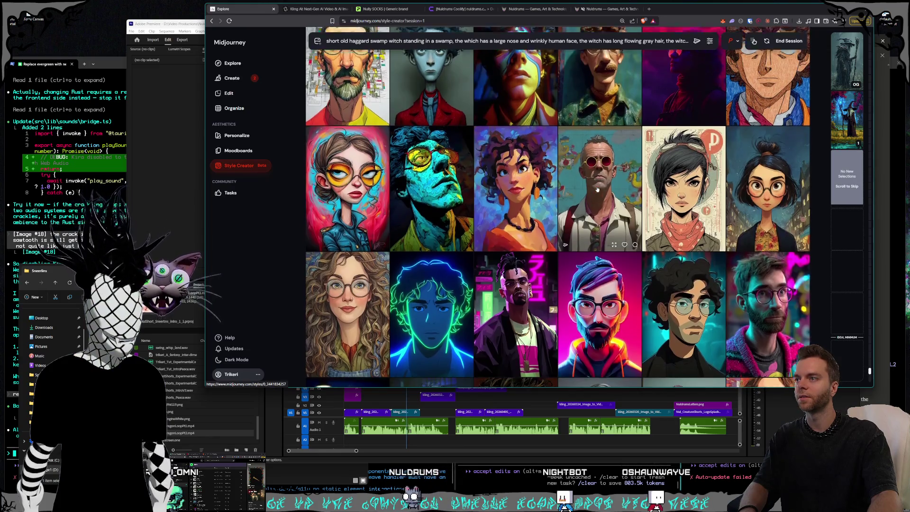
scroll(598, 189, down, 2)
scroll(597, 189, down, 2)
scroll(597, 189, down, 3)
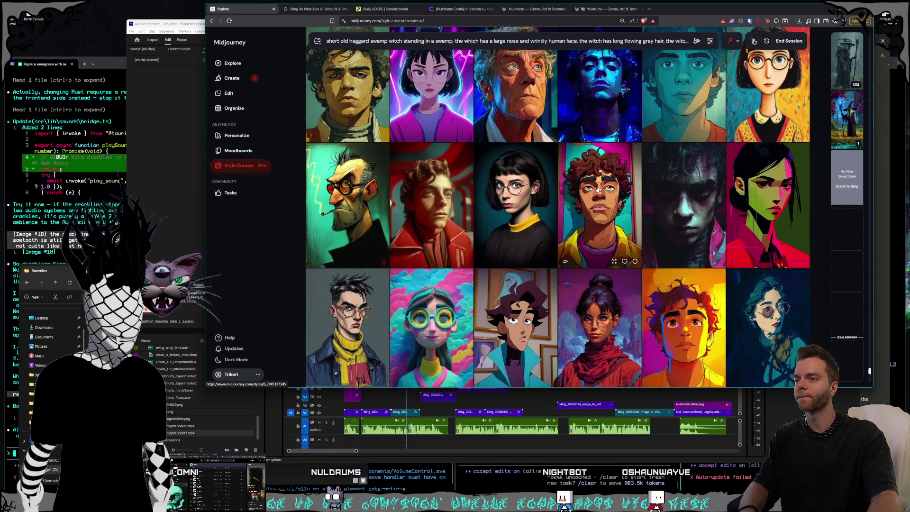
scroll(597, 189, down, 3)
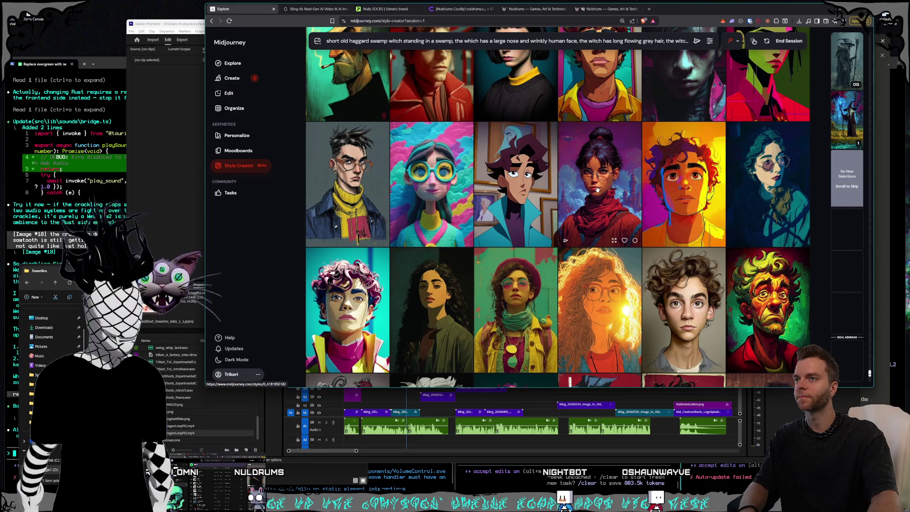
scroll(597, 189, down, 1)
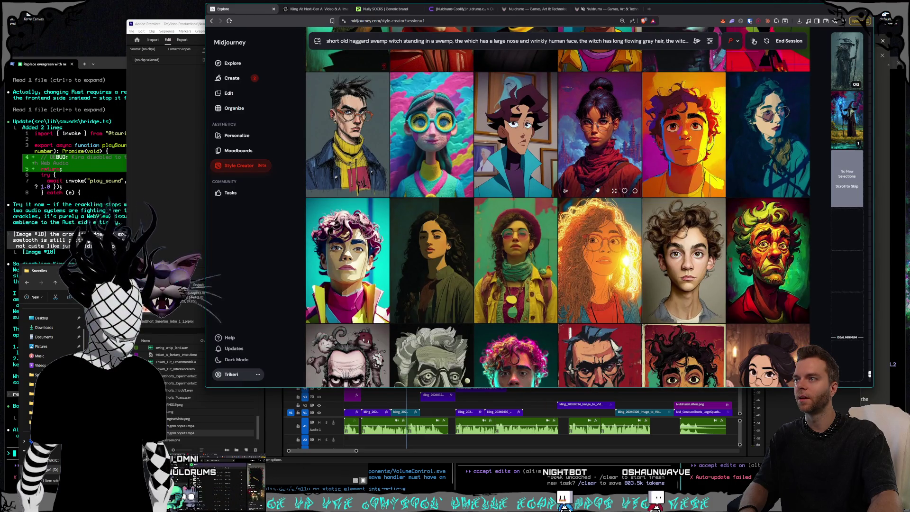
scroll(597, 189, down, 1)
scroll(598, 189, down, 3)
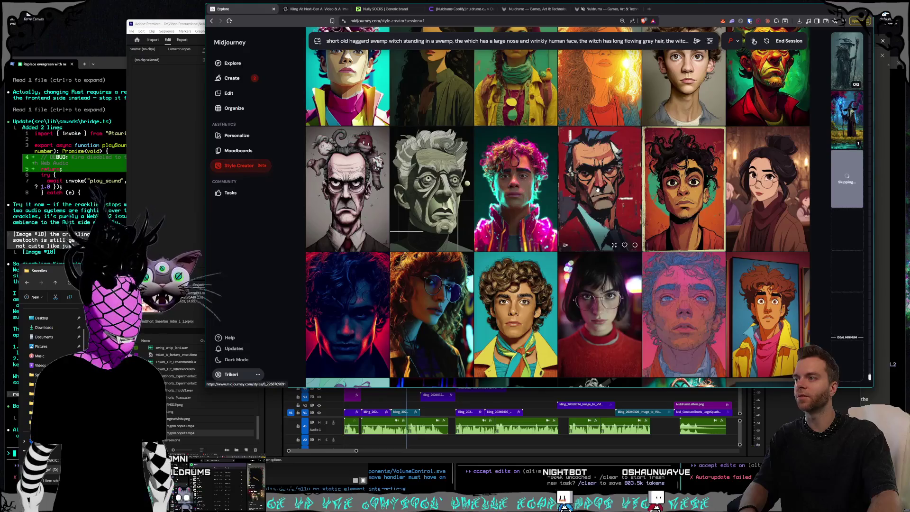
scroll(597, 189, down, 2)
scroll(598, 189, down, 1)
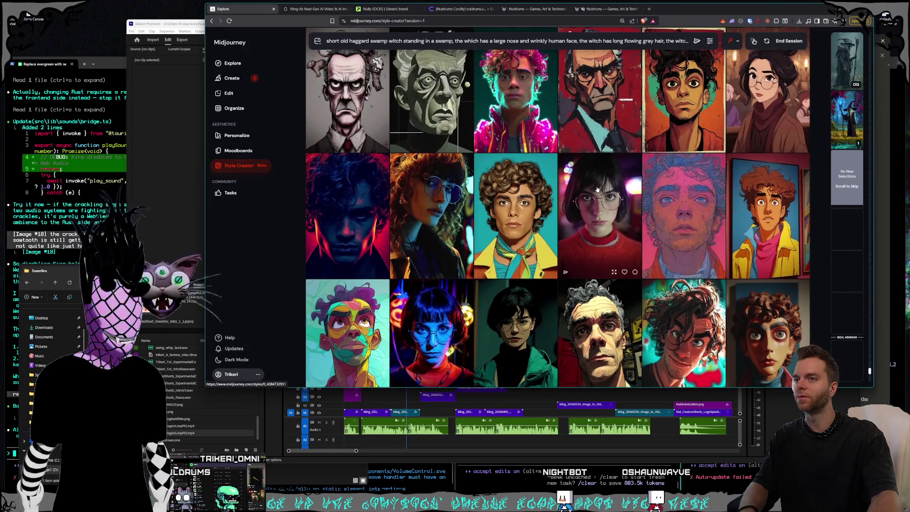
scroll(598, 189, down, 1)
scroll(597, 189, down, 1)
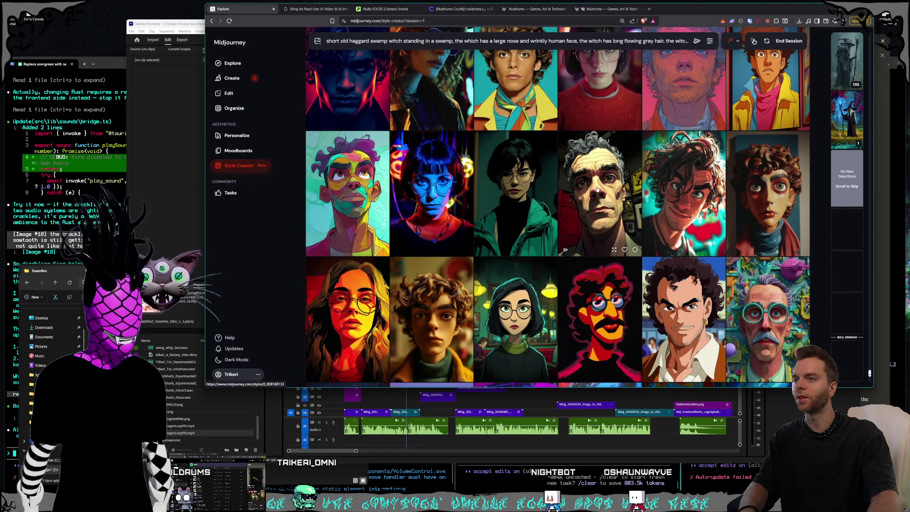
scroll(597, 189, down, 3)
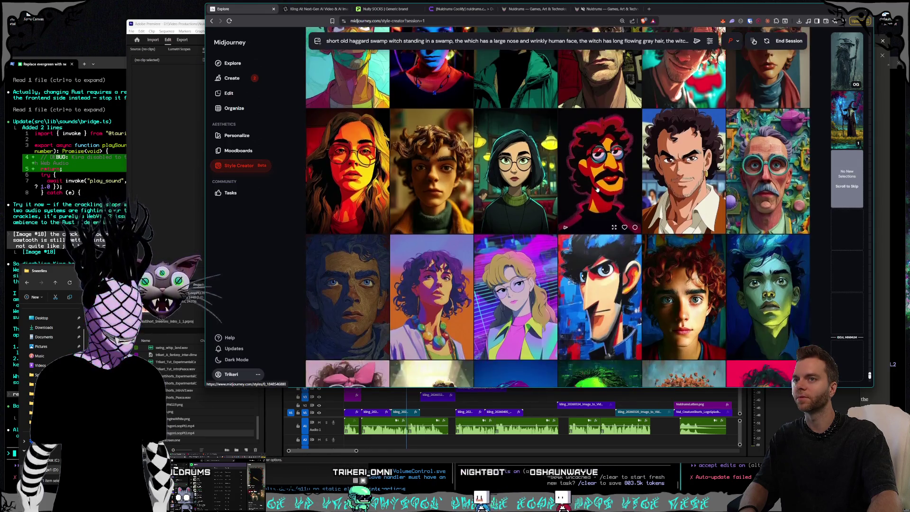
scroll(598, 189, down, 1)
scroll(597, 189, down, 3)
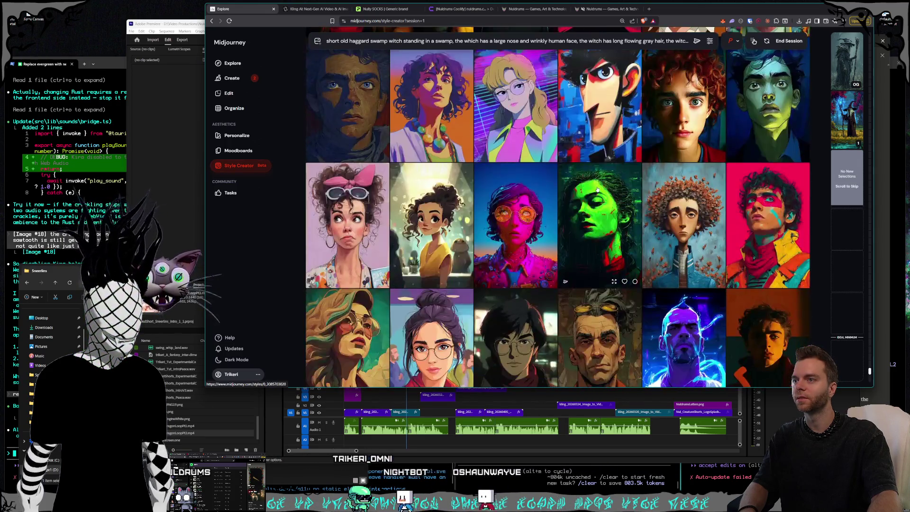
scroll(597, 189, down, 1)
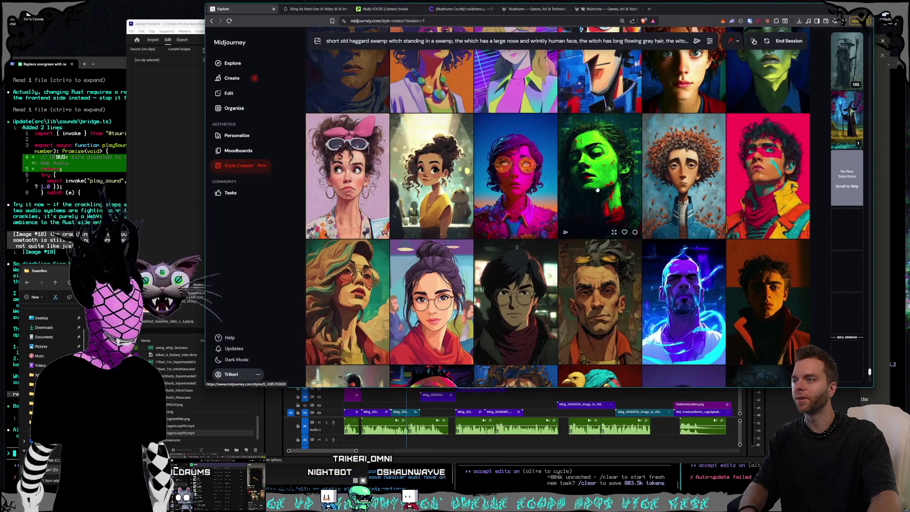
scroll(597, 190, down, 1)
scroll(597, 189, down, 2)
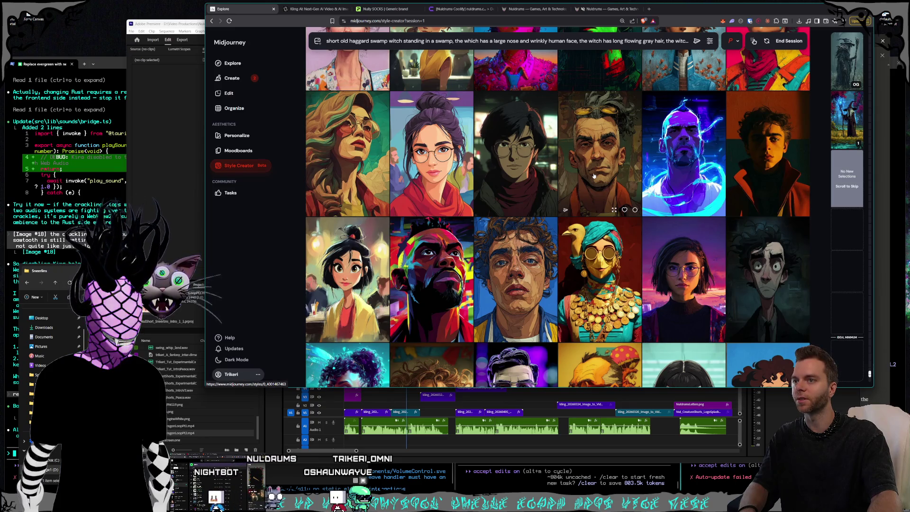
click(594, 176)
Step: Browse further down the Style Creator grid for more portrait options to add
scroll(594, 176, down, 1)
scroll(593, 175, down, 2)
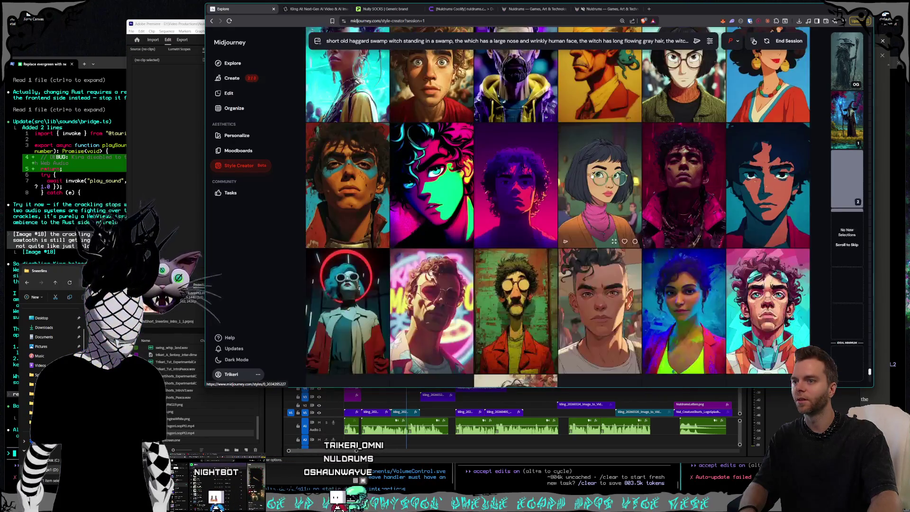
scroll(592, 176, down, 1)
scroll(592, 175, down, 1)
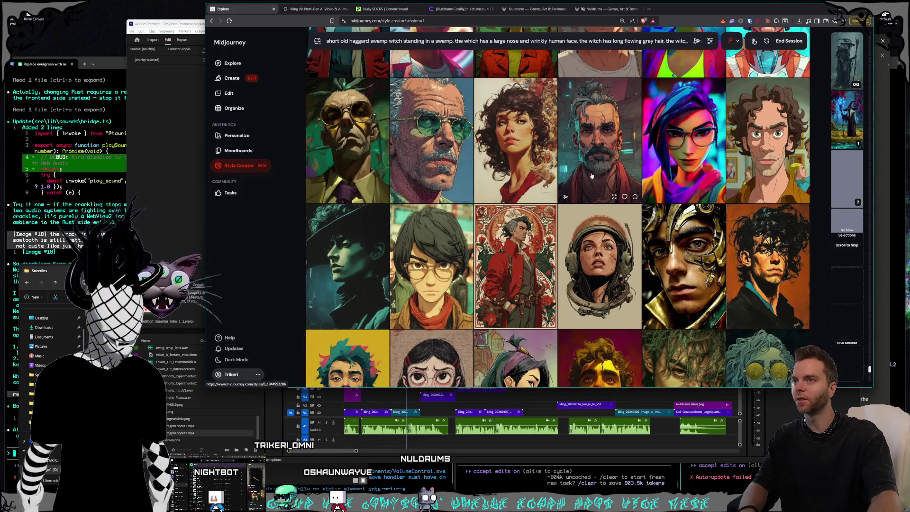
scroll(591, 176, down, 1)
scroll(592, 176, down, 1)
scroll(591, 176, down, 1)
scroll(592, 176, down, 2)
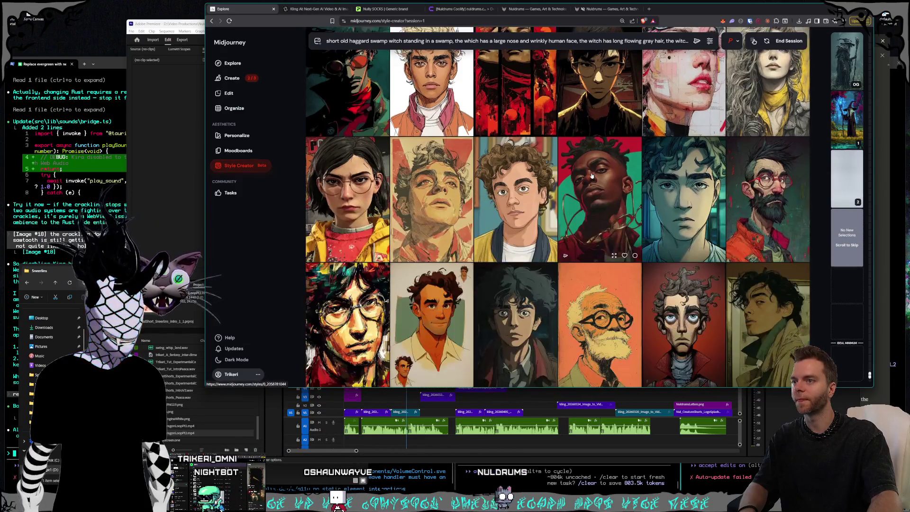
scroll(592, 176, down, 1)
scroll(591, 176, down, 1)
scroll(592, 176, down, 2)
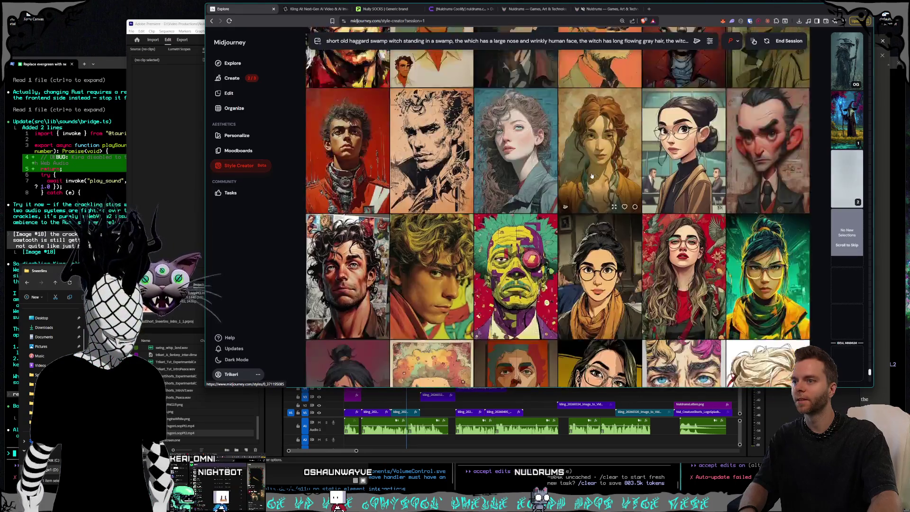
scroll(591, 176, down, 1)
scroll(591, 176, down, 1)
scroll(592, 176, down, 1)
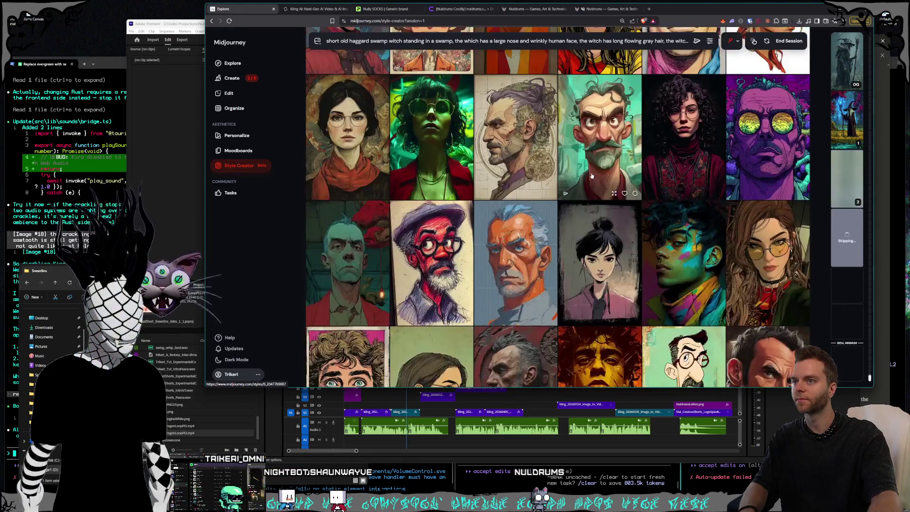
scroll(592, 176, down, 1)
scroll(592, 175, down, 1)
scroll(591, 176, down, 1)
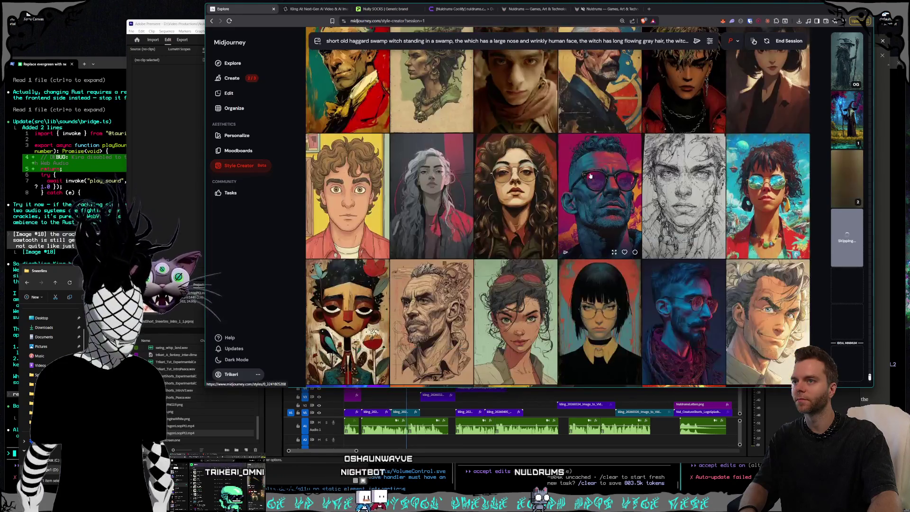
scroll(590, 176, down, 1)
scroll(590, 176, down, 1)
scroll(590, 176, down, 1)
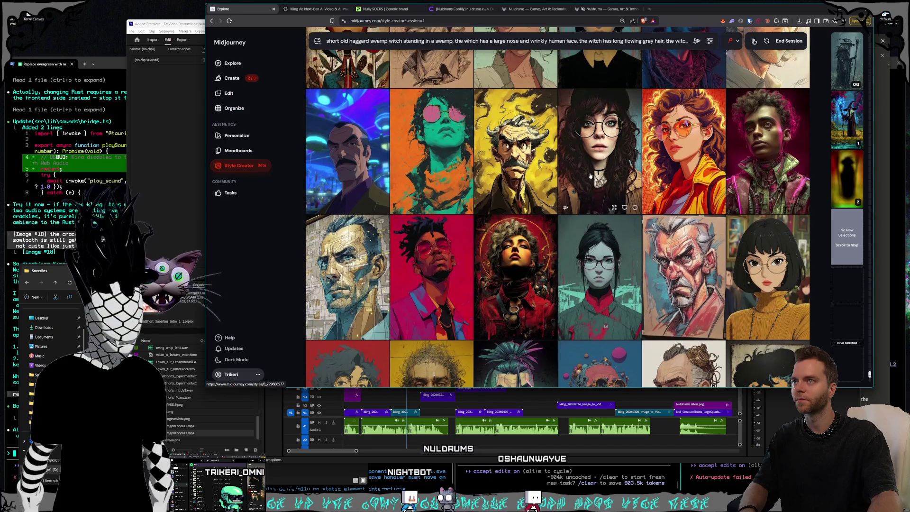
scroll(590, 176, down, 1)
scroll(590, 176, down, 1)
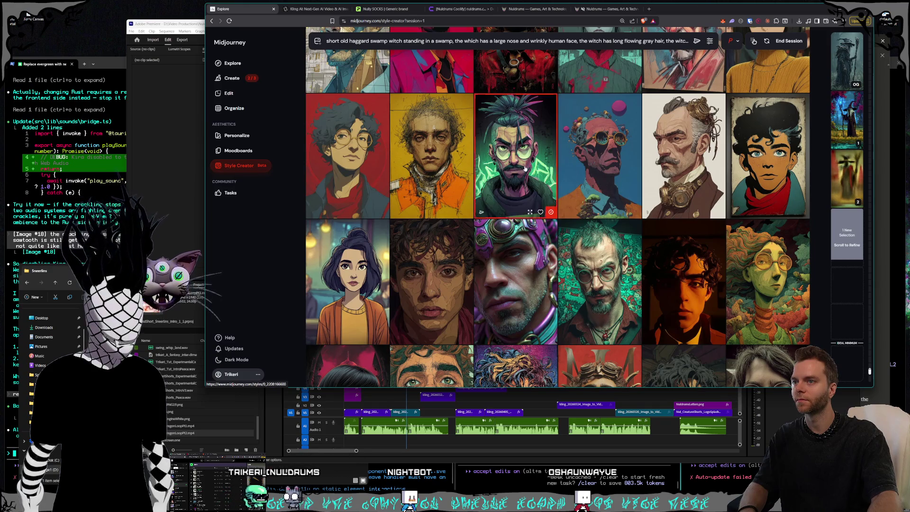
scroll(568, 168, down, 1)
scroll(566, 167, down, 1)
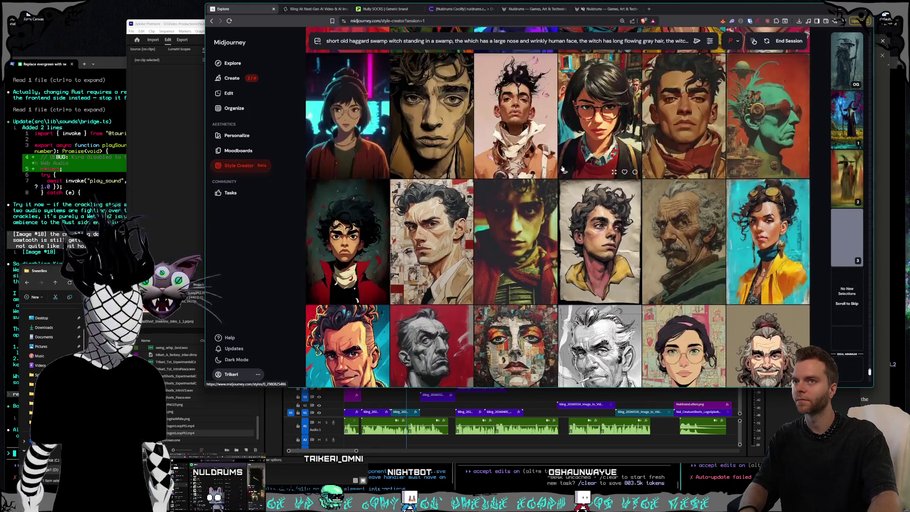
scroll(561, 168, down, 1)
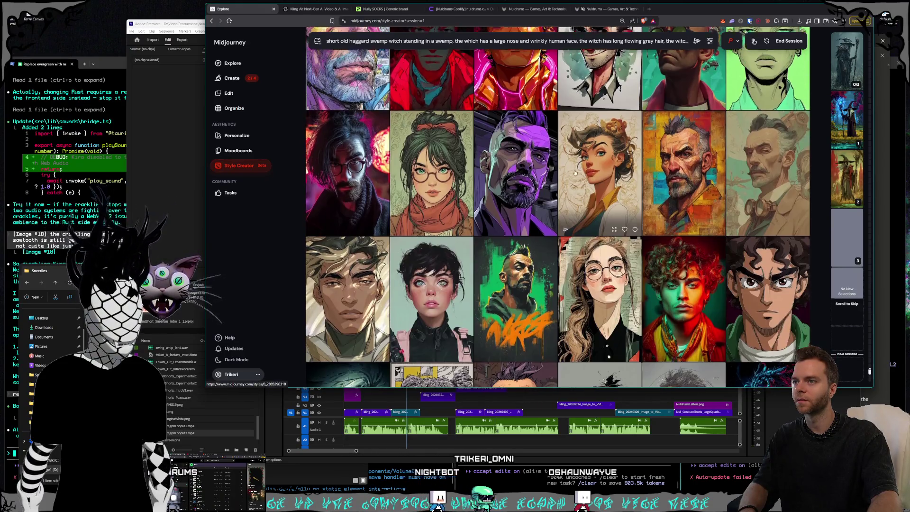
scroll(575, 174, down, 3)
scroll(575, 174, down, 3)
scroll(575, 174, down, 3)
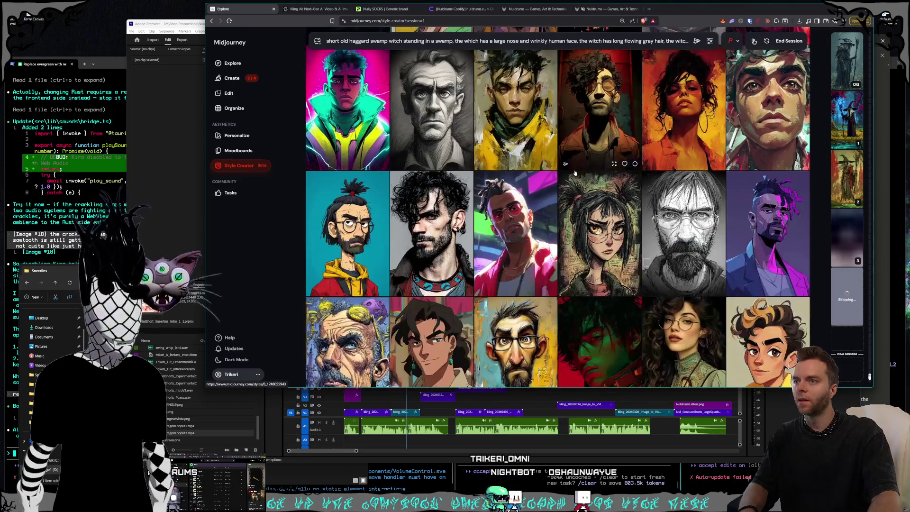
scroll(575, 173, down, 2)
scroll(575, 173, down, 2)
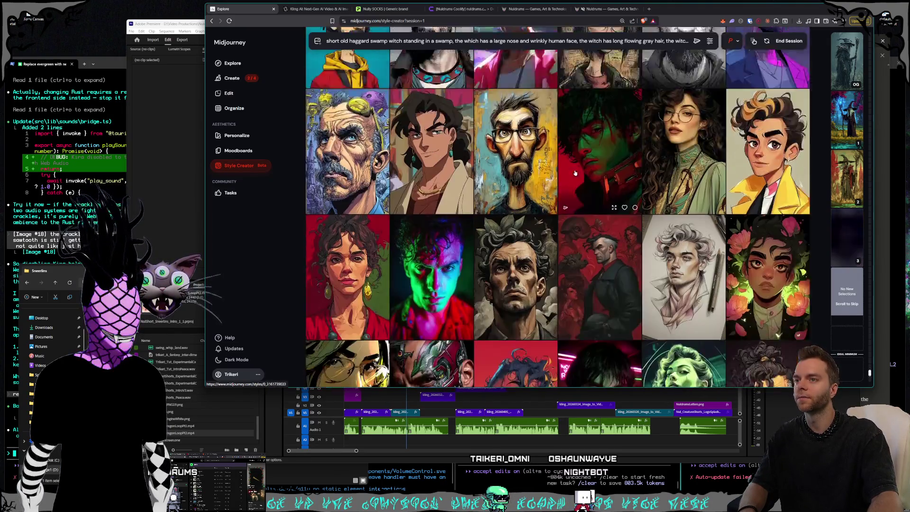
scroll(575, 173, down, 2)
scroll(575, 173, down, 3)
scroll(575, 174, up, 2)
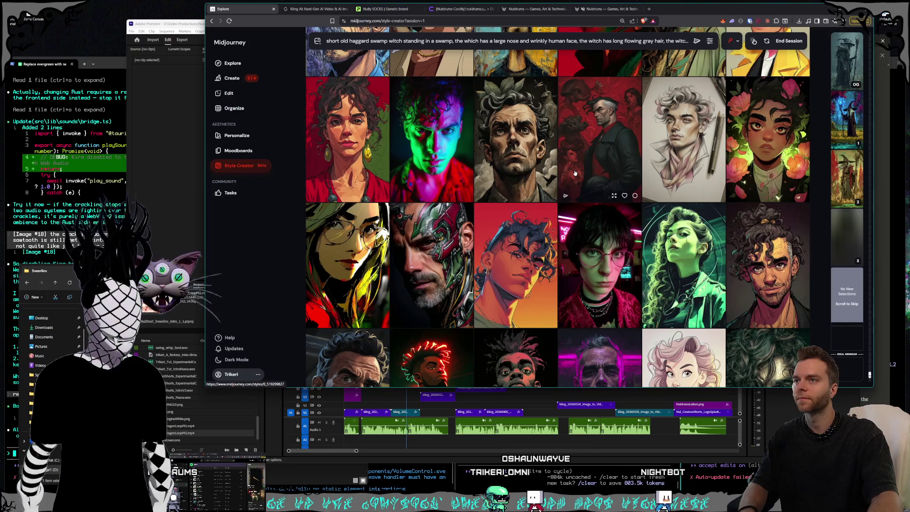
scroll(579, 164, down, 3)
scroll(580, 164, down, 4)
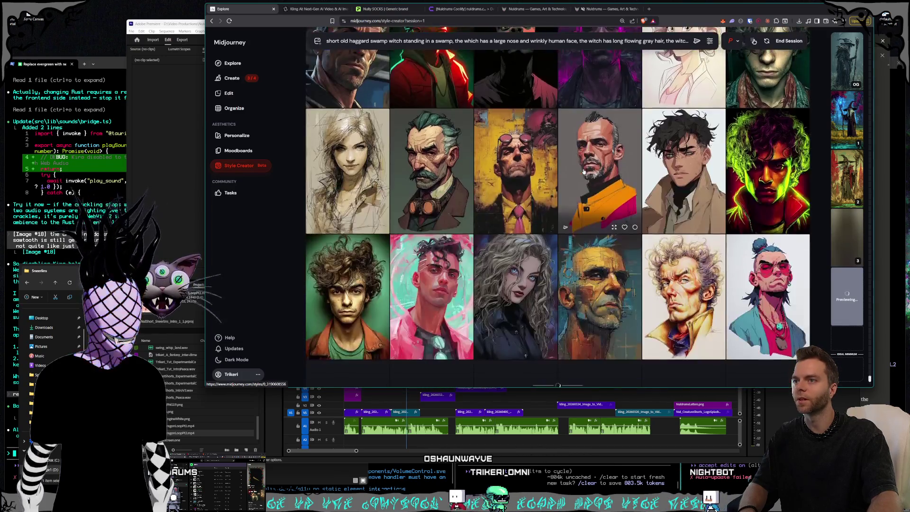
scroll(583, 170, down, 2)
scroll(584, 172, down, 3)
scroll(584, 172, down, 3)
scroll(583, 171, down, 3)
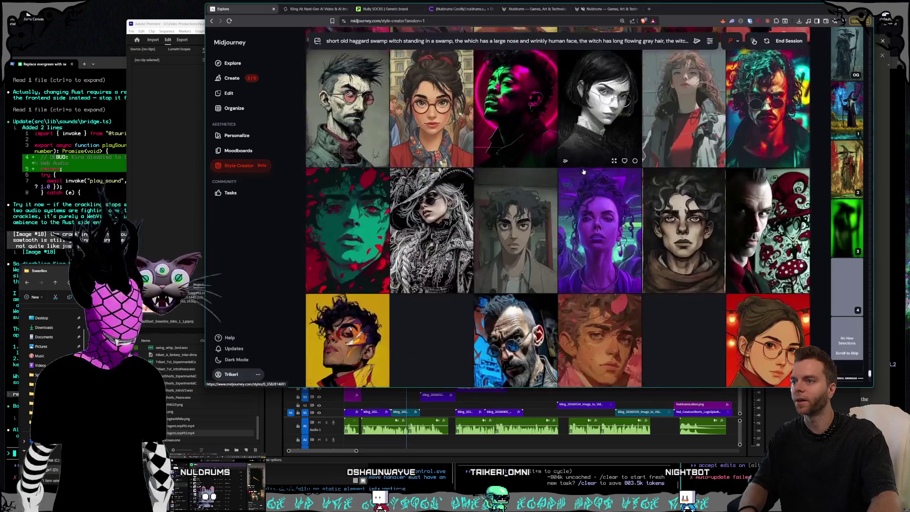
scroll(584, 171, down, 3)
scroll(583, 172, down, 3)
scroll(583, 171, down, 3)
scroll(584, 171, down, 3)
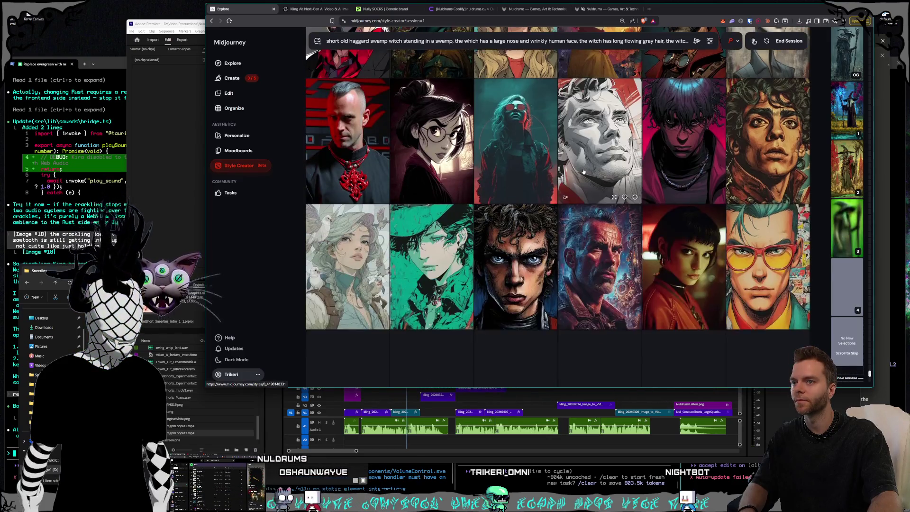
scroll(584, 172, down, 3)
scroll(583, 171, down, 3)
scroll(584, 171, down, 2)
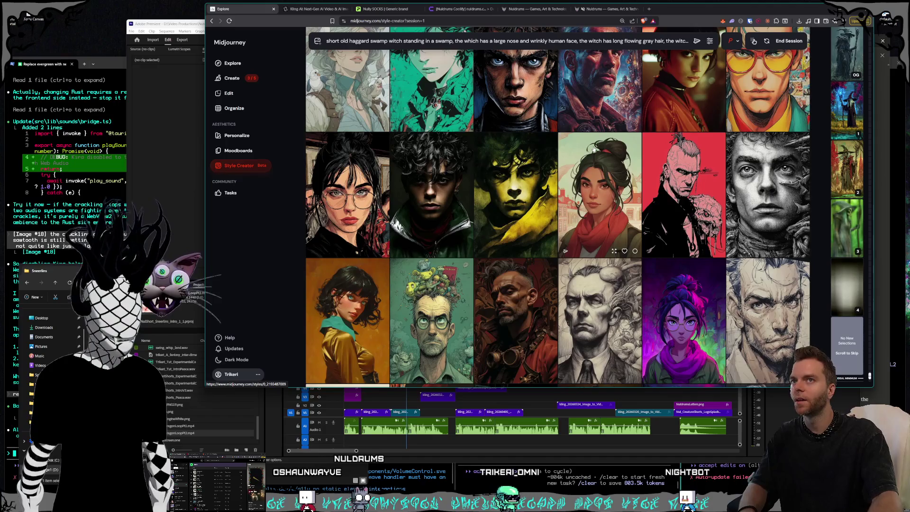
scroll(583, 174, down, 2)
scroll(578, 175, down, 2)
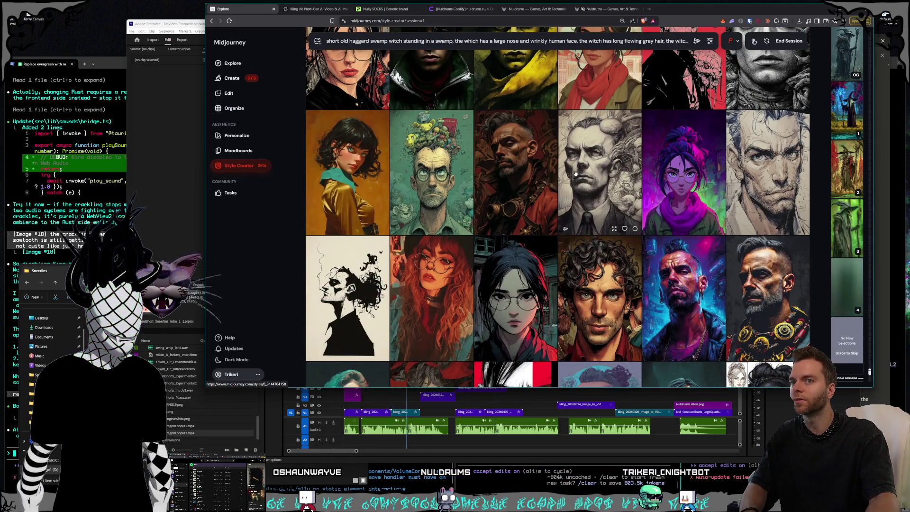
scroll(675, 182, down, 5)
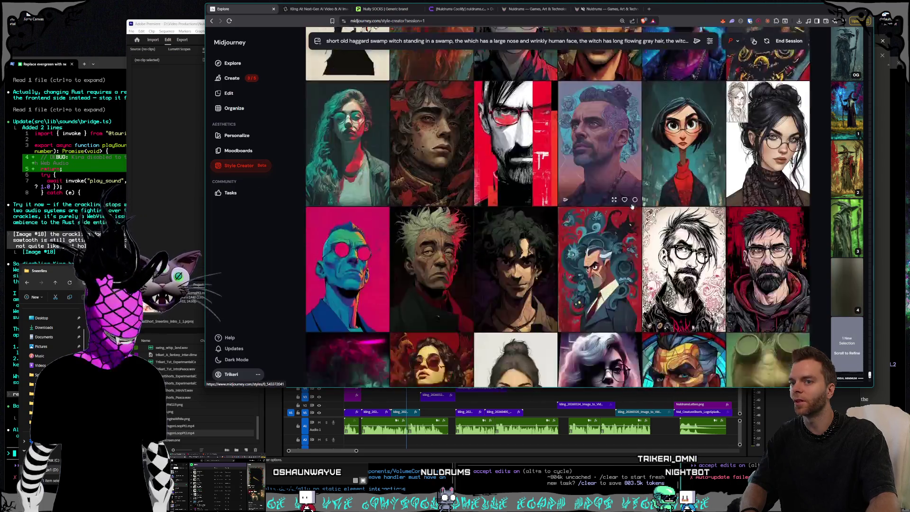
scroll(640, 189, down, 5)
scroll(601, 195, down, 5)
scroll(601, 196, down, 2)
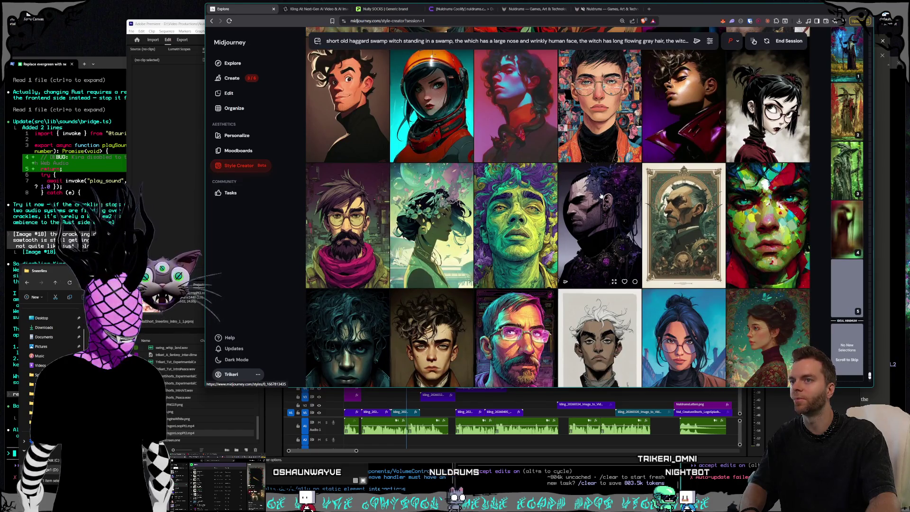
scroll(601, 195, down, 3)
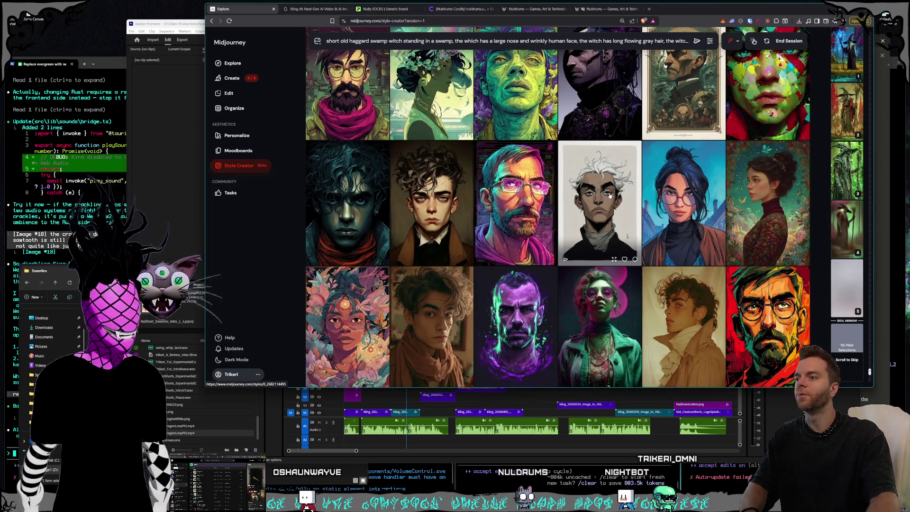
scroll(610, 196, down, 2)
scroll(610, 196, down, 1)
scroll(610, 196, down, 2)
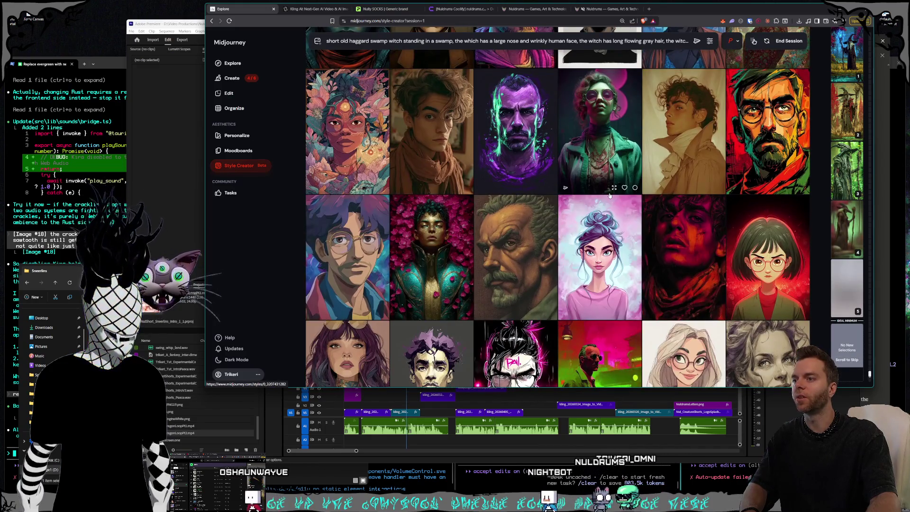
scroll(610, 196, down, 2)
scroll(610, 196, down, 2)
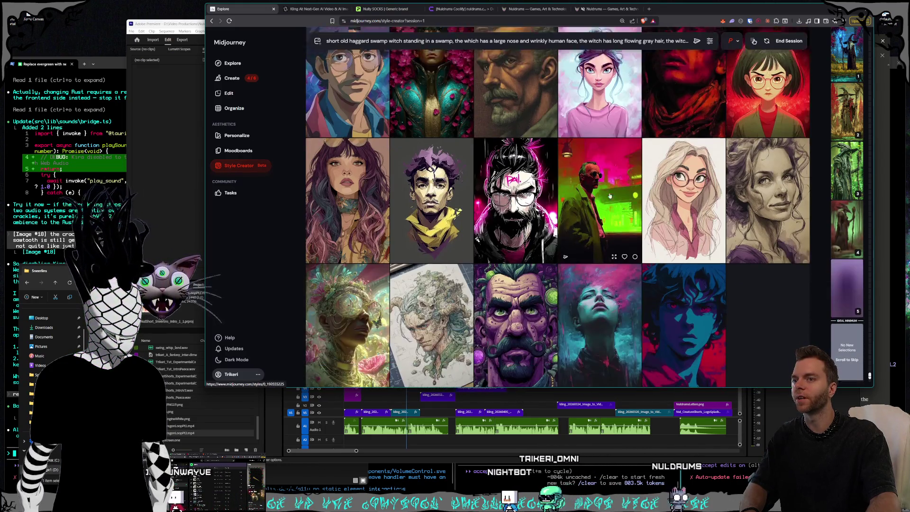
scroll(610, 196, down, 1)
scroll(610, 196, down, 2)
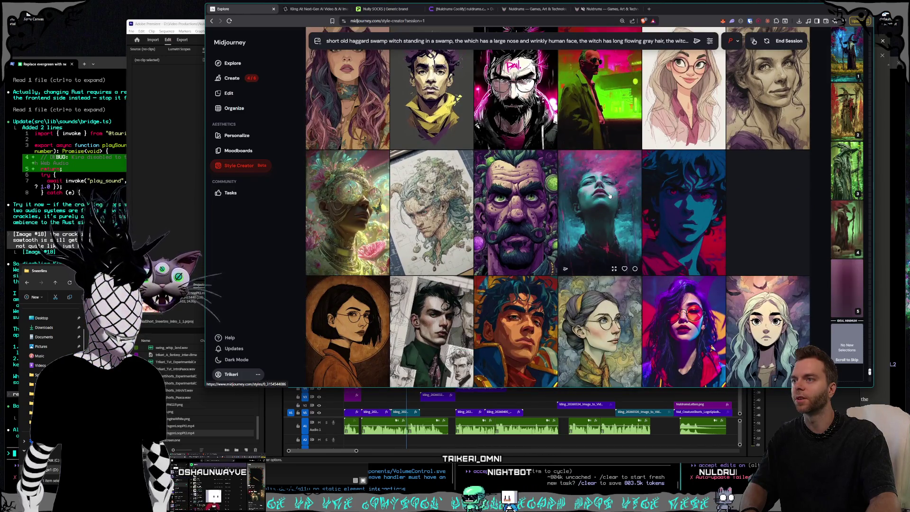
scroll(610, 196, down, 2)
scroll(610, 195, down, 1)
scroll(610, 196, down, 1)
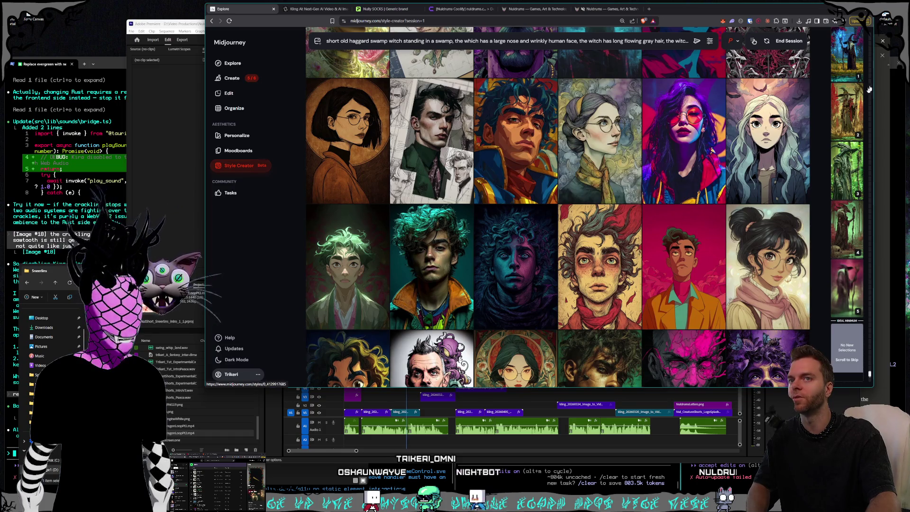
mouse_move(846, 110)
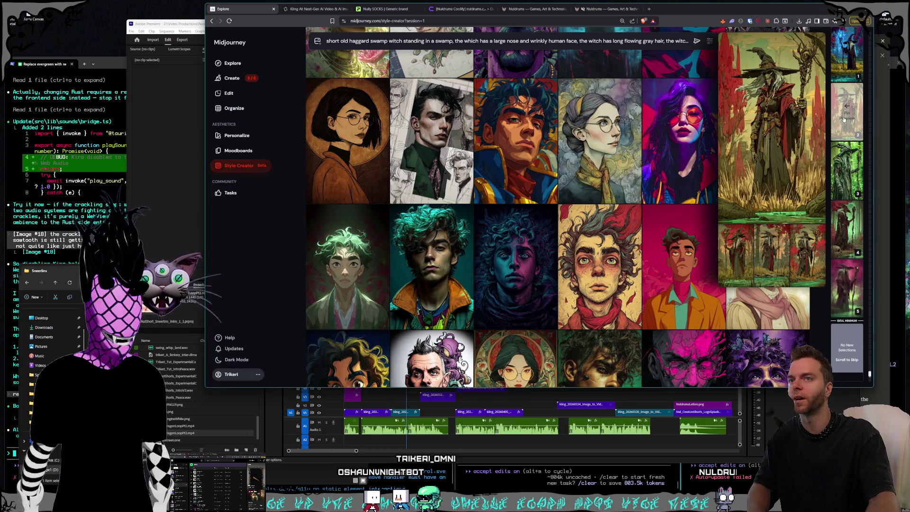
scroll(843, 87, up, 2)
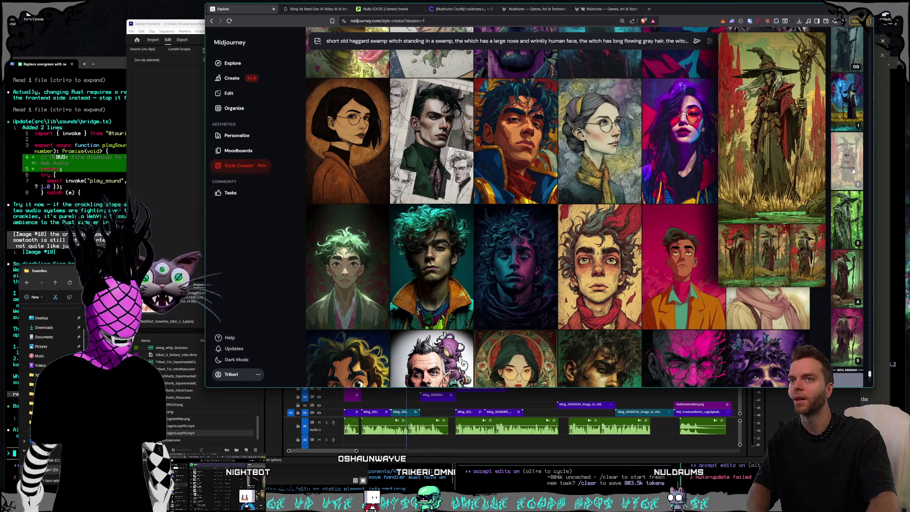
scroll(852, 168, down, 1)
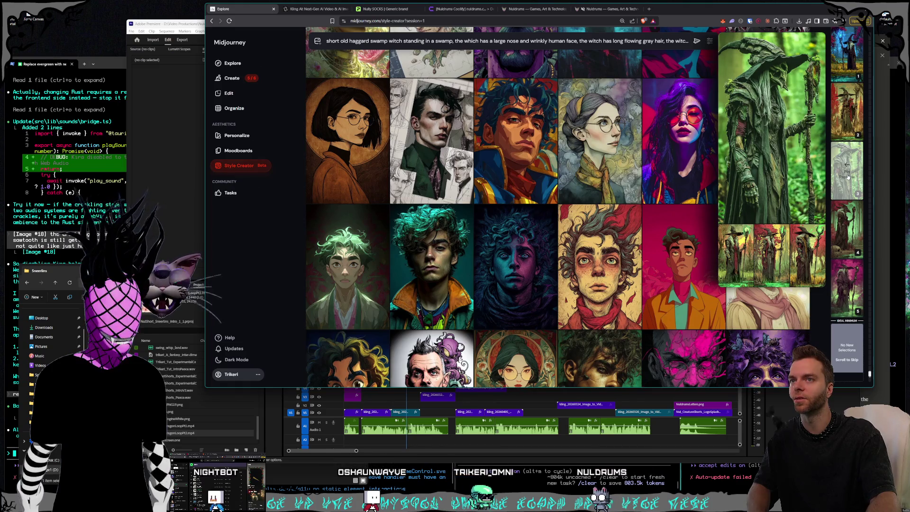
scroll(623, 150, down, 4)
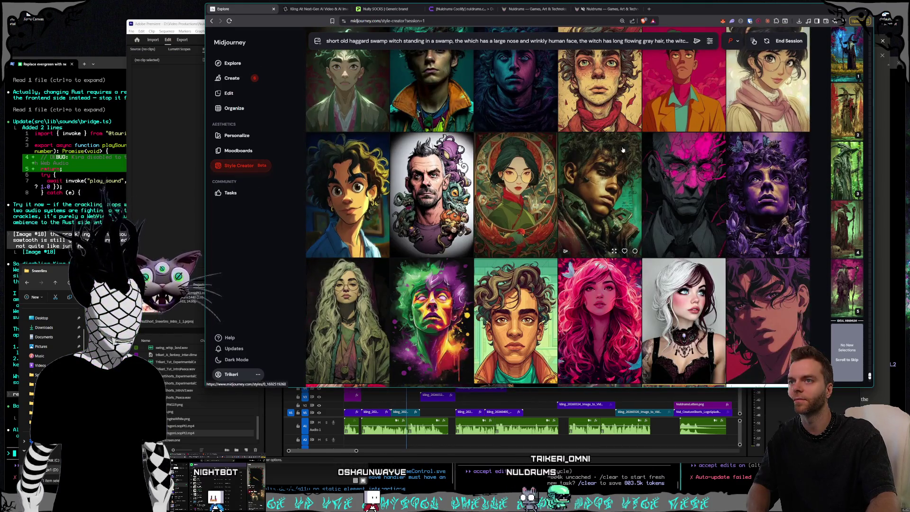
scroll(623, 150, down, 1)
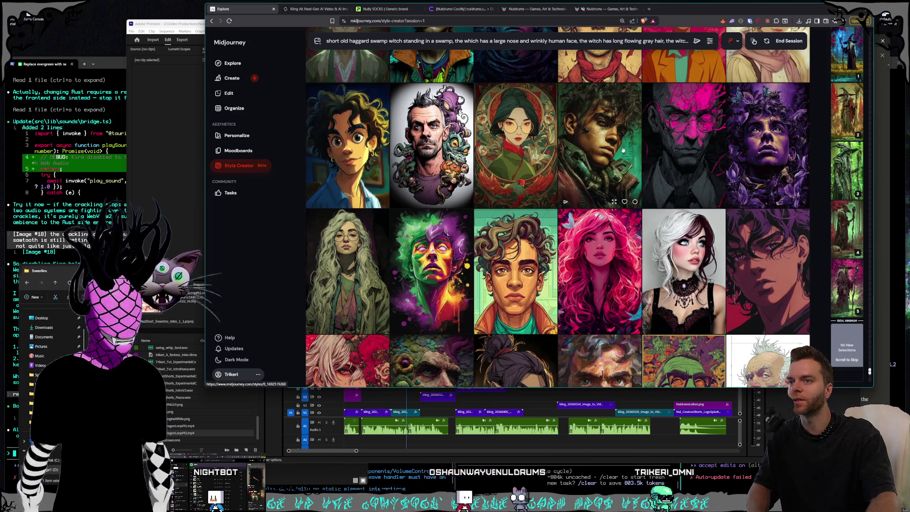
scroll(623, 149, down, 1)
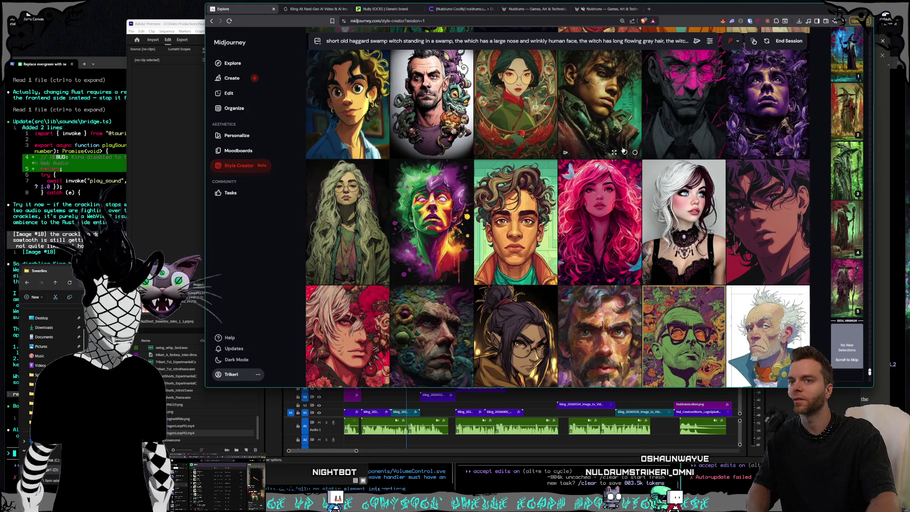
scroll(630, 157, down, 1)
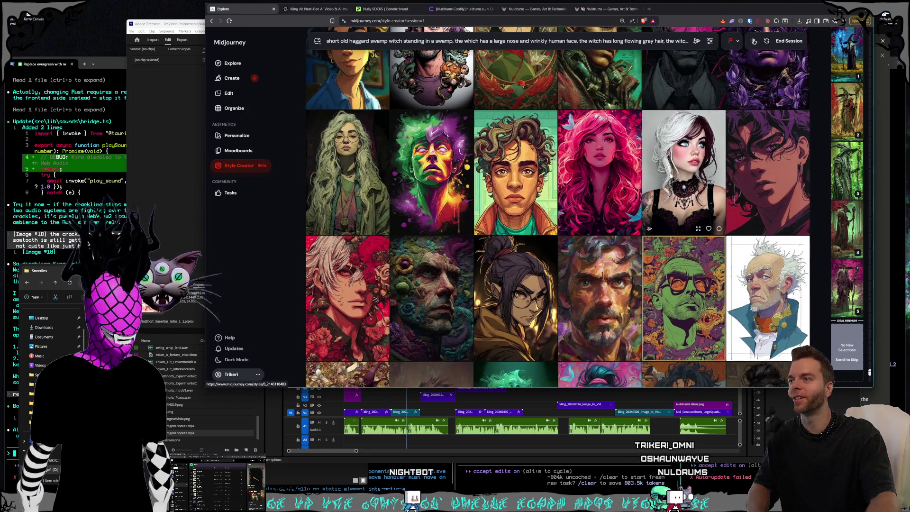
Step: Pick the long-haired woman with glasses portrait, then browse further down the grid
click(362, 164)
scroll(550, 164, down, 3)
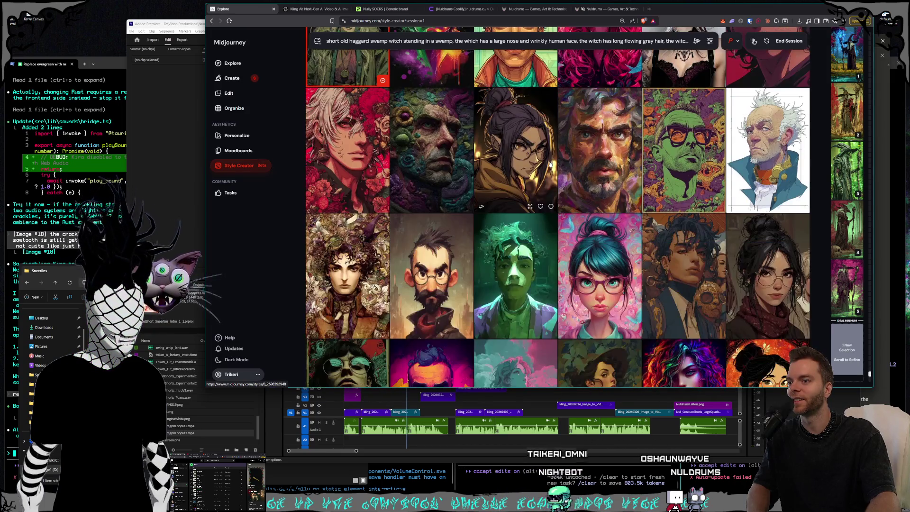
scroll(556, 164, down, 2)
scroll(557, 161, down, 3)
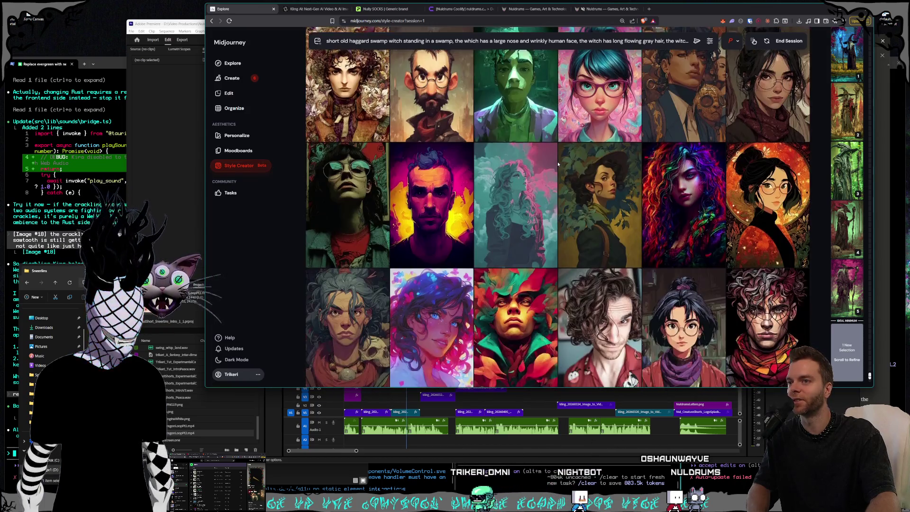
scroll(557, 164, down, 1)
scroll(558, 164, down, 1)
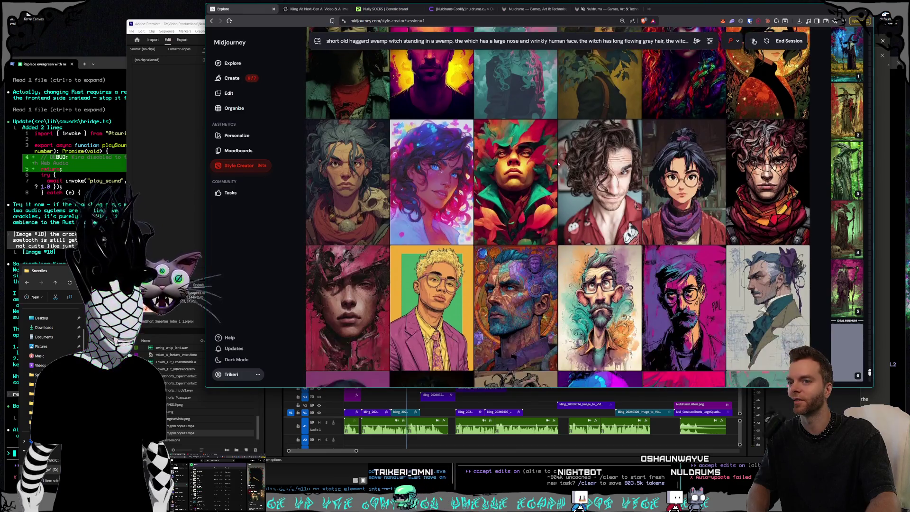
scroll(558, 165, down, 2)
scroll(558, 164, down, 2)
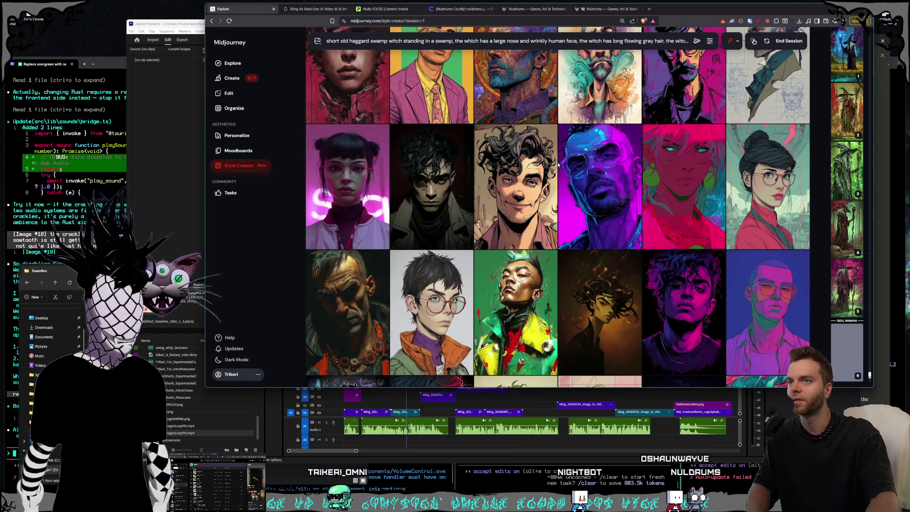
scroll(558, 165, down, 1)
scroll(559, 165, down, 1)
scroll(558, 164, down, 2)
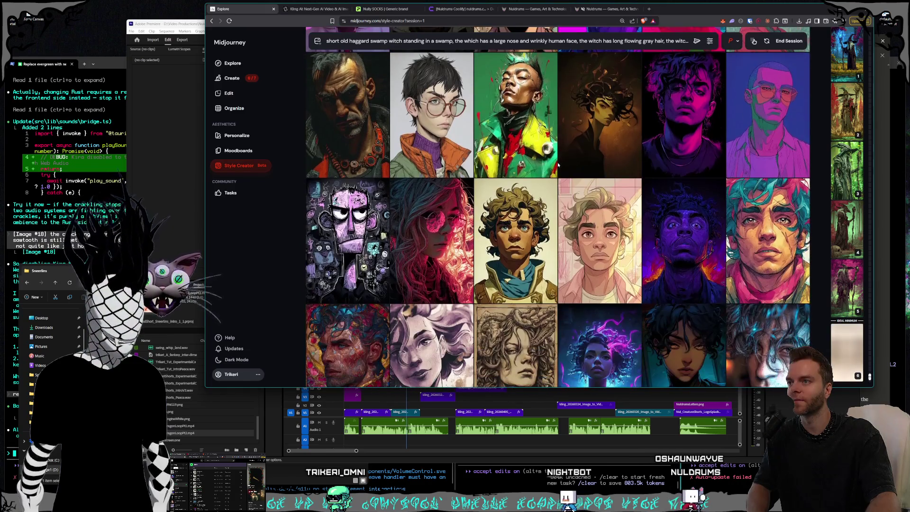
scroll(559, 165, down, 1)
scroll(558, 165, down, 2)
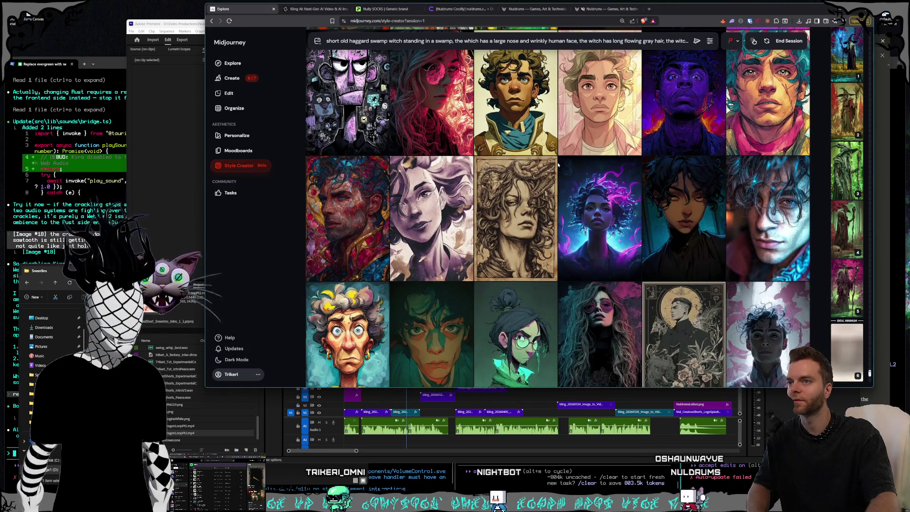
scroll(558, 165, down, 2)
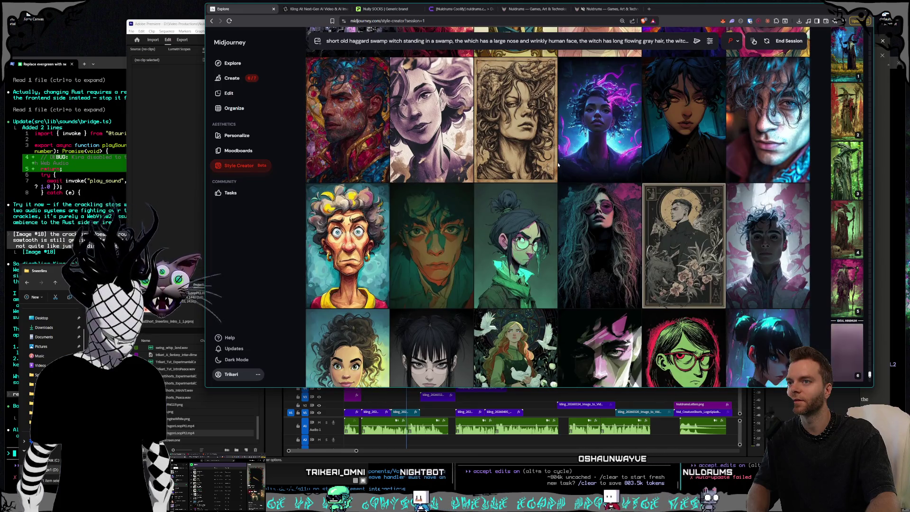
scroll(558, 164, down, 1)
scroll(558, 165, down, 2)
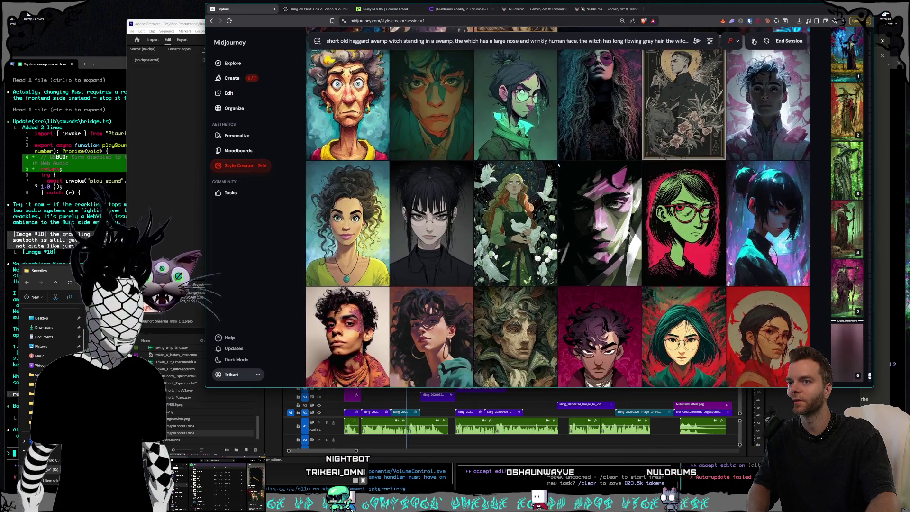
scroll(558, 164, down, 1)
scroll(559, 164, down, 1)
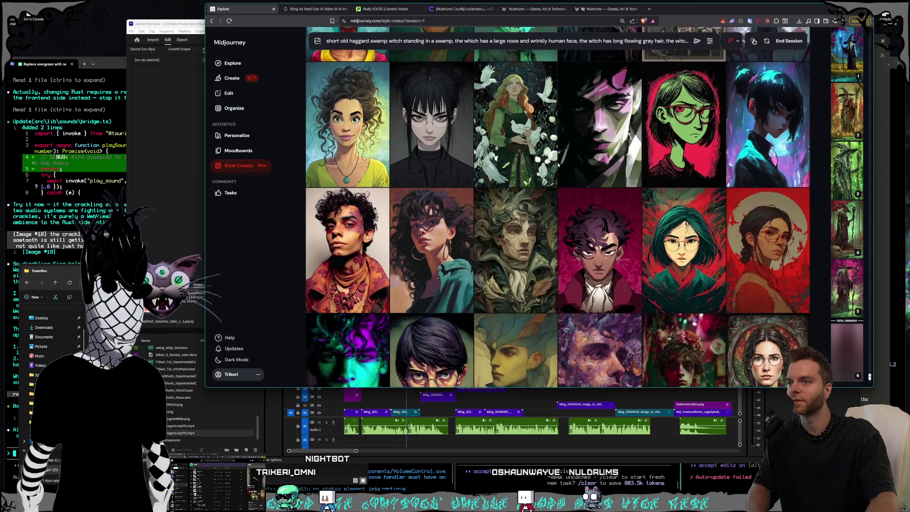
scroll(559, 164, down, 1)
scroll(626, 192, down, 1)
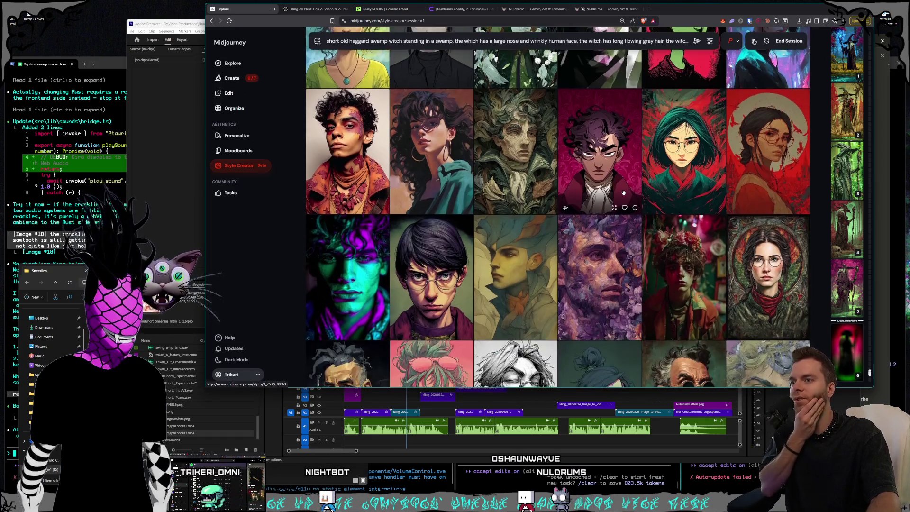
scroll(625, 193, down, 2)
scroll(624, 192, down, 1)
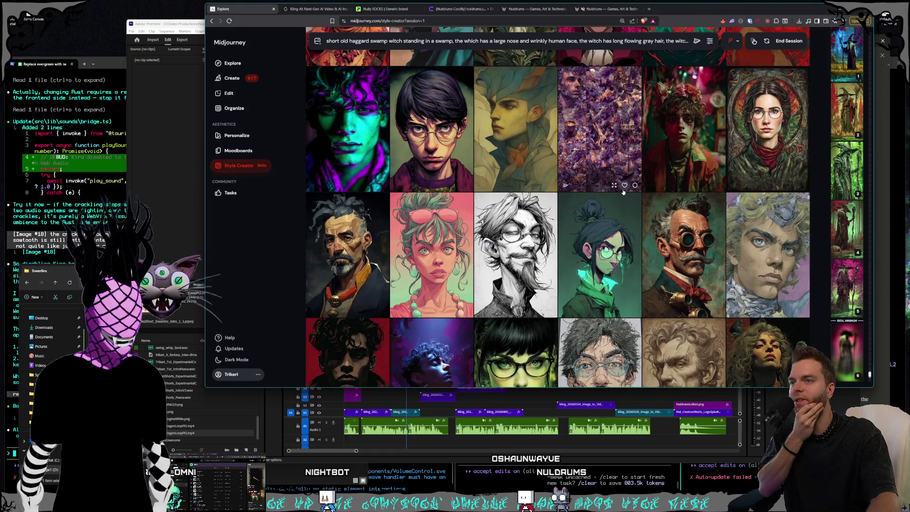
Step: Keep browsing the portraits and also pick the white-haired woman as a second choice
scroll(624, 192, down, 1)
scroll(624, 192, down, 2)
scroll(623, 192, down, 1)
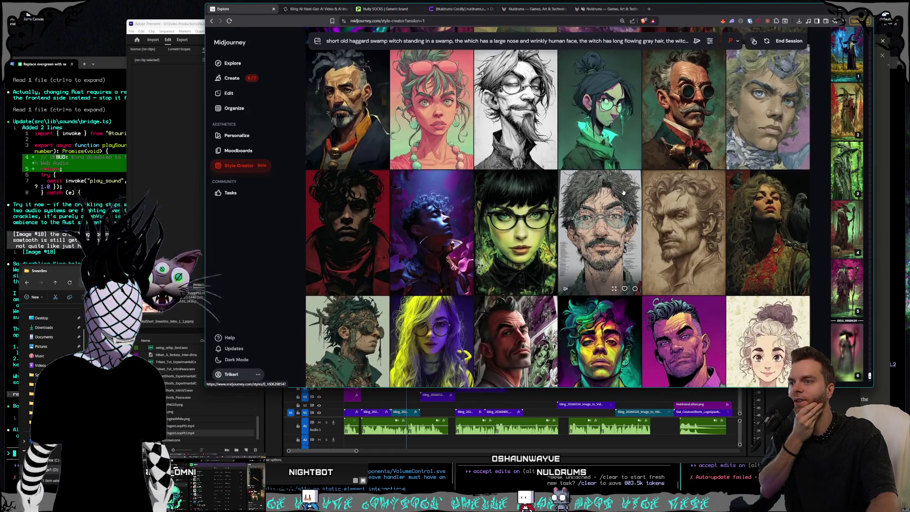
scroll(624, 192, down, 1)
scroll(624, 192, down, 2)
scroll(624, 192, down, 2)
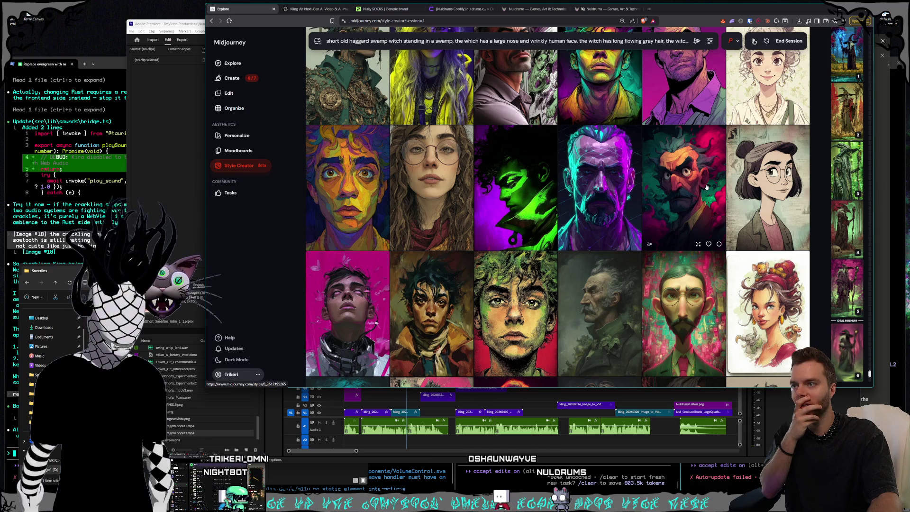
scroll(692, 189, down, 4)
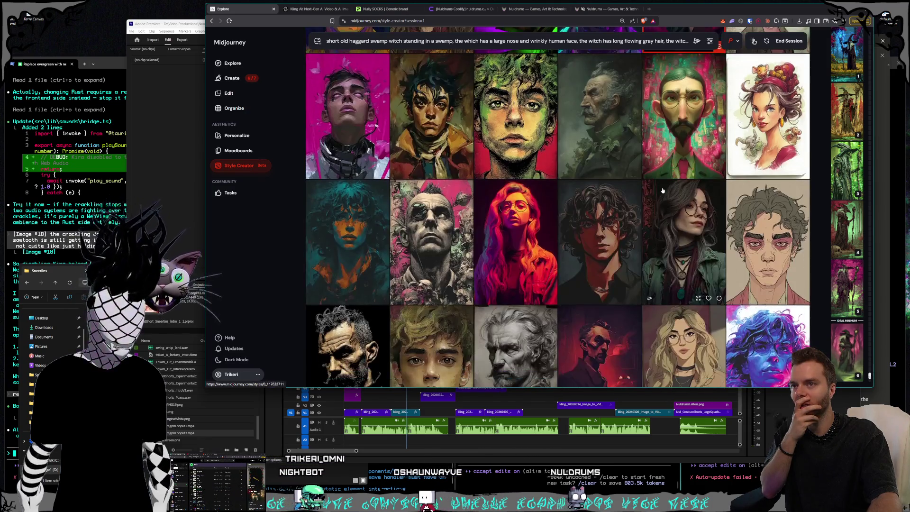
scroll(678, 190, down, 3)
scroll(663, 191, down, 2)
scroll(662, 191, down, 2)
scroll(660, 197, down, 3)
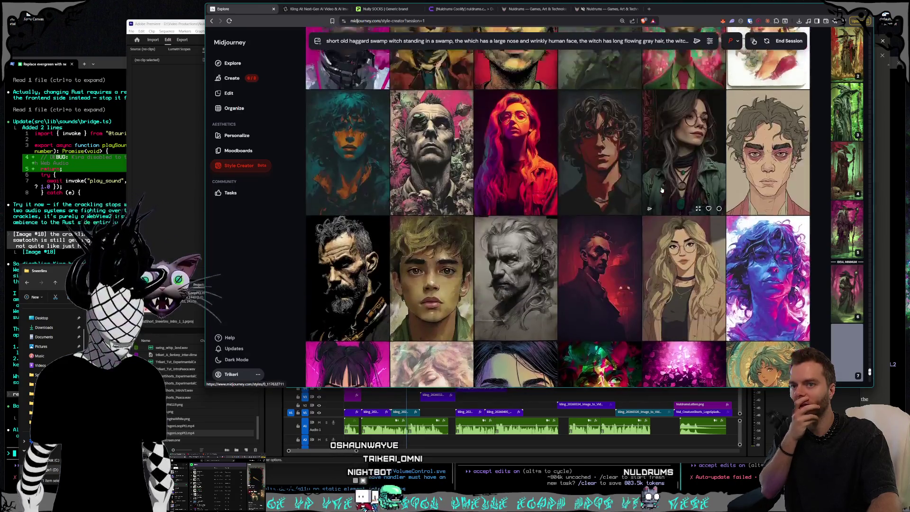
scroll(657, 206, down, 3)
scroll(652, 216, down, 3)
scroll(653, 221, down, 3)
scroll(654, 226, down, 3)
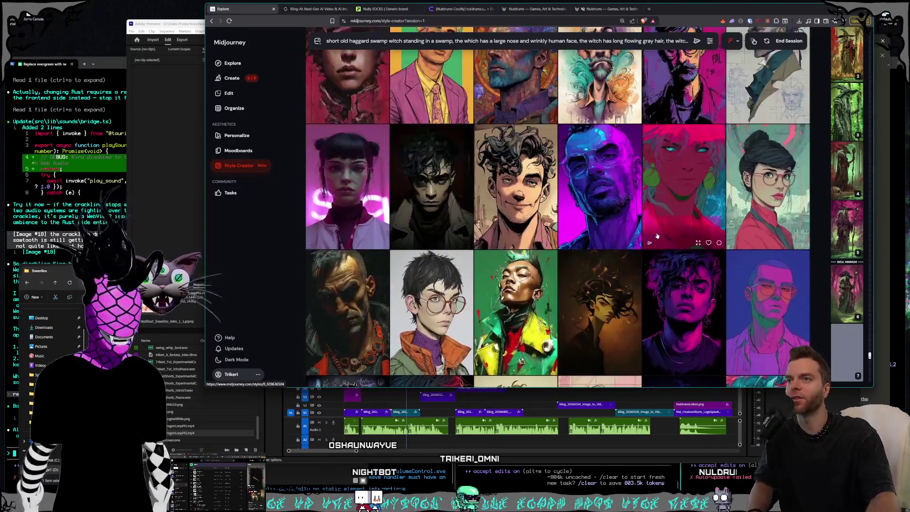
scroll(655, 231, down, 3)
scroll(656, 237, down, 3)
scroll(656, 237, down, 3)
scroll(656, 236, down, 3)
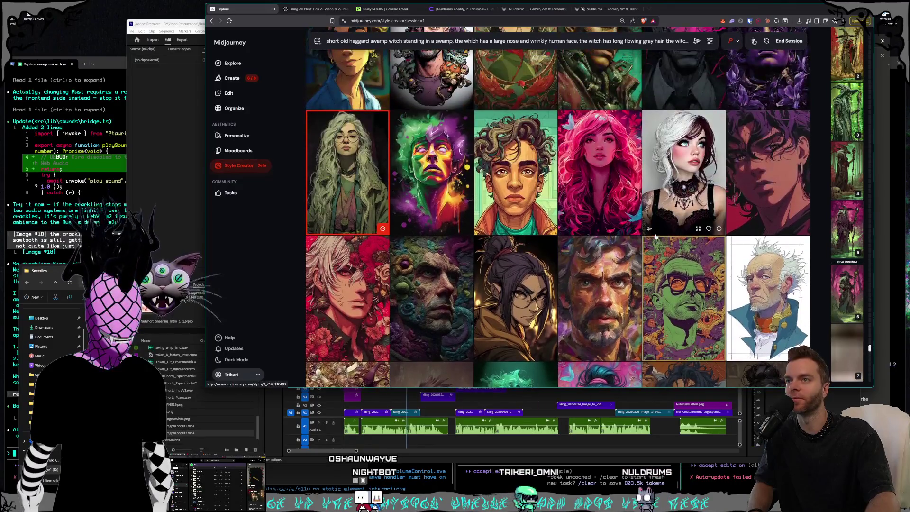
click(690, 176)
Step: Scroll the Style Creator grid back and forth, then further down past the picked portraits
scroll(576, 243, down, 2)
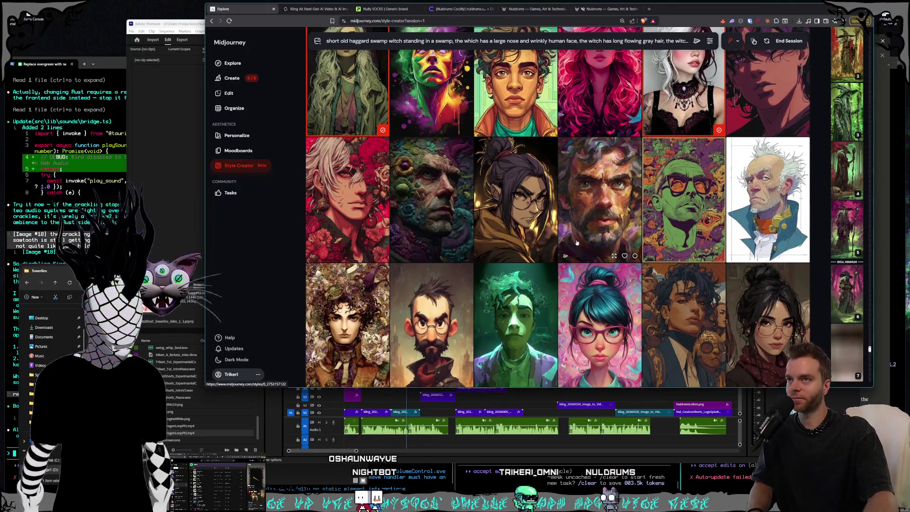
scroll(577, 243, up, 1)
scroll(577, 243, down, 2)
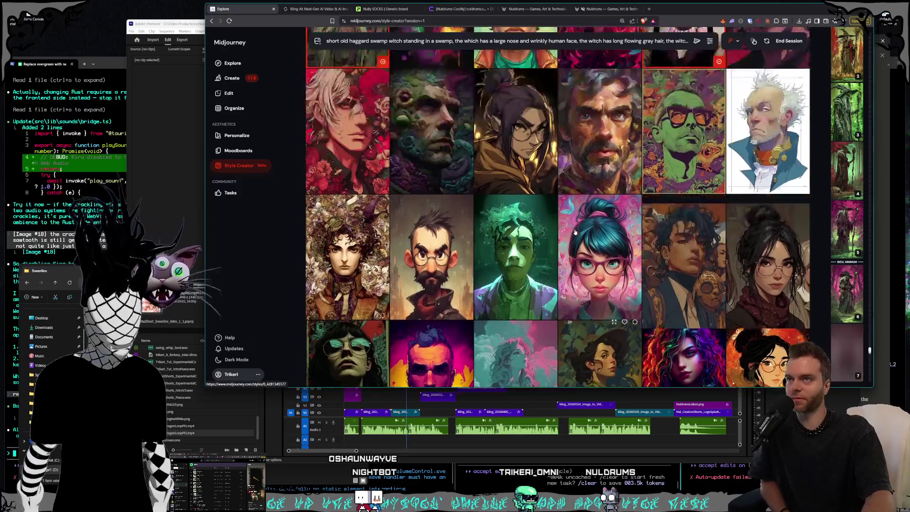
scroll(577, 242, up, 2)
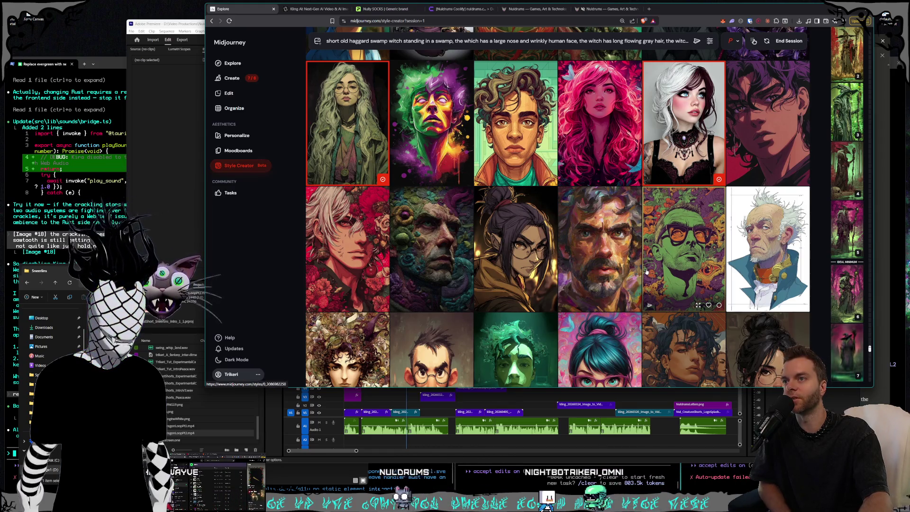
scroll(647, 271, down, 5)
scroll(640, 268, down, 5)
scroll(635, 267, down, 5)
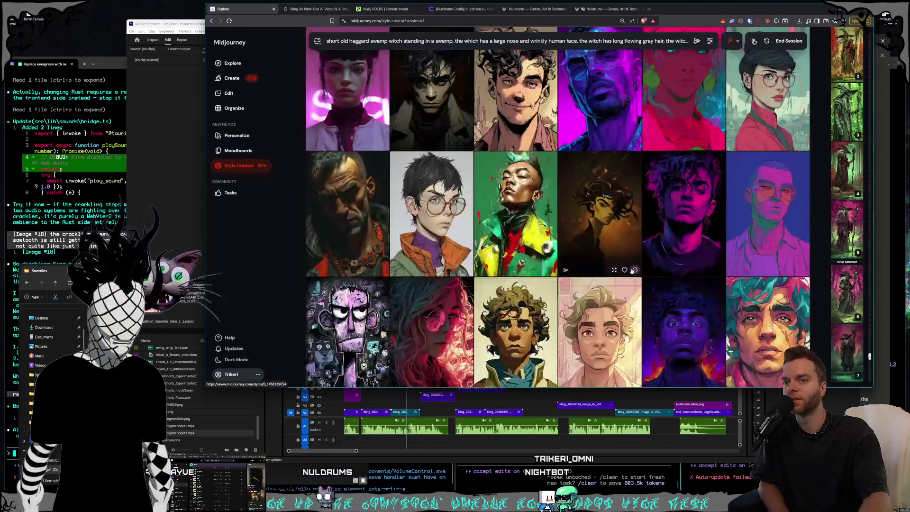
scroll(631, 264, down, 5)
scroll(628, 263, down, 5)
scroll(625, 263, down, 5)
scroll(623, 263, down, 5)
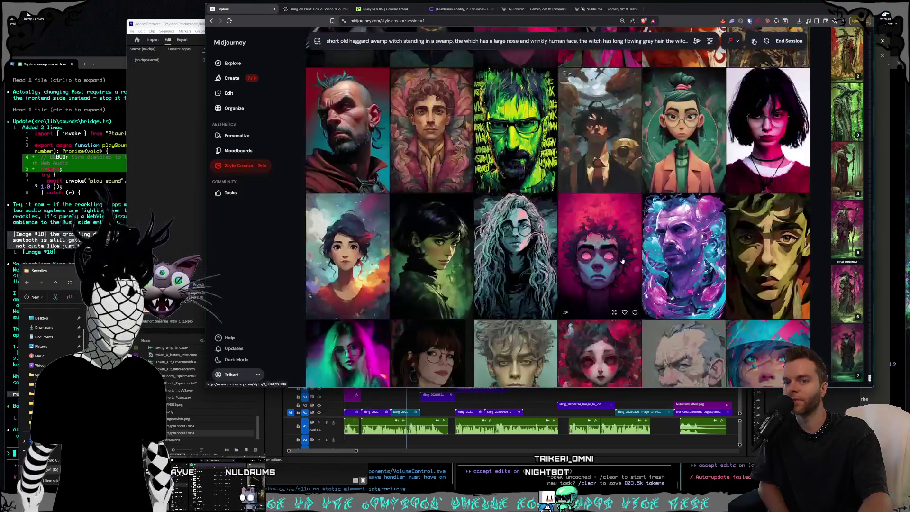
scroll(620, 263, down, 5)
scroll(619, 260, down, 2)
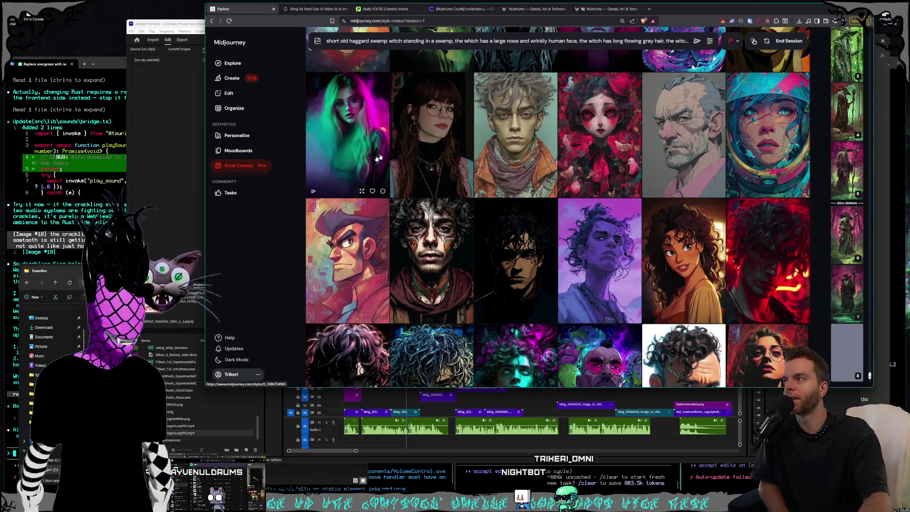
Step: End the style session, scroll the swamp witch generations and open the misty witch image
click(789, 41)
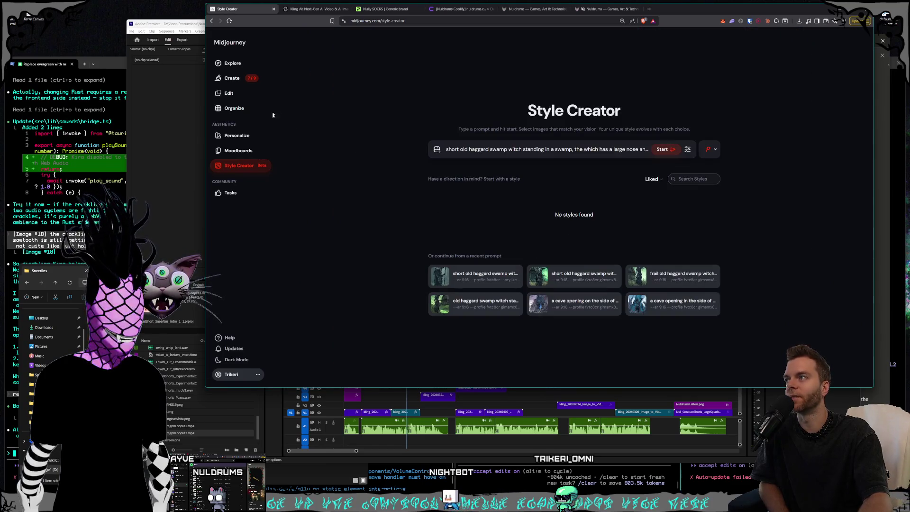
click(231, 78)
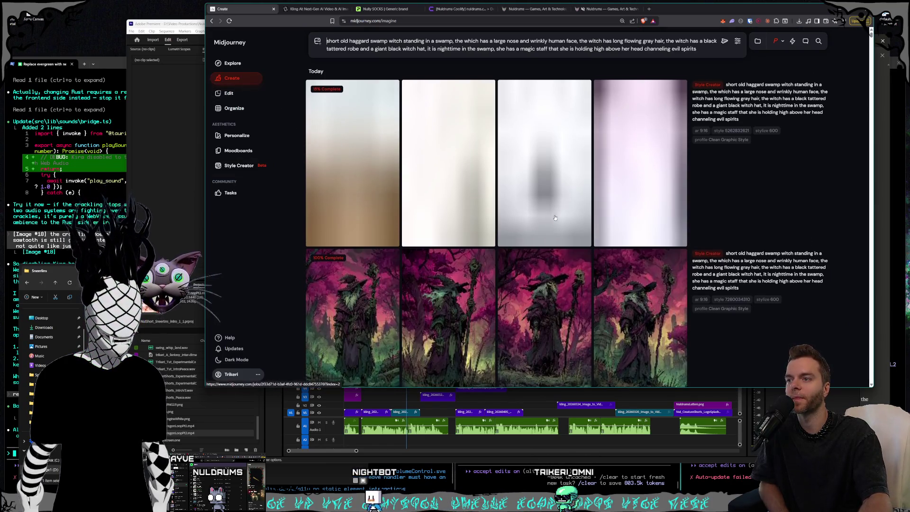
scroll(550, 224, down, 4)
scroll(571, 218, down, 2)
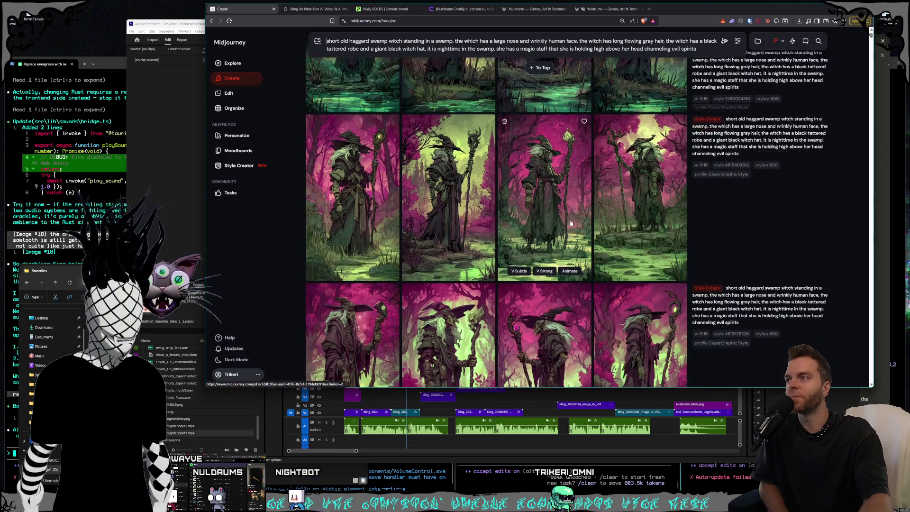
scroll(608, 225, down, 3)
scroll(609, 225, down, 4)
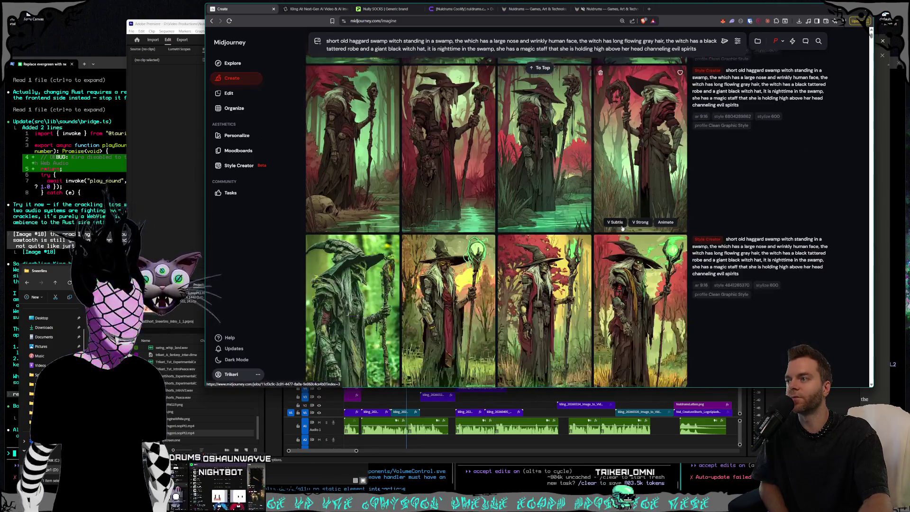
scroll(614, 227, down, 4)
scroll(618, 228, down, 4)
scroll(623, 229, down, 3)
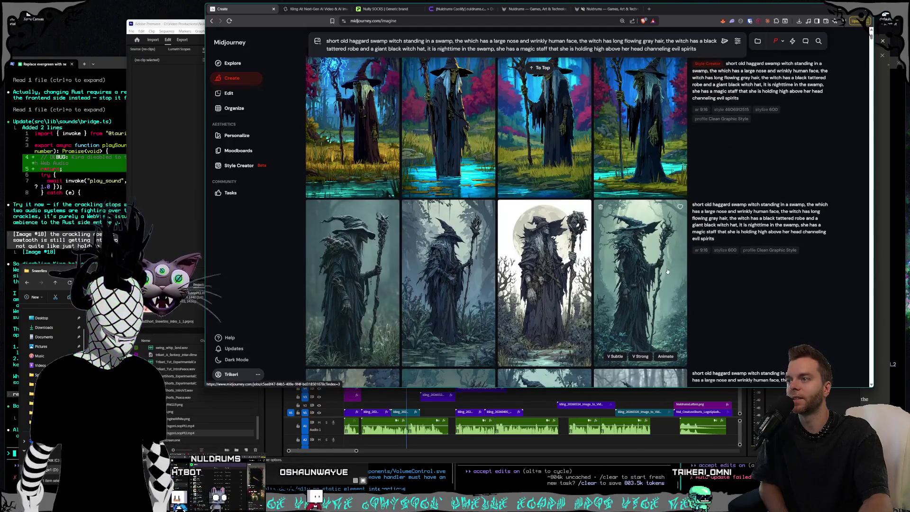
click(628, 231)
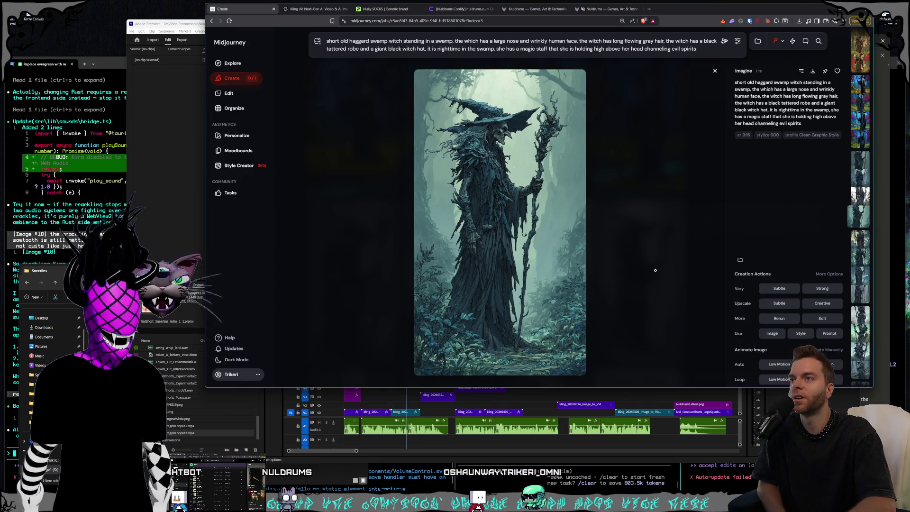
Step: Flip through the swamp witch generations and their variations in the single-image view
key(Left)
key(Up)
key(Up)
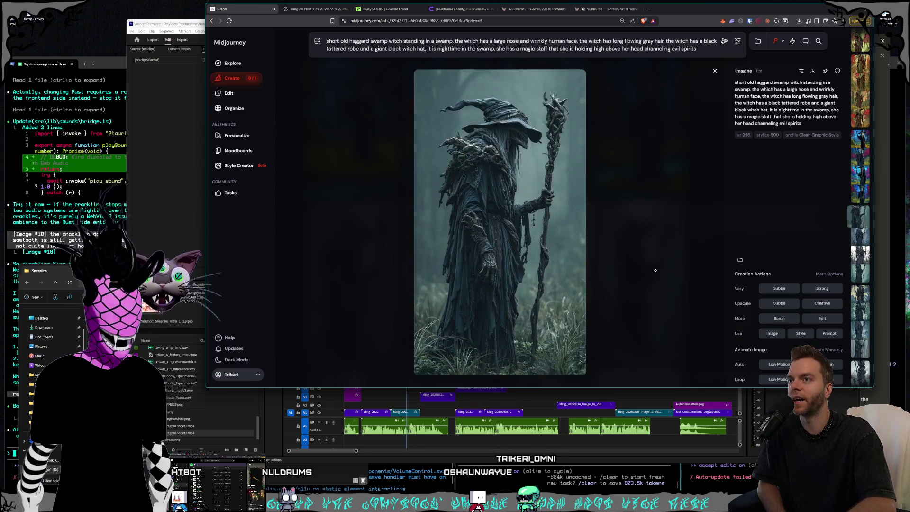
key(Up)
key(Up)
key(Up)
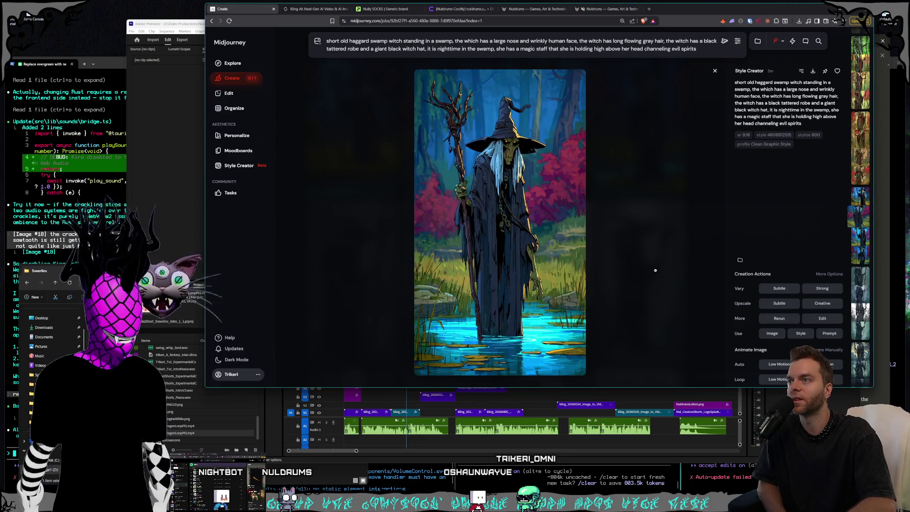
key(Up)
key(Up)
key(Up)
key(Up)
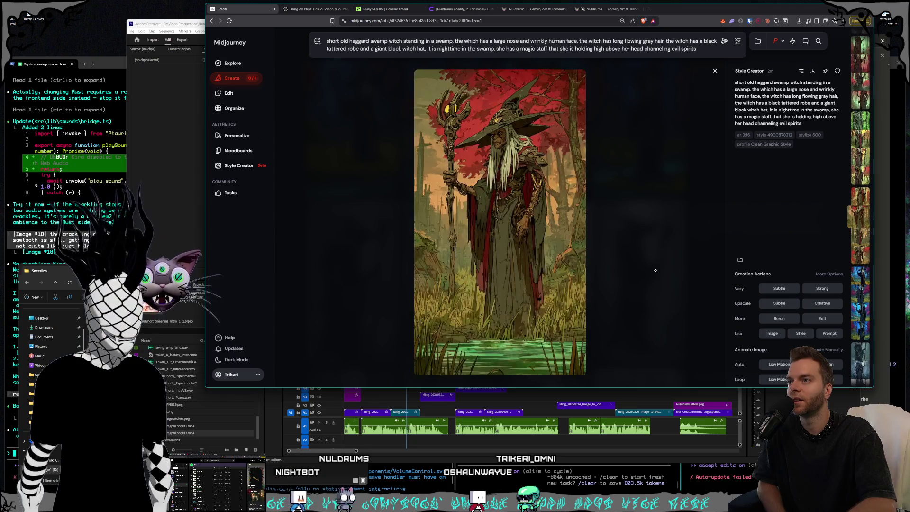
key(Up)
key(Up)
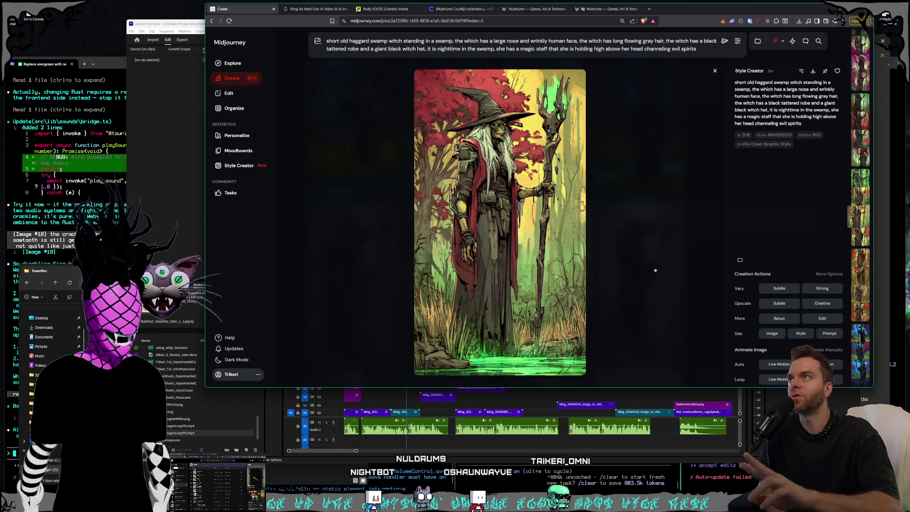
key(Up)
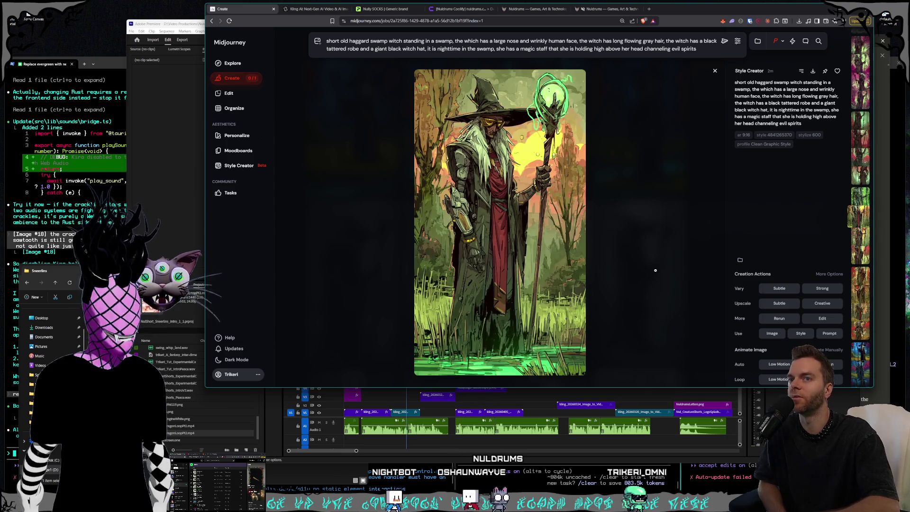
key(Up)
key(Up)
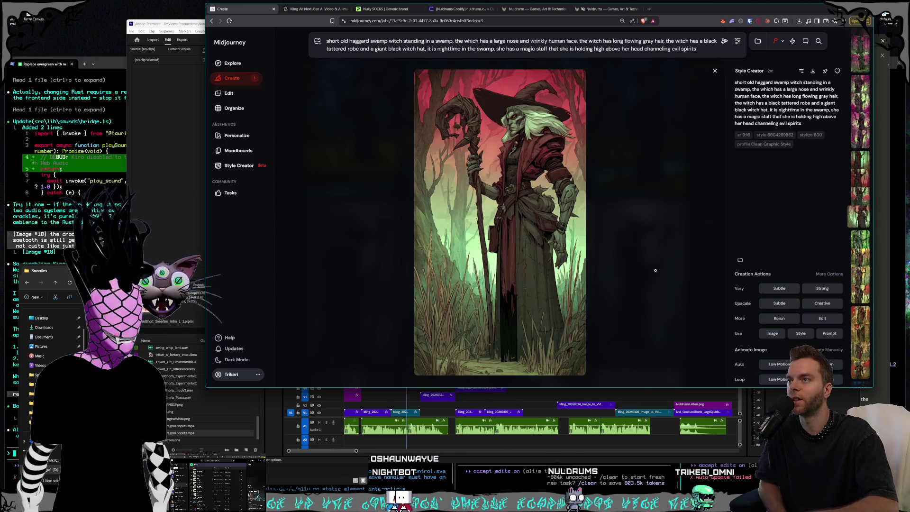
key(Up)
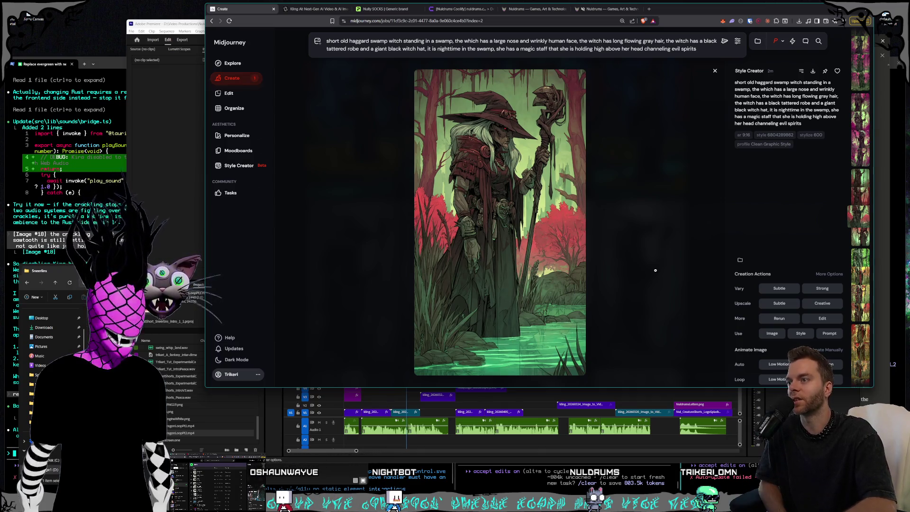
key(Up)
Step: Return to the swamp witch beside the skull and save it as PNG in Blighted Crones
key(Right)
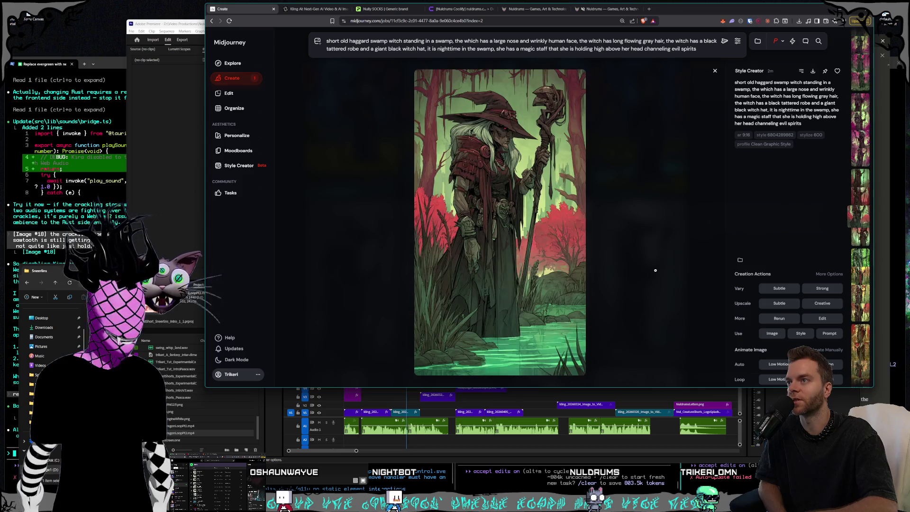
key(Left)
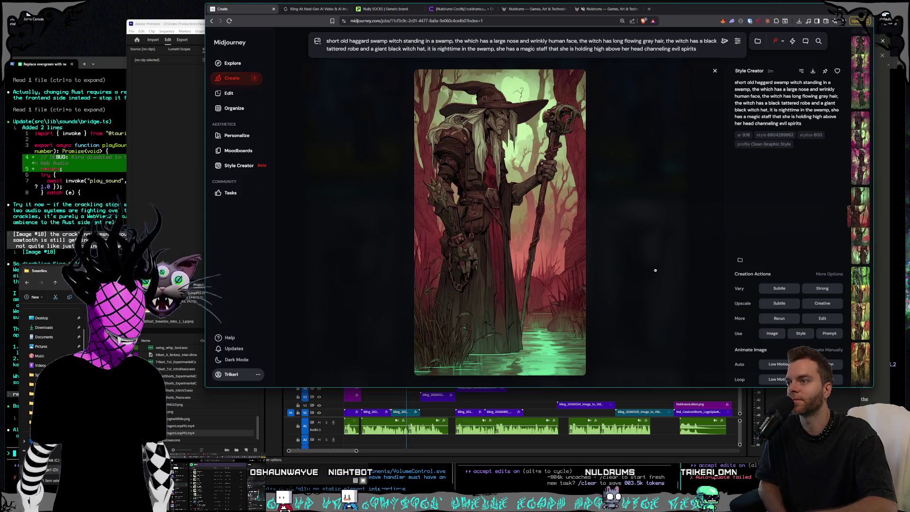
key(Left)
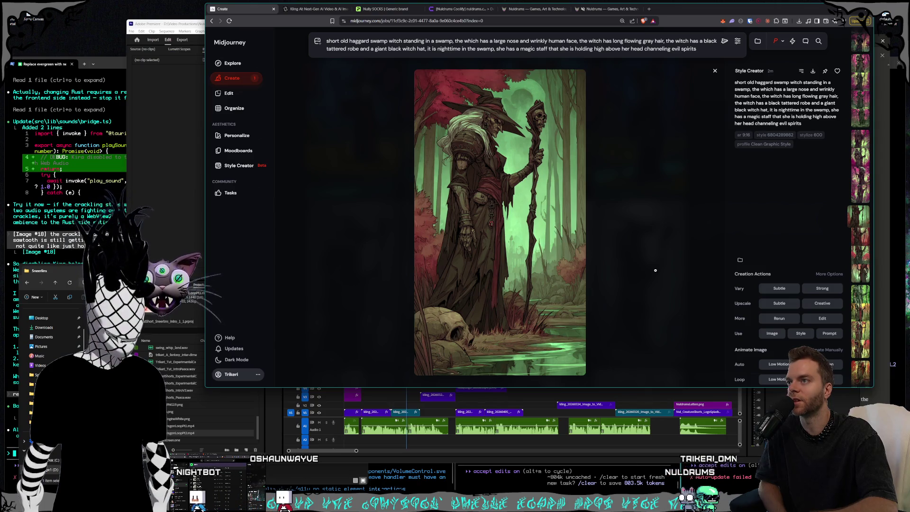
key(Left)
key(Right)
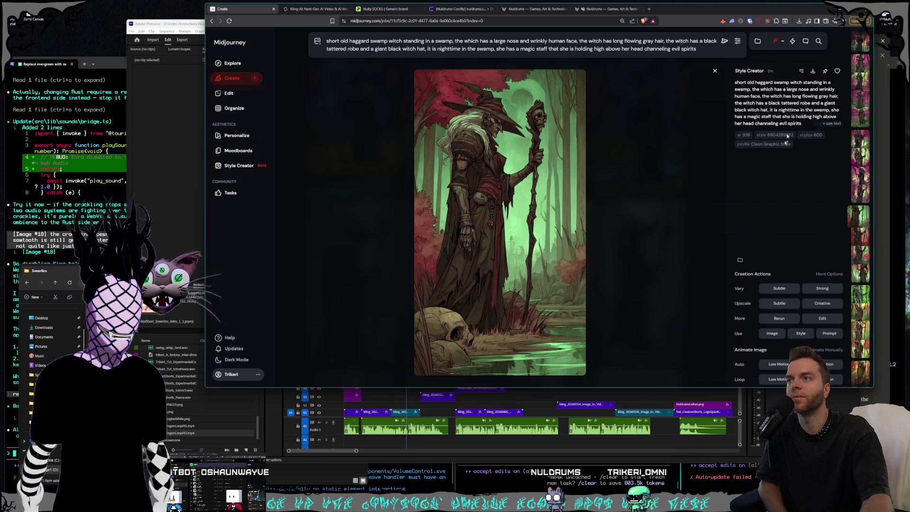
key(ctrl+s)
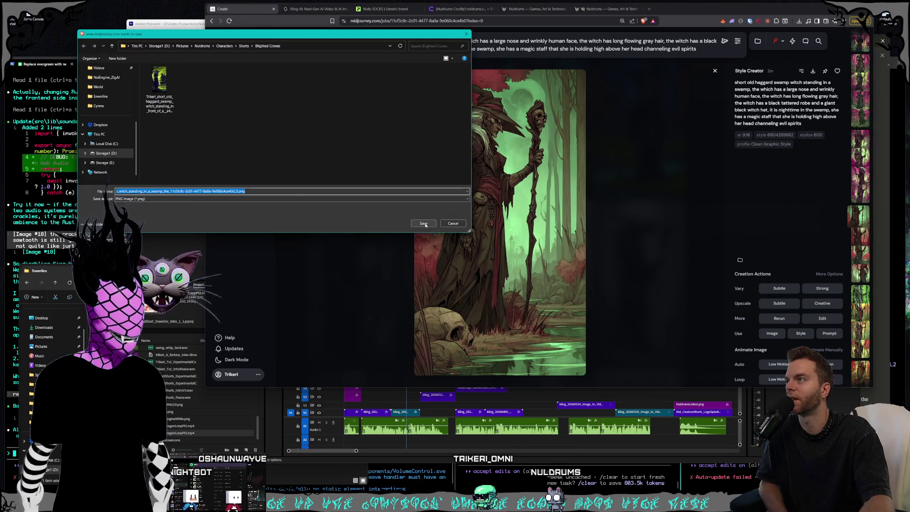
click(423, 223)
Step: Browse to the witch under the magenta sky and download it
key(Left)
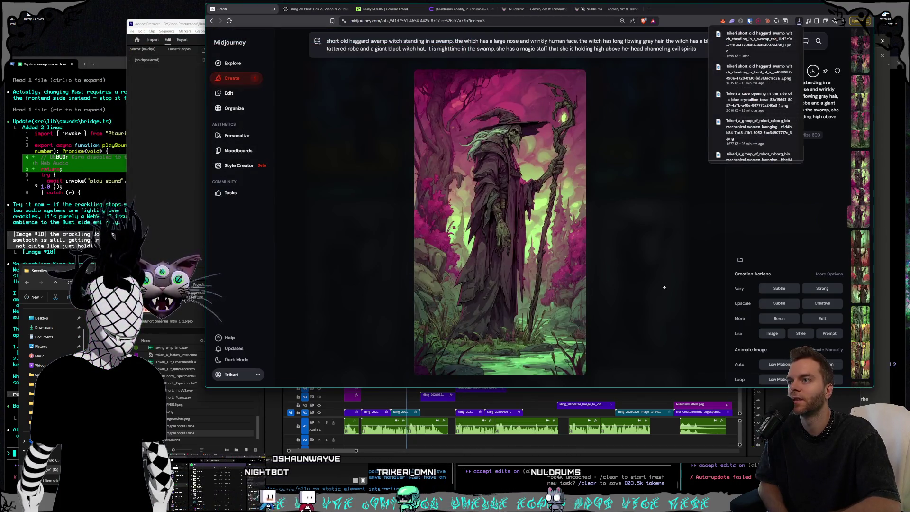
key(Left)
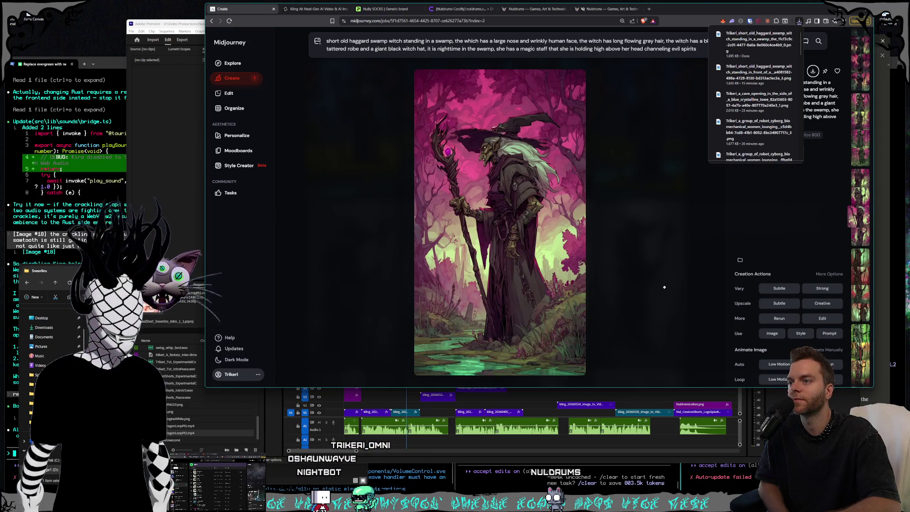
key(Left)
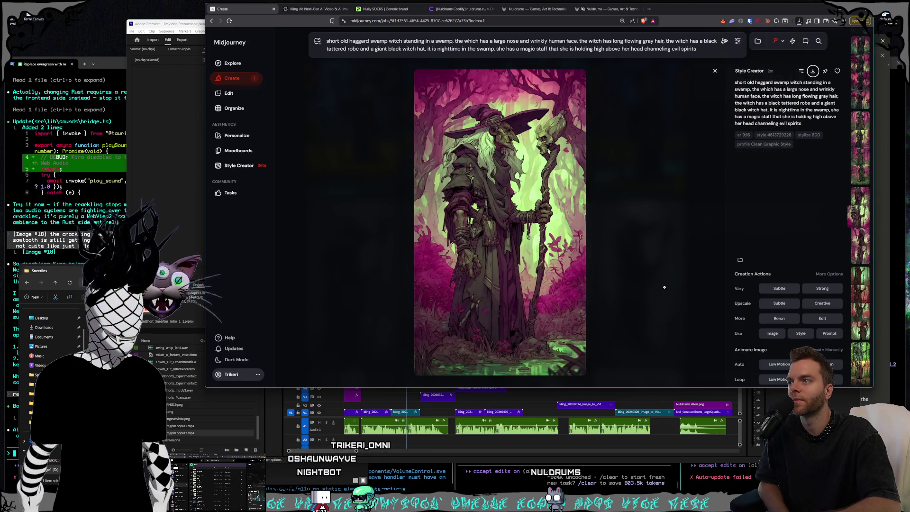
key(Left)
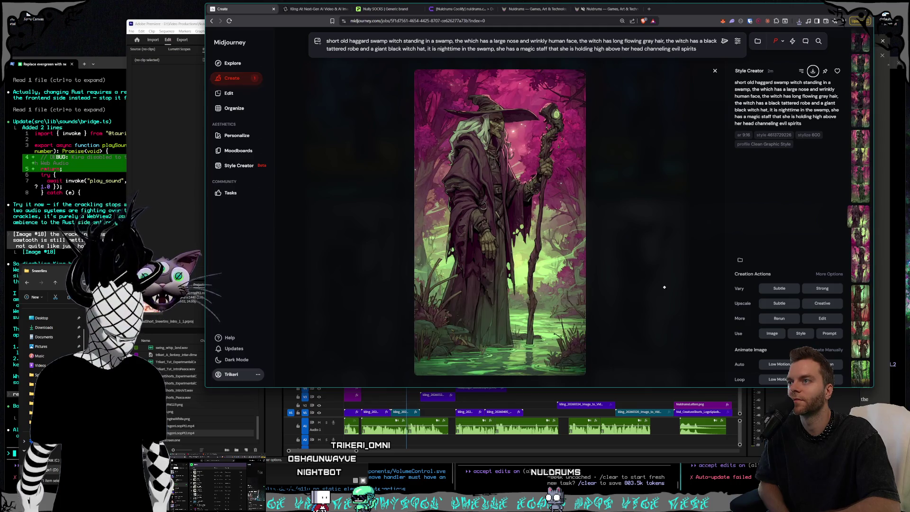
key(Left)
key(Left)
key(Left)
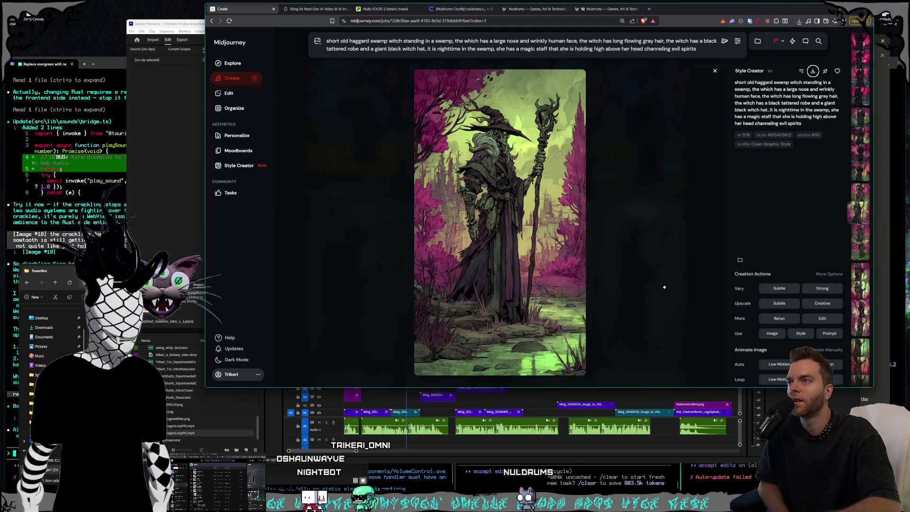
key(Left)
key(Left)
key(Left)
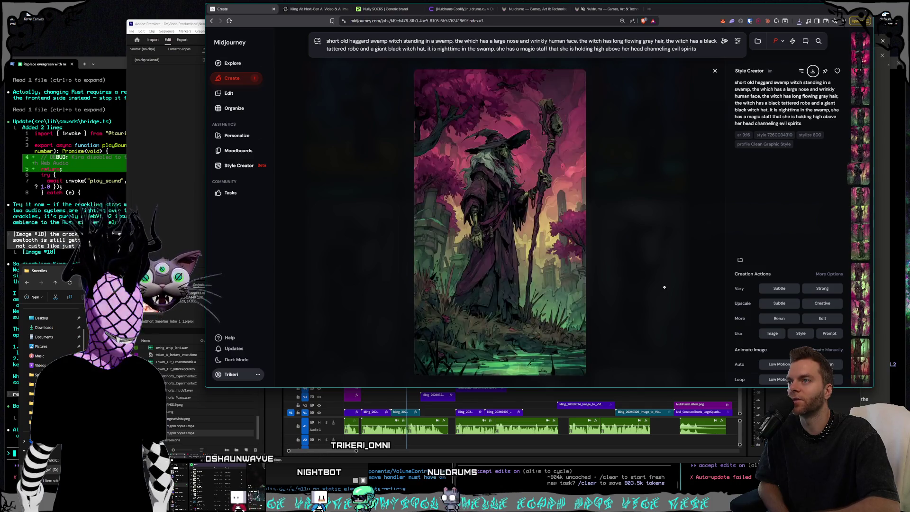
key(Left)
key(Left)
key(Left)
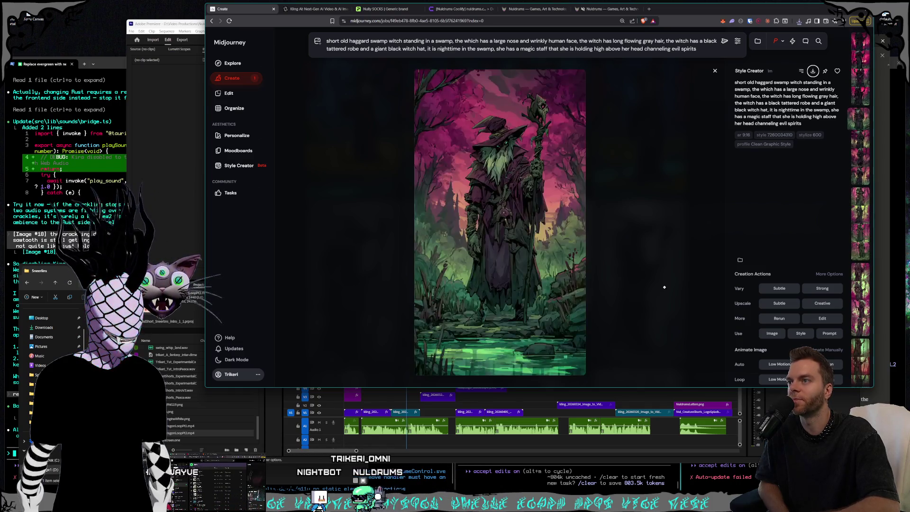
key(Left)
key(Left)
key(Left)
key(Left)
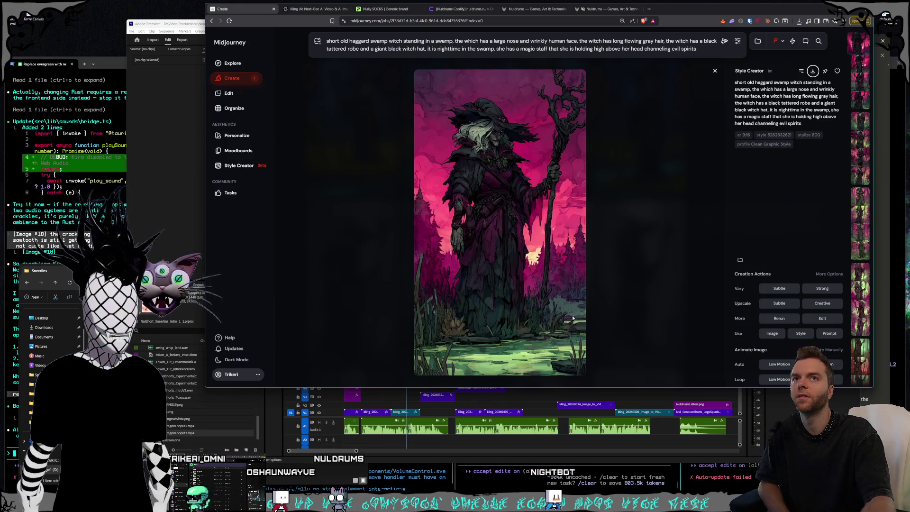
key(Return)
key(Return)
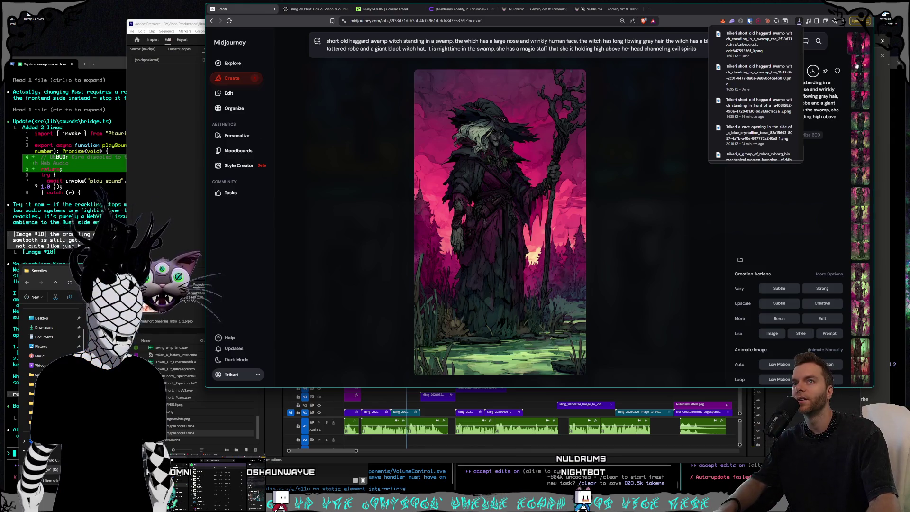
Step: Page through this witch's variations, ending on the third one
click(864, 53)
click(858, 83)
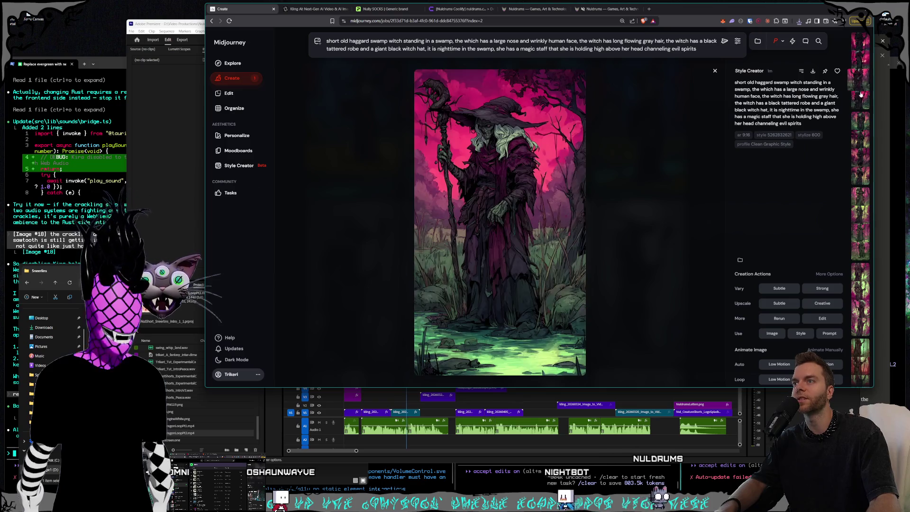
click(861, 102)
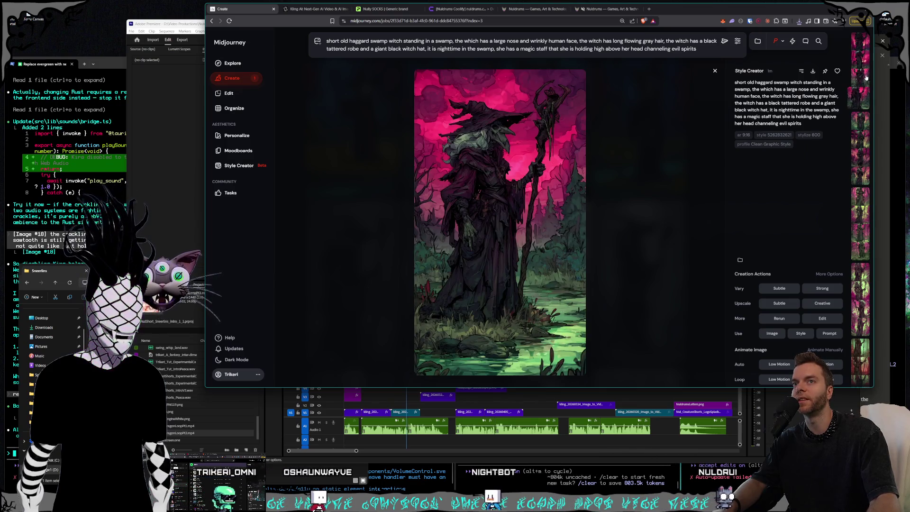
click(863, 50)
click(860, 42)
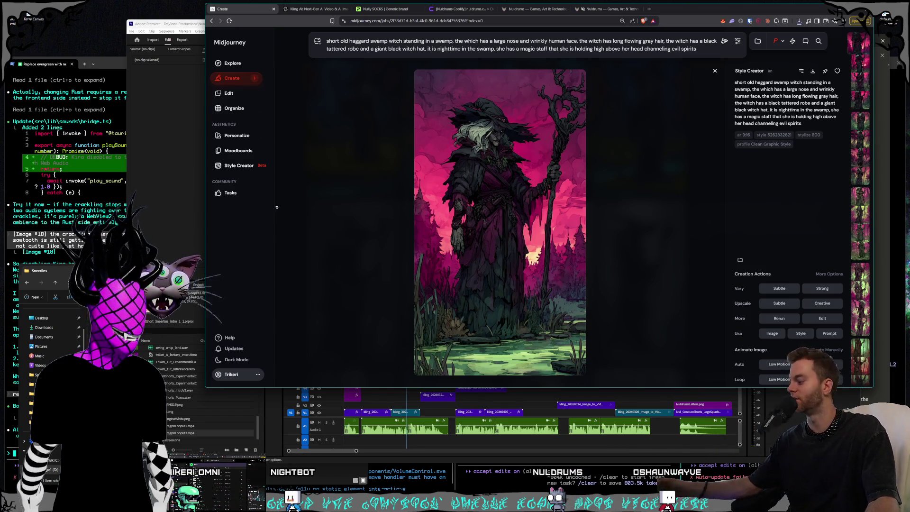
key(Right)
key(Right)
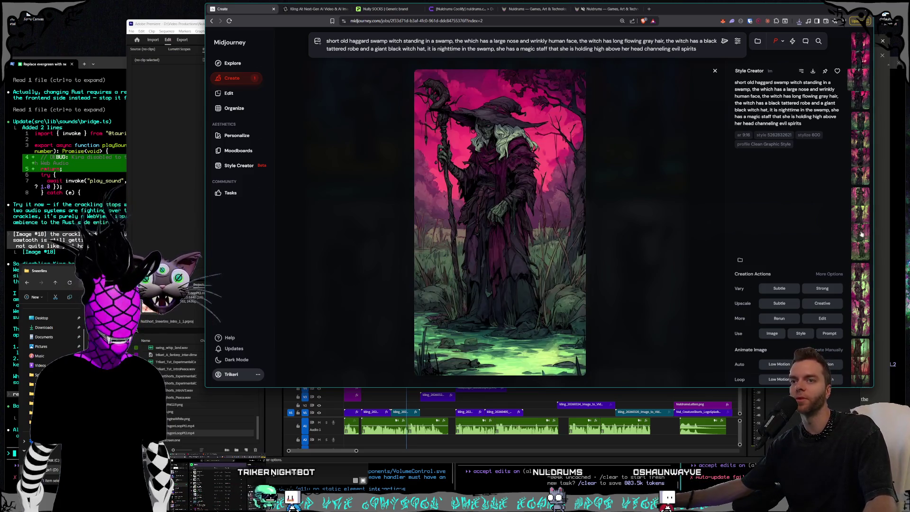
Step: Scroll down the detail view, then close the single image to return to the witch grid
scroll(862, 234, down, 1)
scroll(861, 244, down, 1)
scroll(860, 256, down, 2)
scroll(858, 270, down, 1)
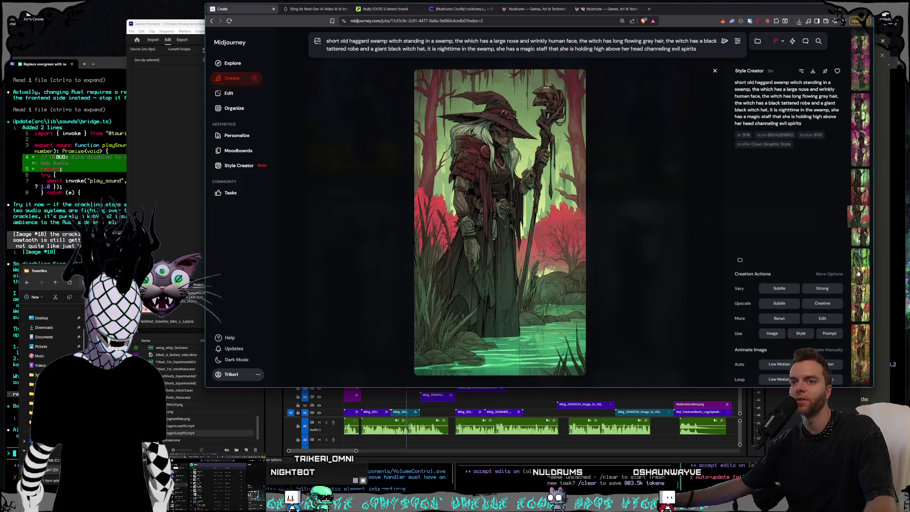
scroll(860, 269, down, 1)
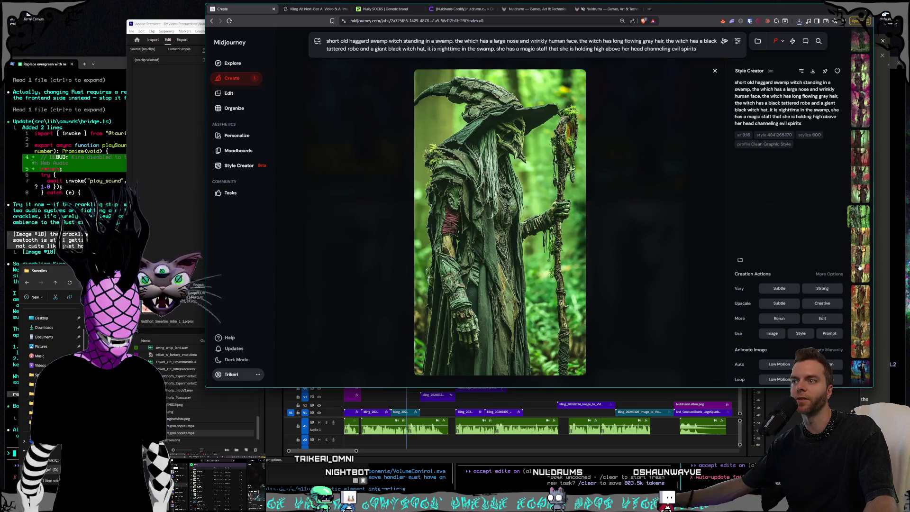
scroll(861, 252, down, 1)
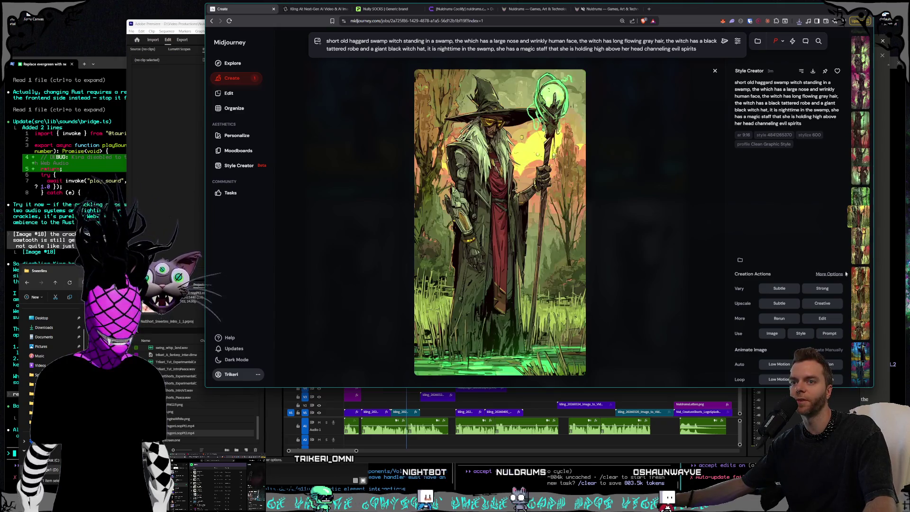
scroll(862, 256, down, 1)
scroll(862, 258, down, 2)
scroll(863, 262, down, 1)
scroll(862, 261, down, 1)
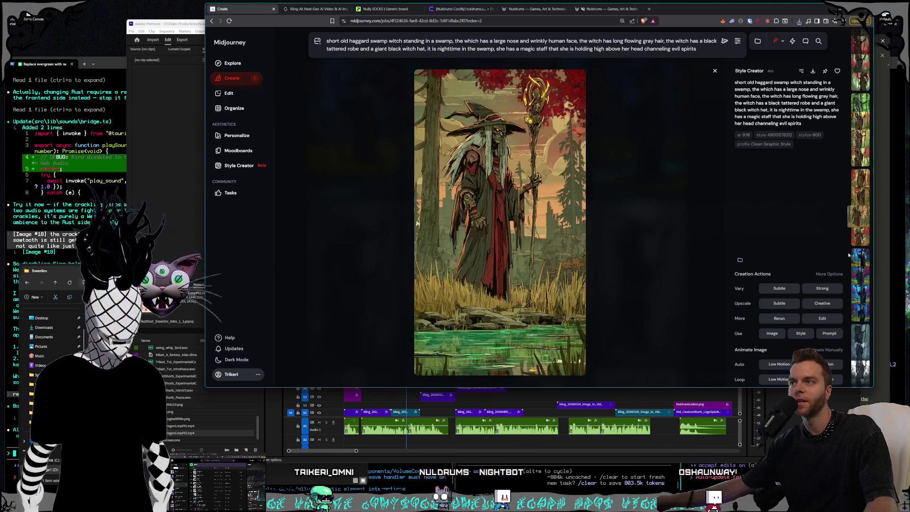
scroll(863, 261, down, 1)
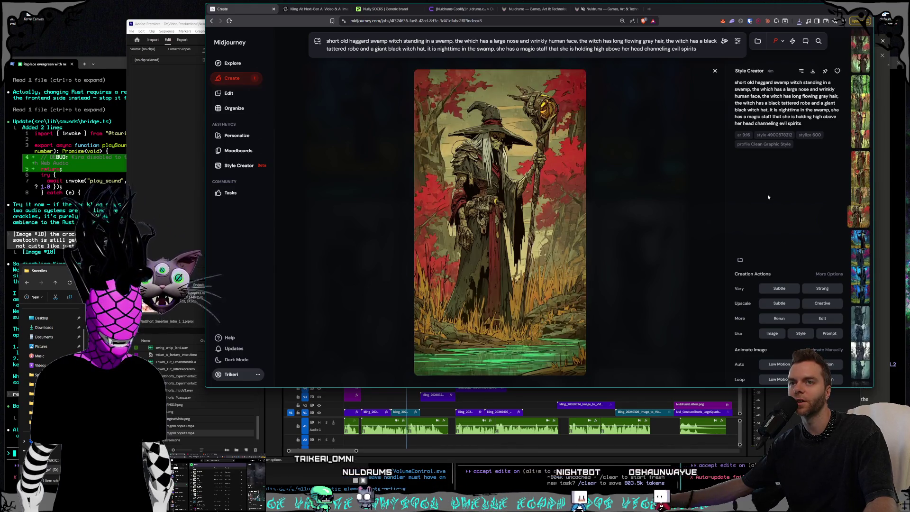
scroll(760, 203, down, 1)
scroll(760, 203, down, 1)
scroll(759, 208, down, 1)
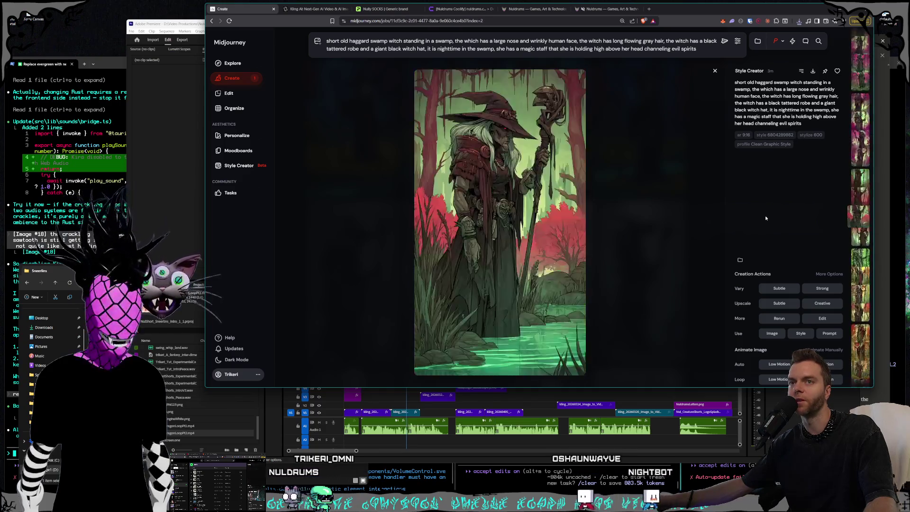
scroll(760, 210, down, 1)
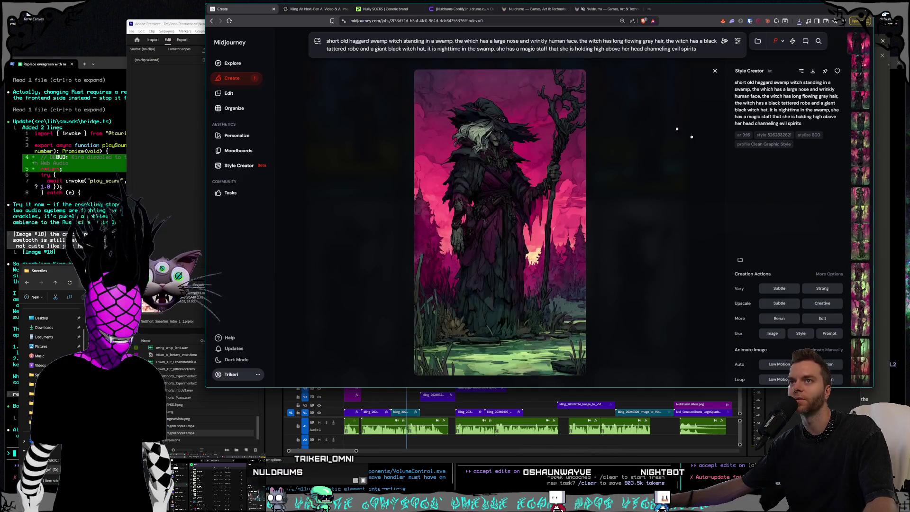
click(324, 103)
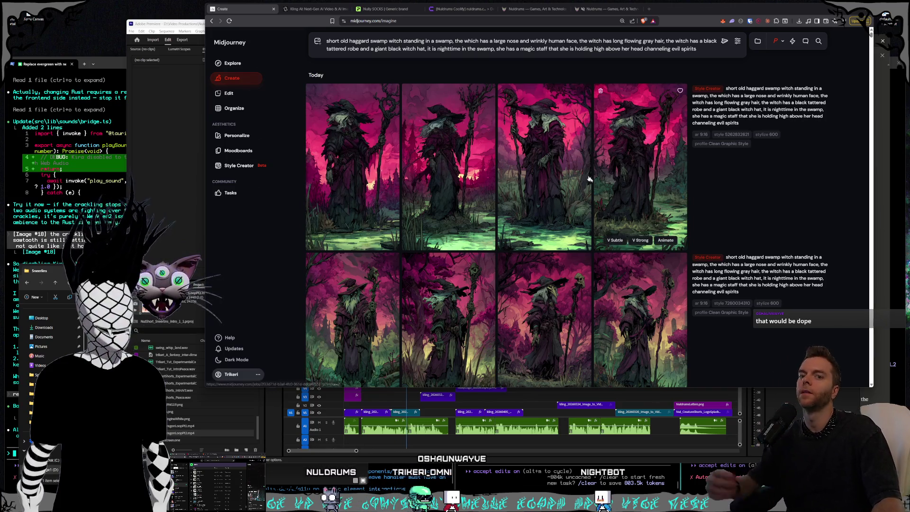
mouse_move(367, 253)
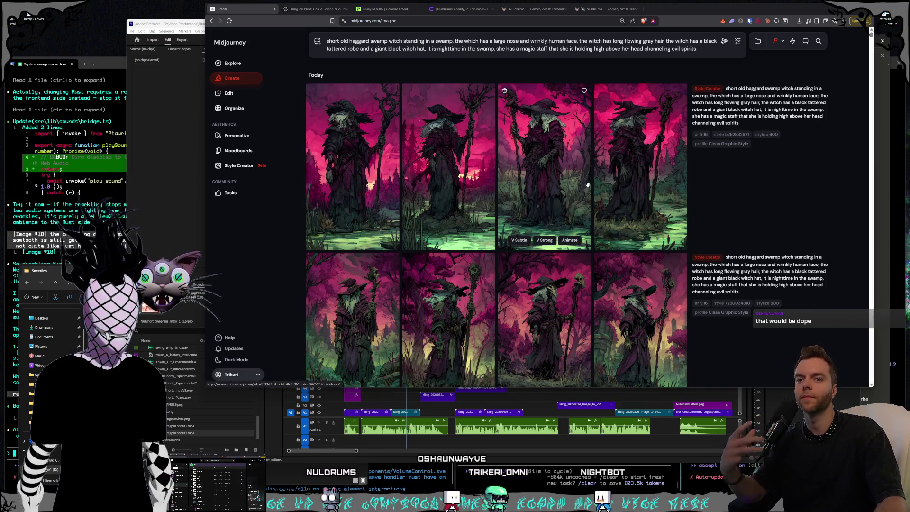
mouse_move(758, 274)
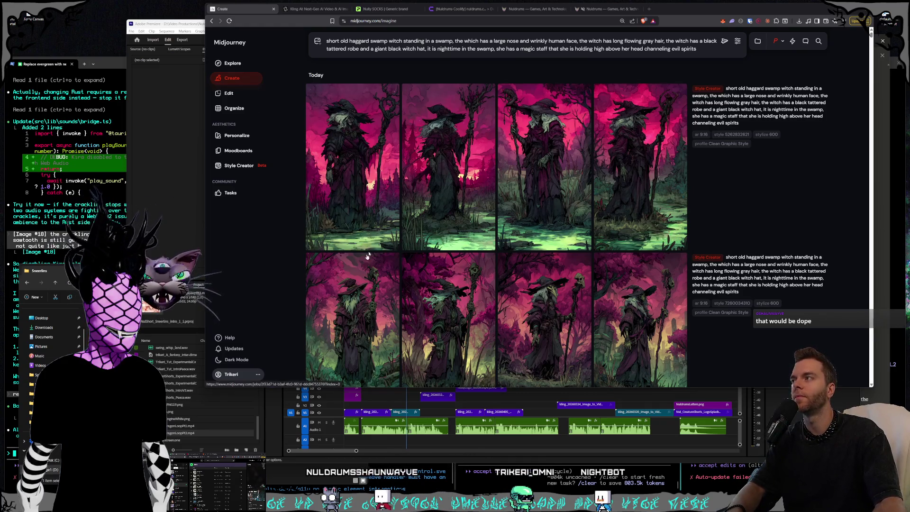
Step: Switch to the File Explorer window showing the Sneerlins goblin images
key(alt+Tab)
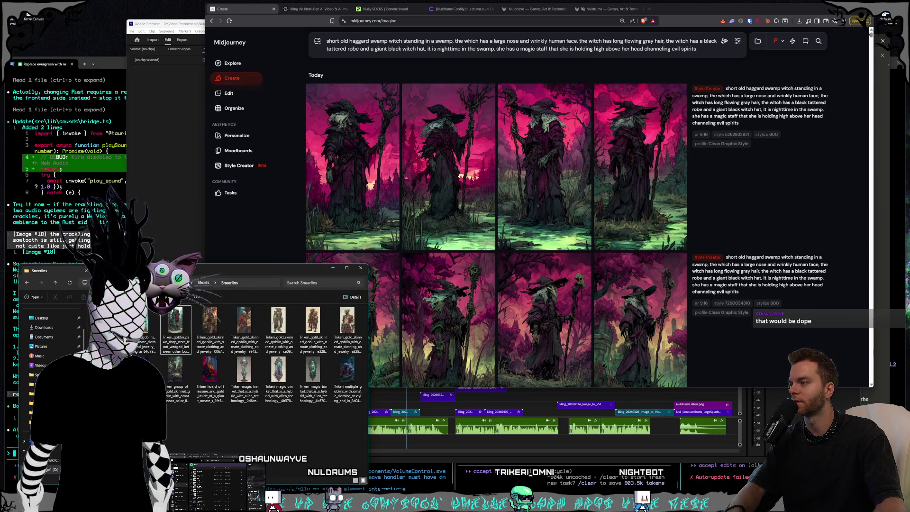
Step: Go up to Shorts, enter the Cyrens folder and open the biomechanical android image
click(197, 282)
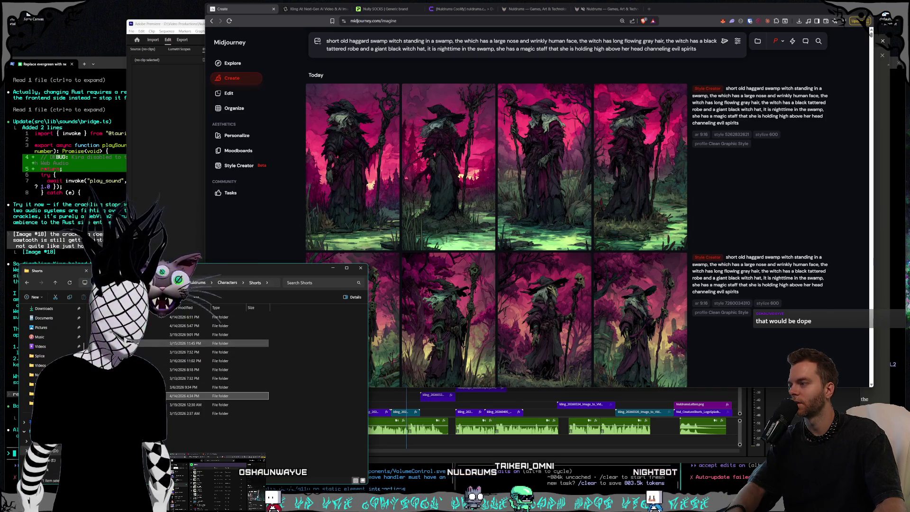
double_click(119, 317)
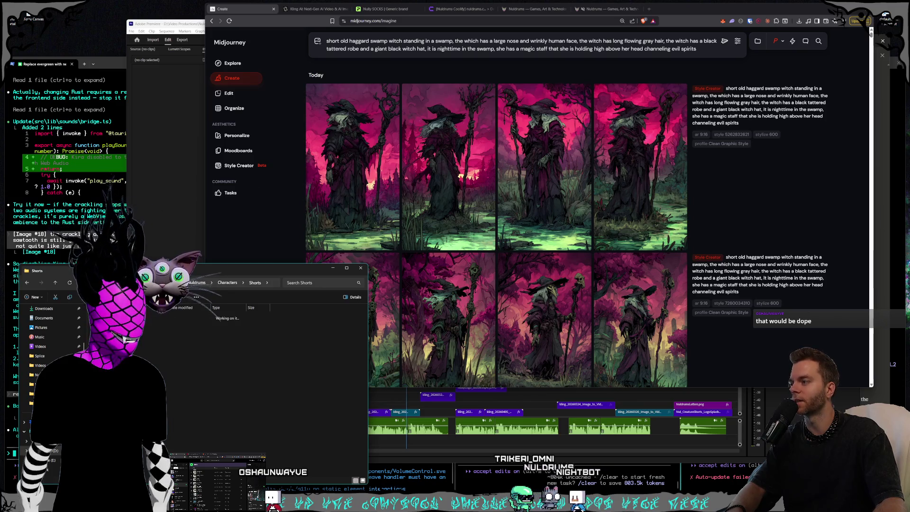
double_click(313, 367)
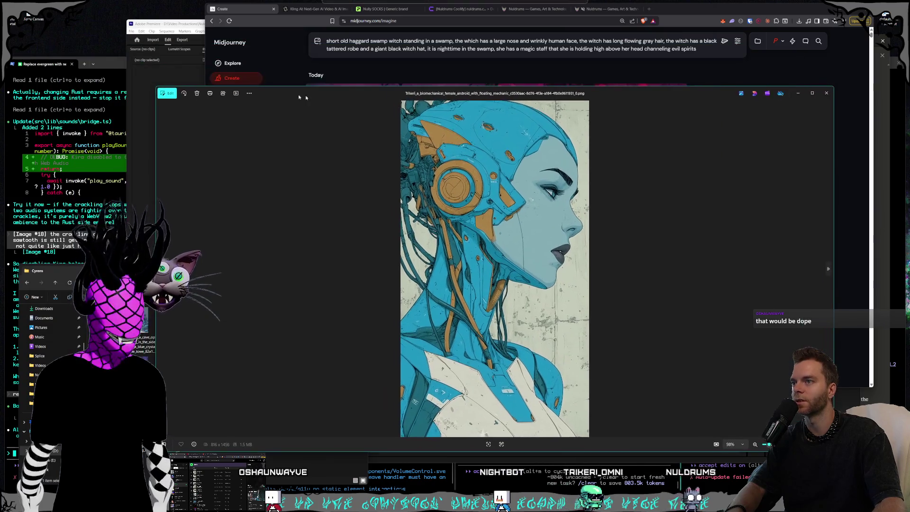
Step: Enlarge and reposition the Photos viewer, then browse the cave tower, robot women and blue crystal images
drag(154, 88, 218, 24)
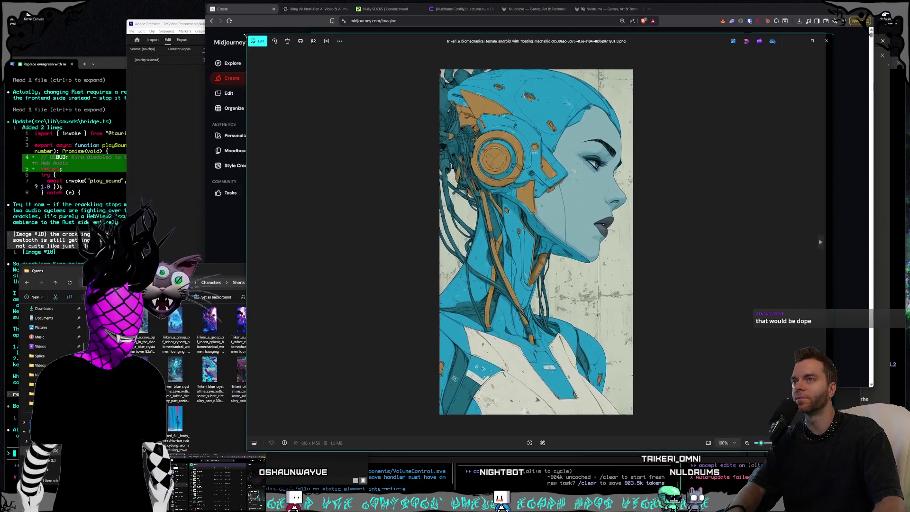
drag(368, 33, 311, 41)
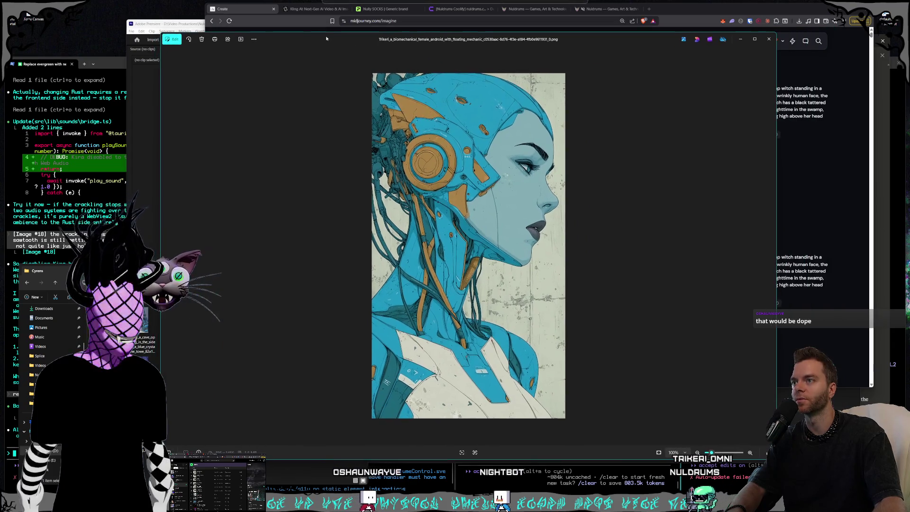
key(Right)
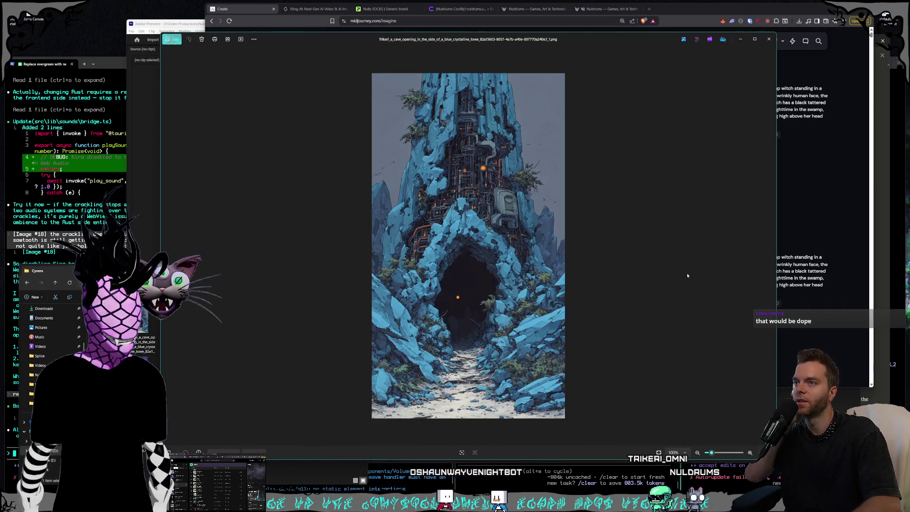
key(Right)
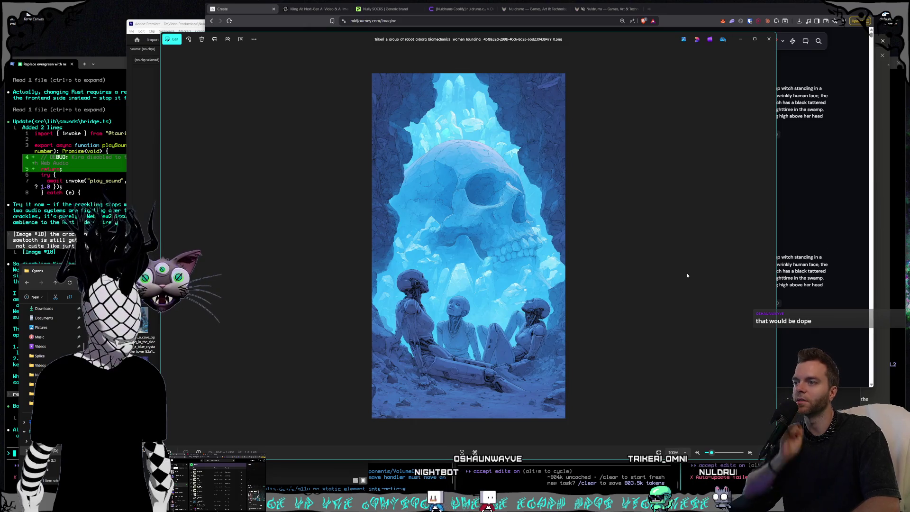
key(Right)
key(Left)
key(Right)
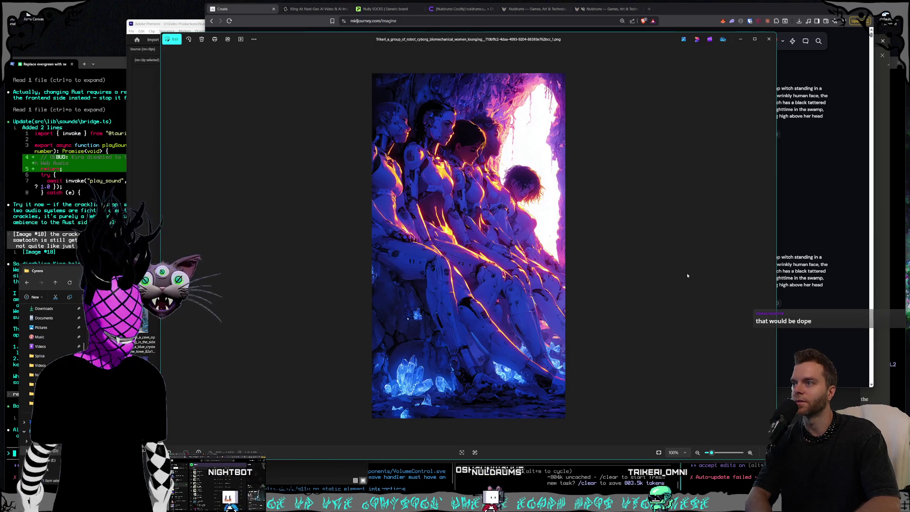
key(Right)
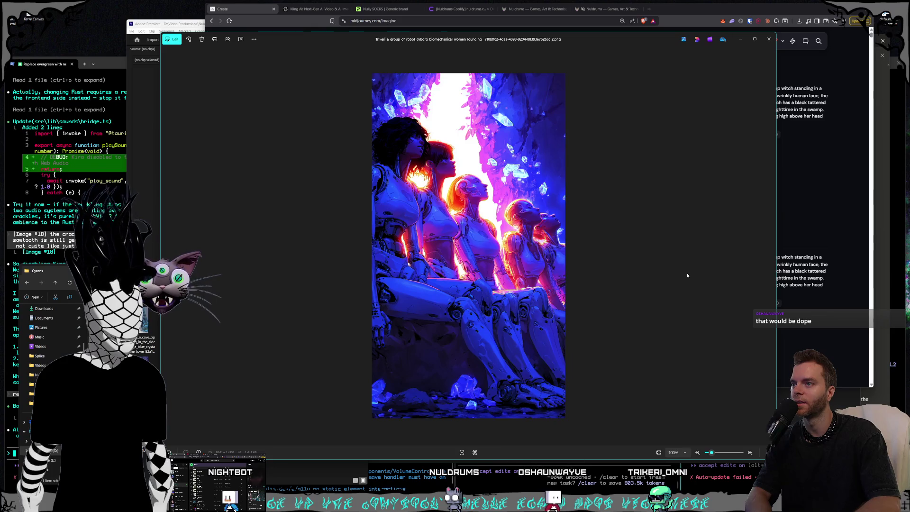
key(Right)
key(Right)
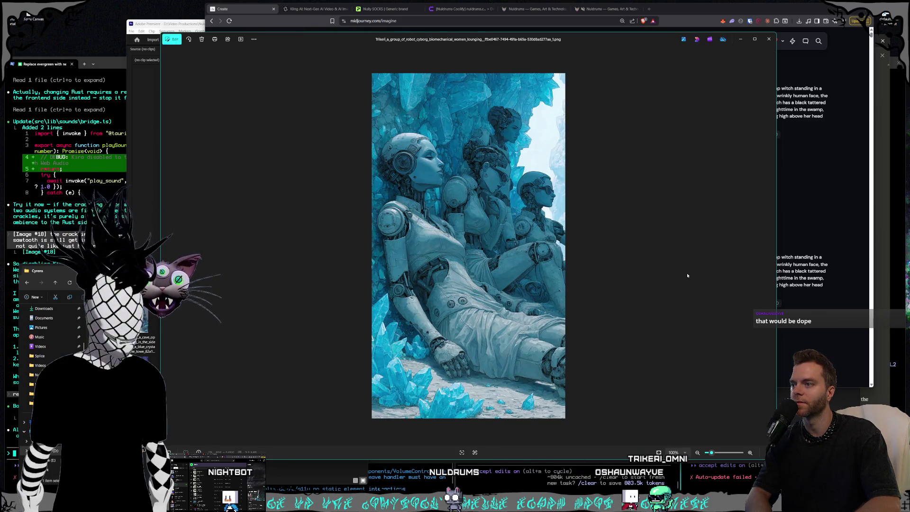
key(Right)
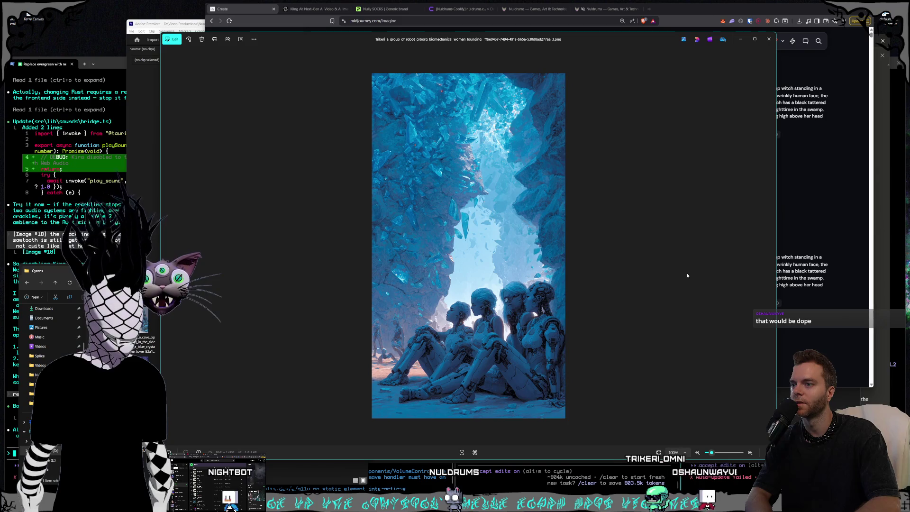
key(Right)
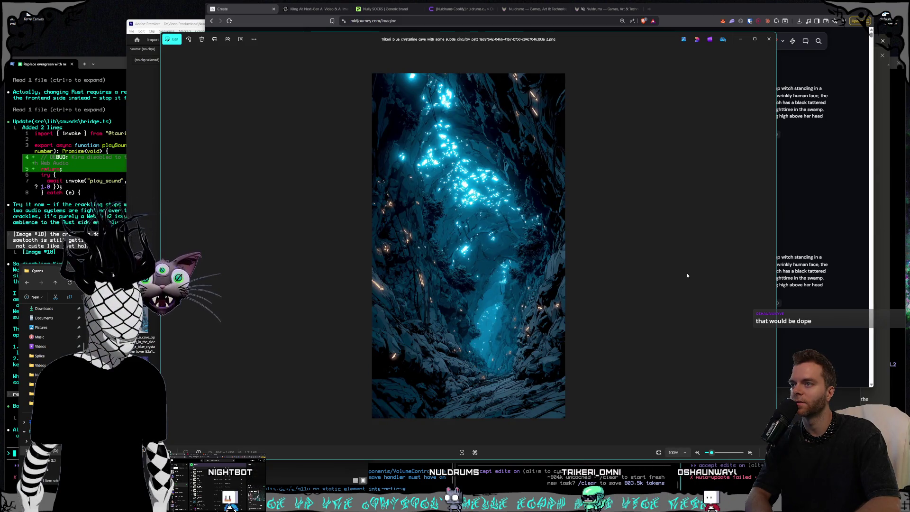
Step: Continue through the cyborg women, settle on the teal-and-gold cyborg, and return to Midjourney
key(Right)
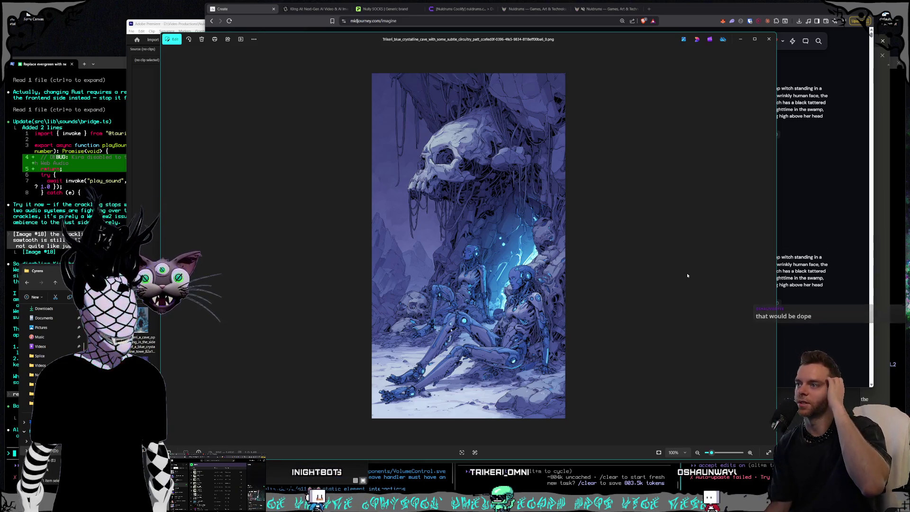
key(Right)
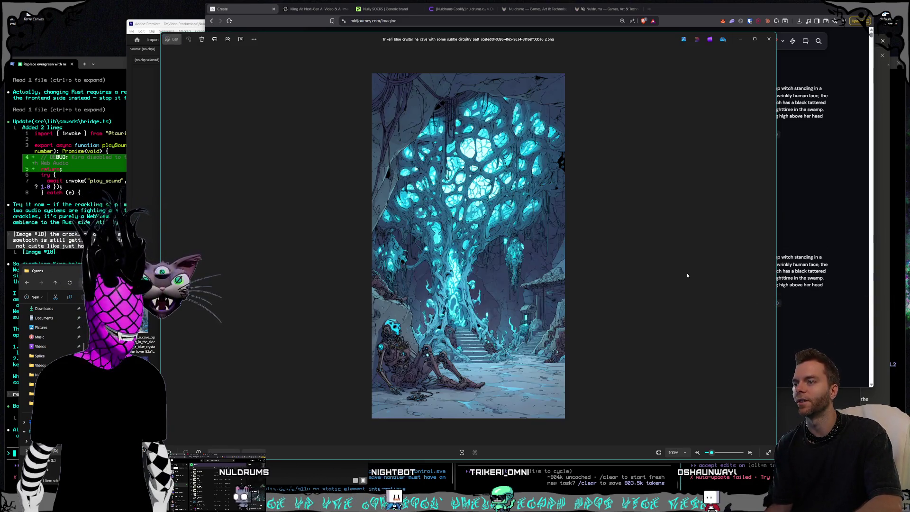
key(Right)
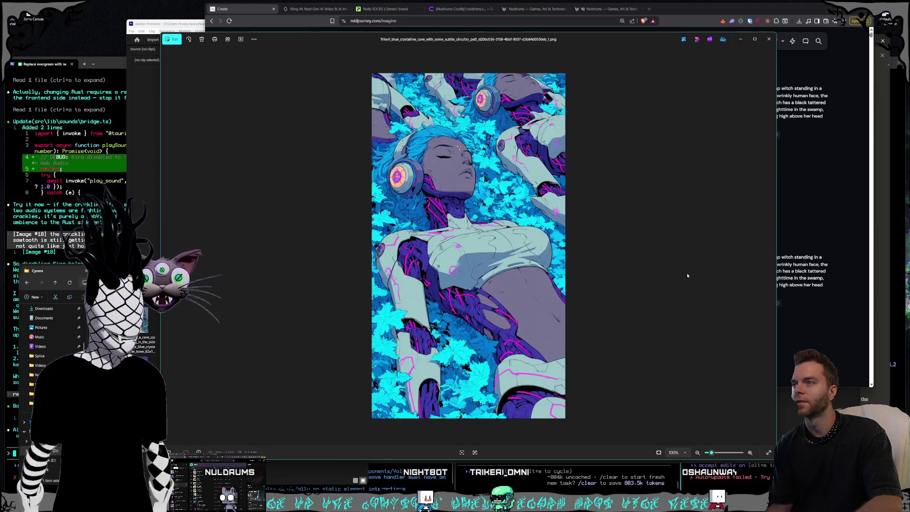
key(Right)
key(Right)
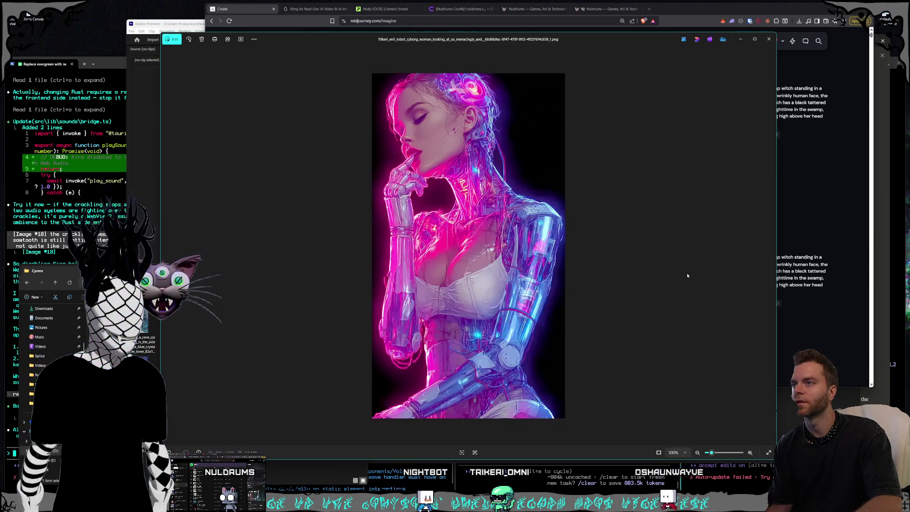
key(Right)
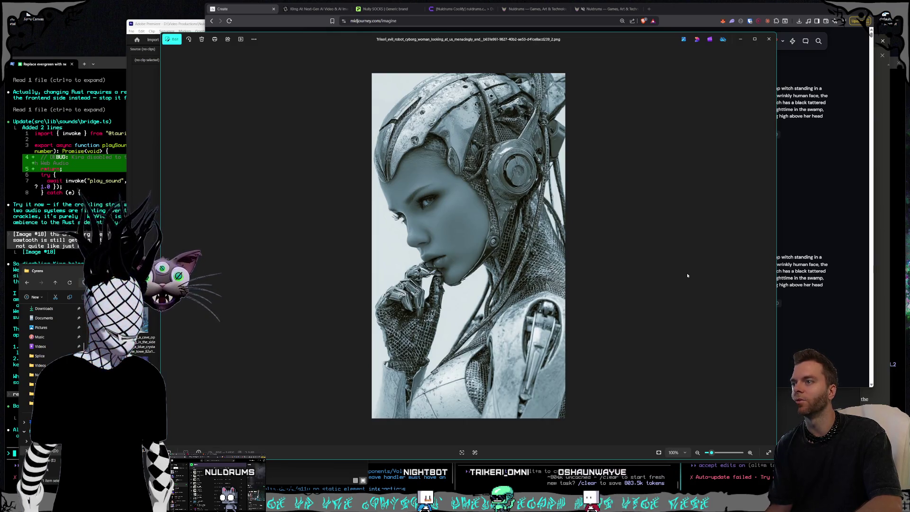
key(Right)
key(Right)
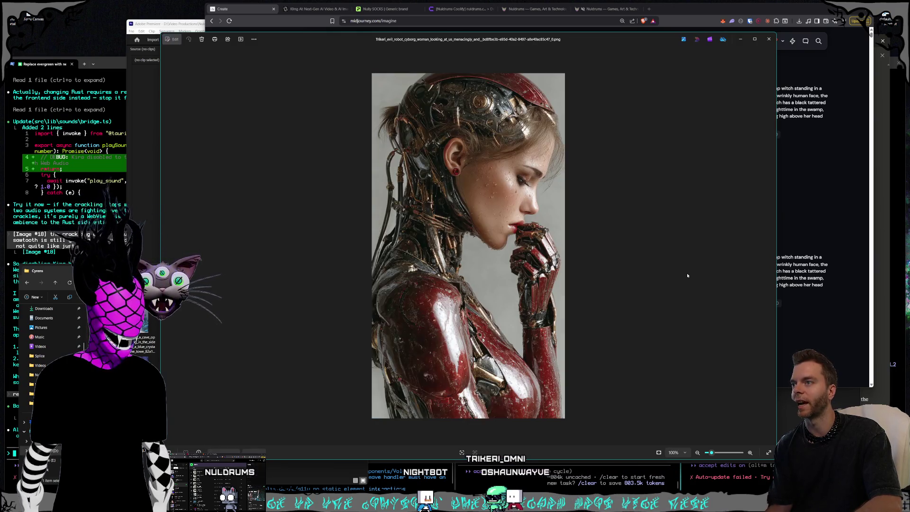
key(Right)
key(Left)
key(Right)
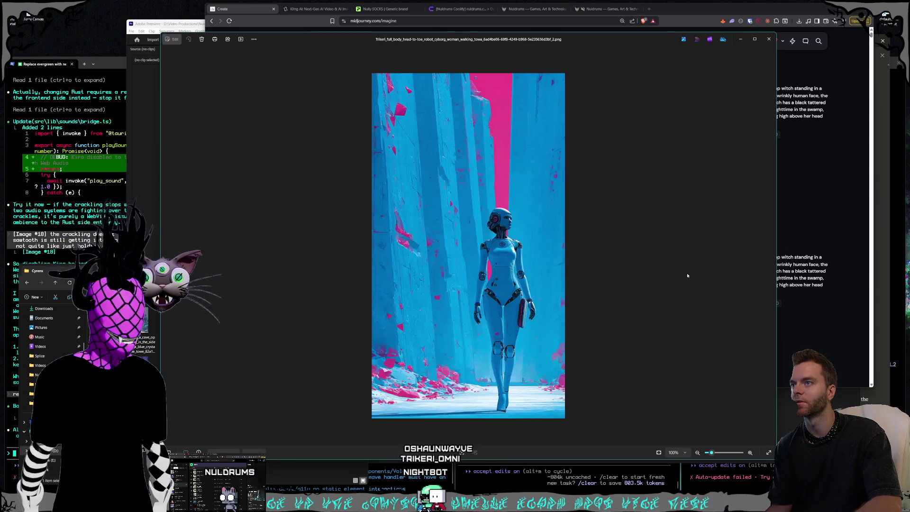
key(Left)
key(Left)
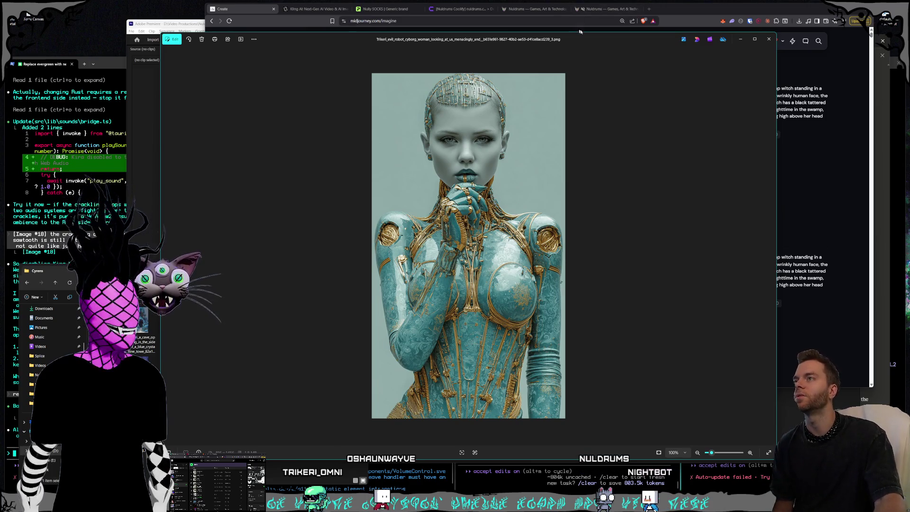
drag(581, 33, 528, 38)
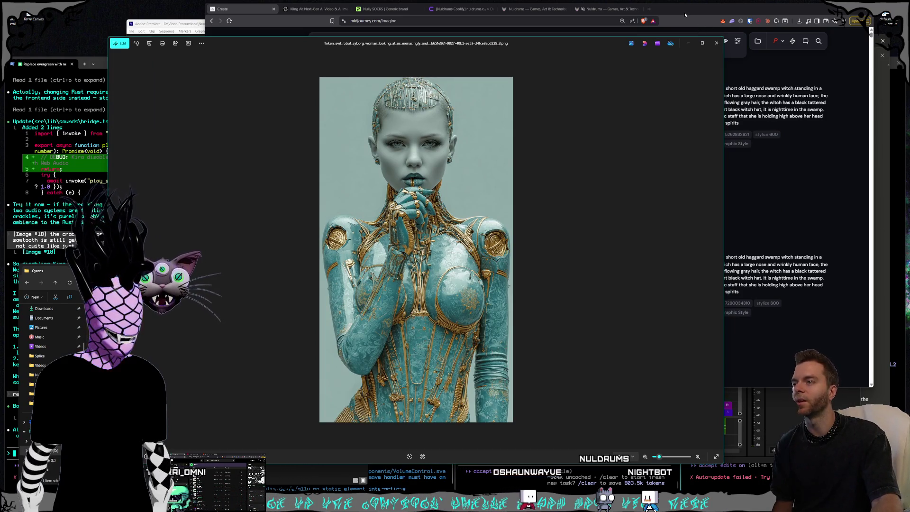
click(685, 15)
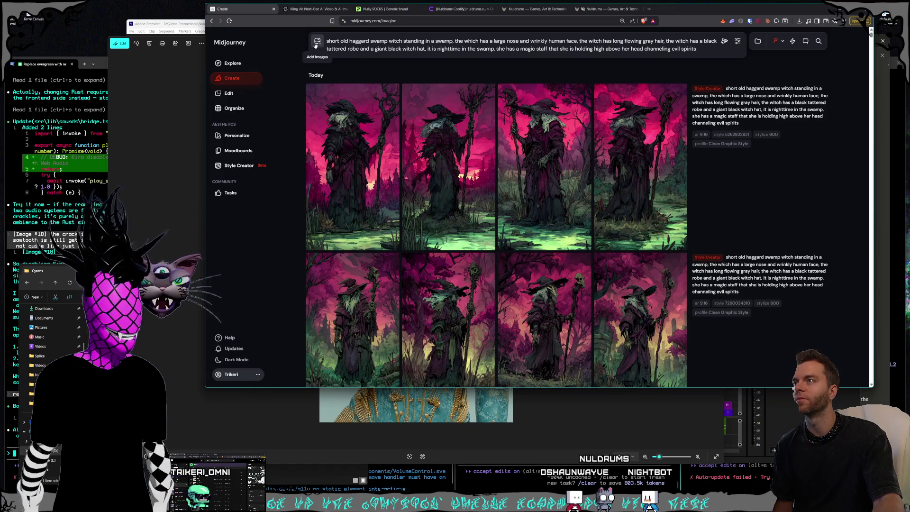
Step: Upload the cyborg woman image from the Cyrens folder into Midjourney's reference panel
click(317, 42)
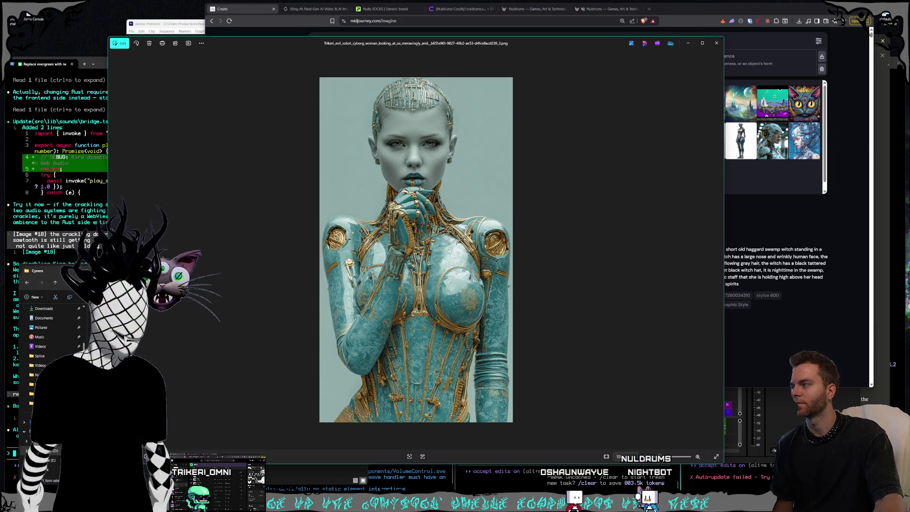
key(alt+Tab)
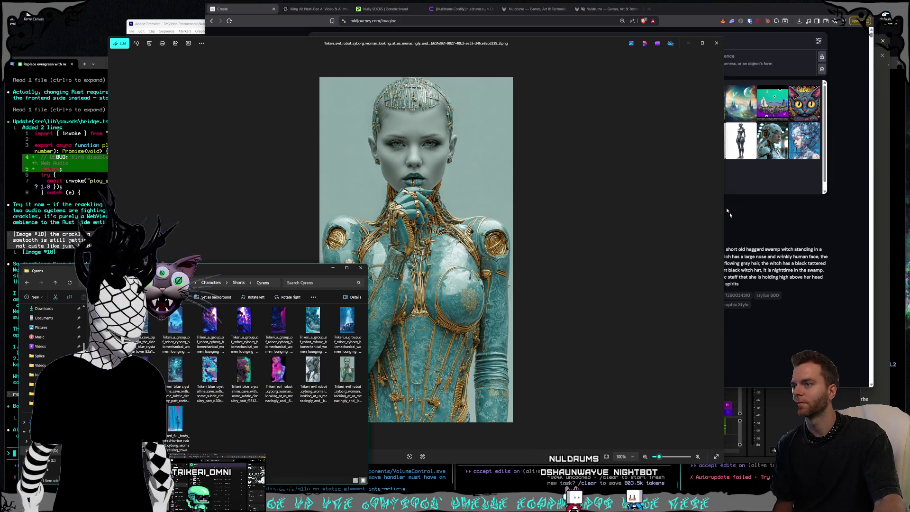
click(677, 11)
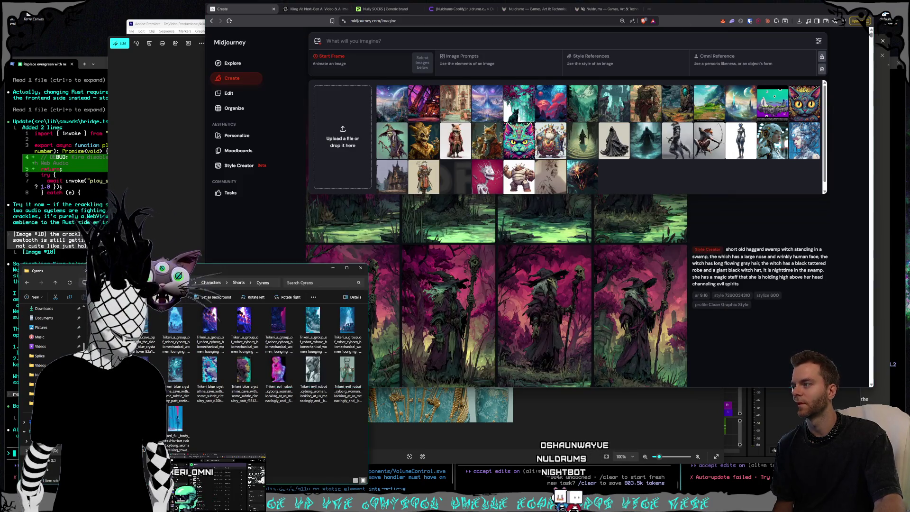
drag(355, 356, 362, 192)
drag(187, 255, 201, 264)
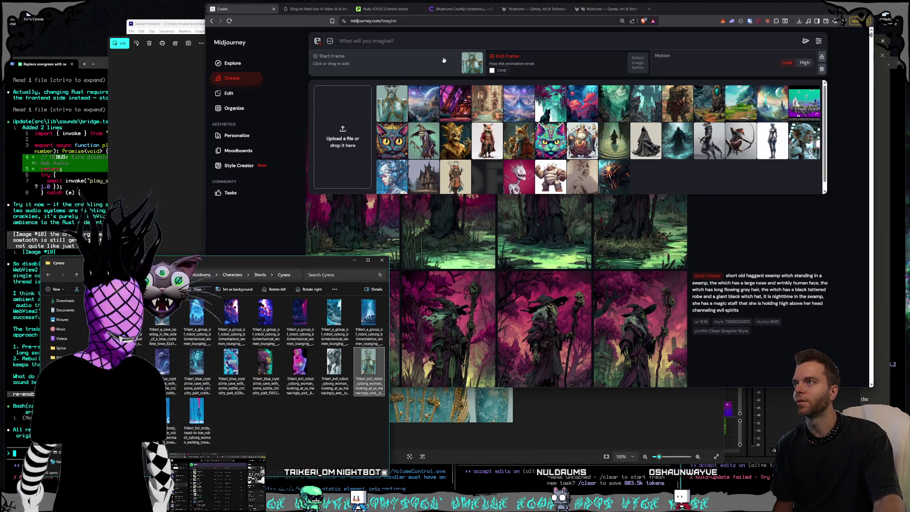
Step: Set the cyborg image as Omni Reference with strength checked and type 'robot woman looking at us, cartoon style'
click(479, 59)
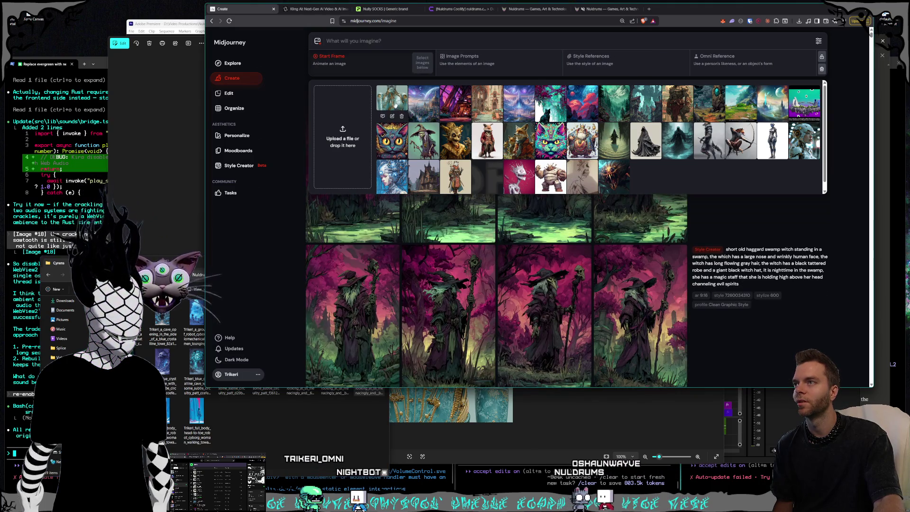
drag(394, 102, 588, 62)
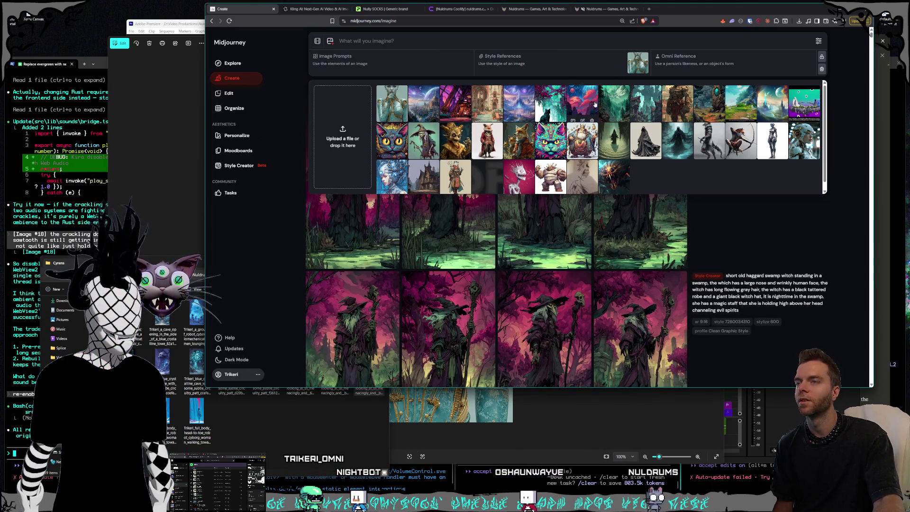
mouse_move(638, 63)
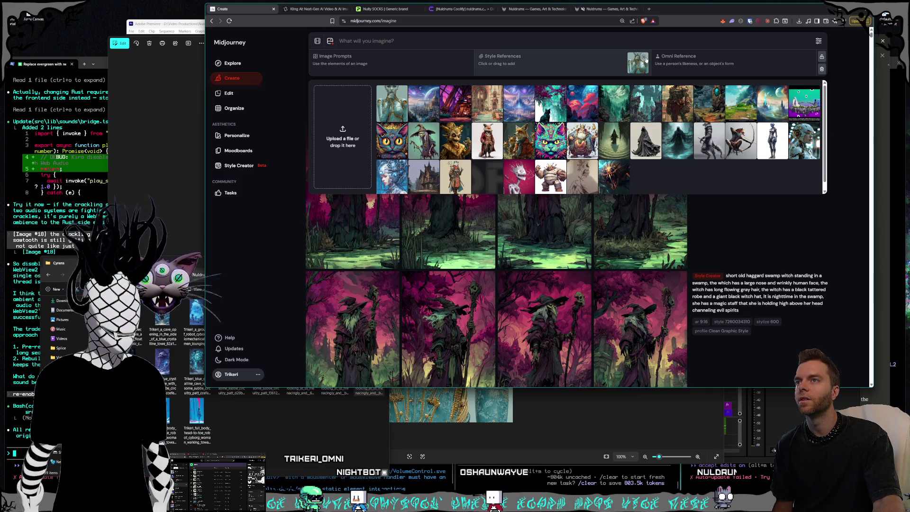
click(644, 58)
drag(493, 89, 801, 61)
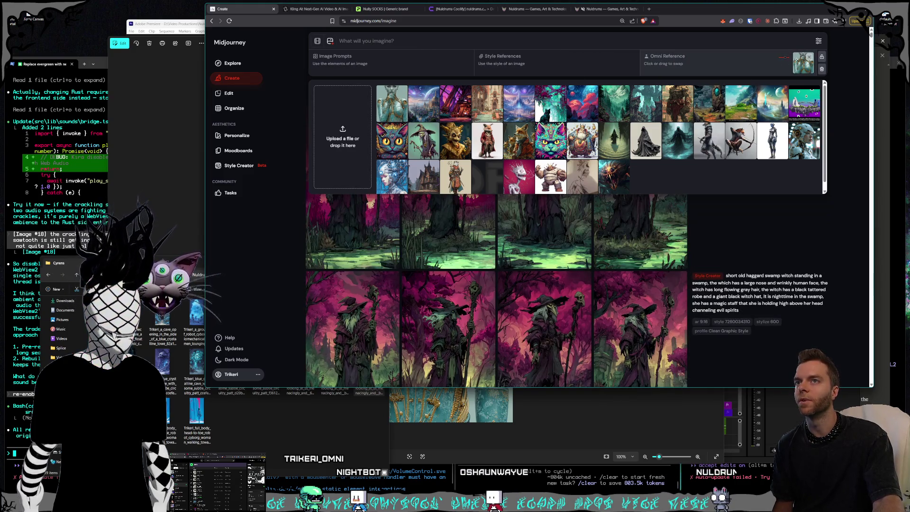
click(787, 59)
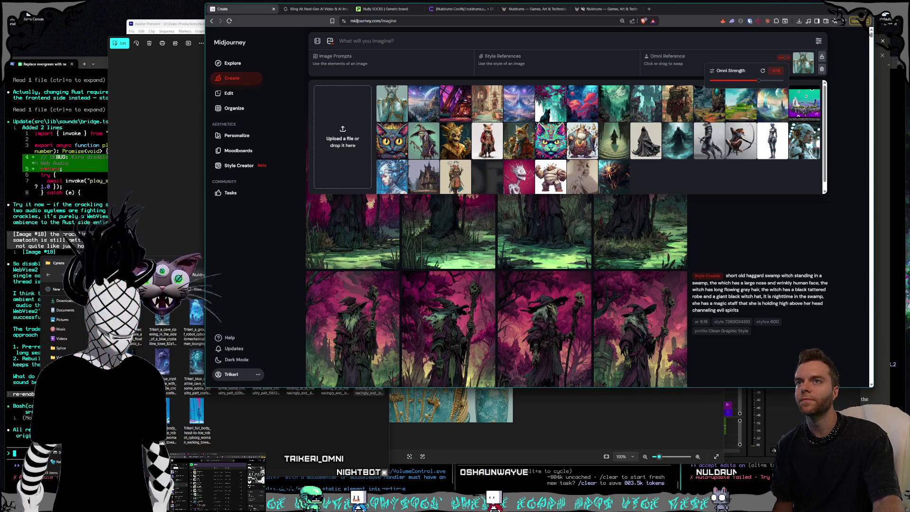
click(807, 44)
text(robo)
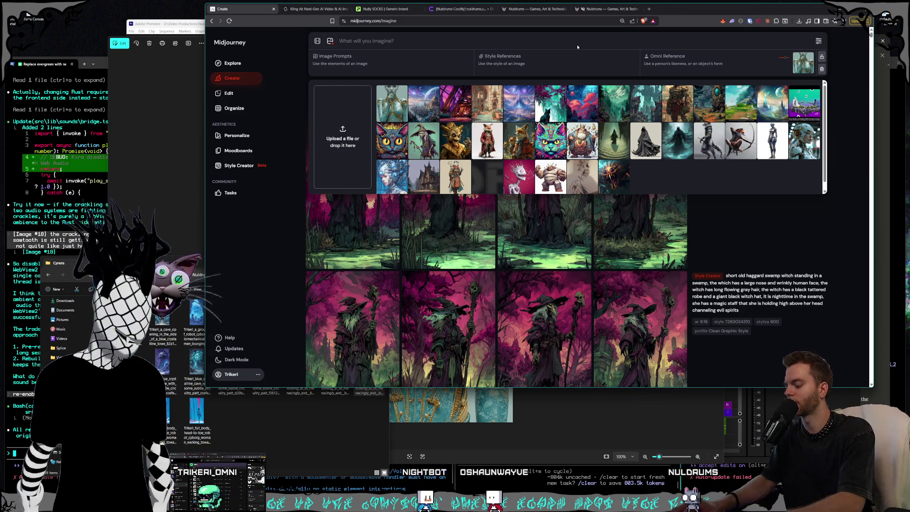
text(t woman lo)
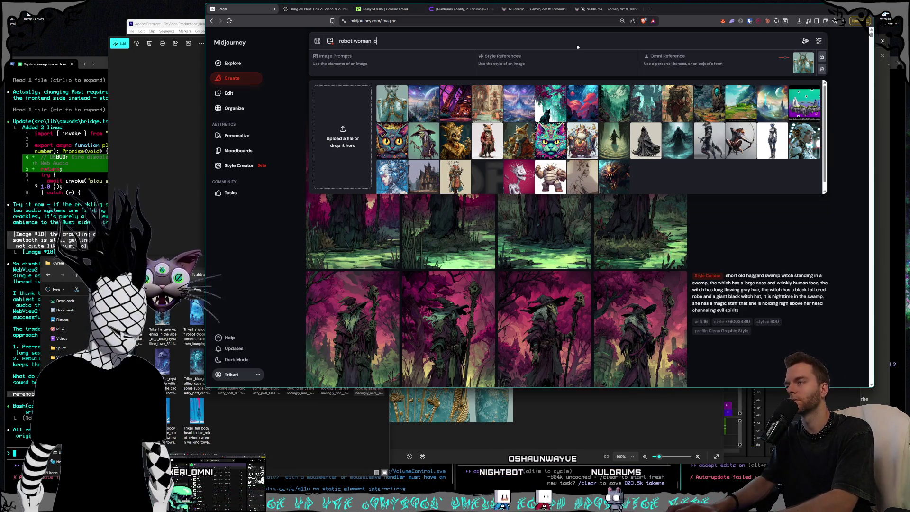
text(oking at us,)
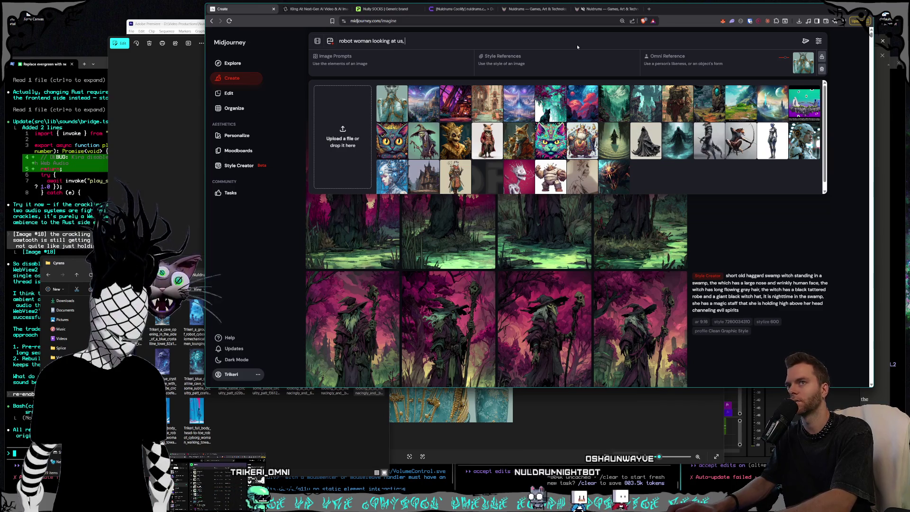
text( cartoon style)
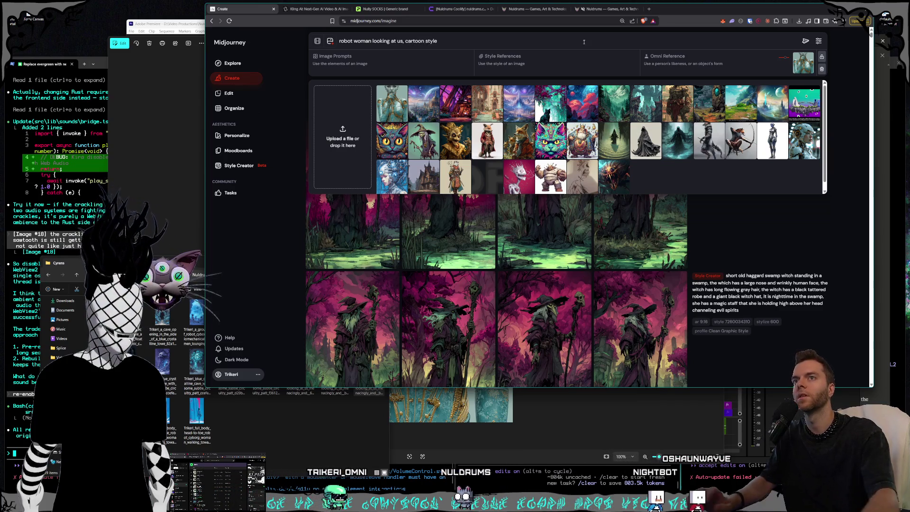
Step: Enable the New graphic style personalization profile and submit the robot woman prompt
click(819, 41)
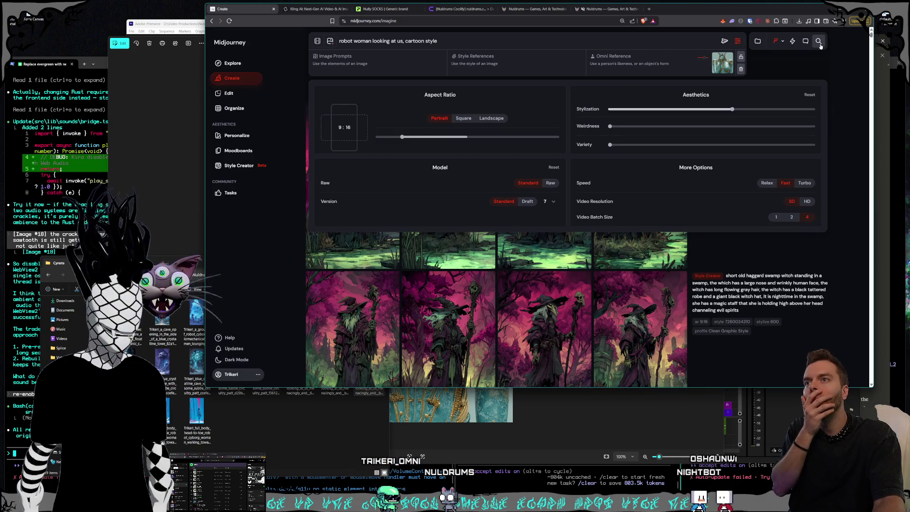
click(783, 42)
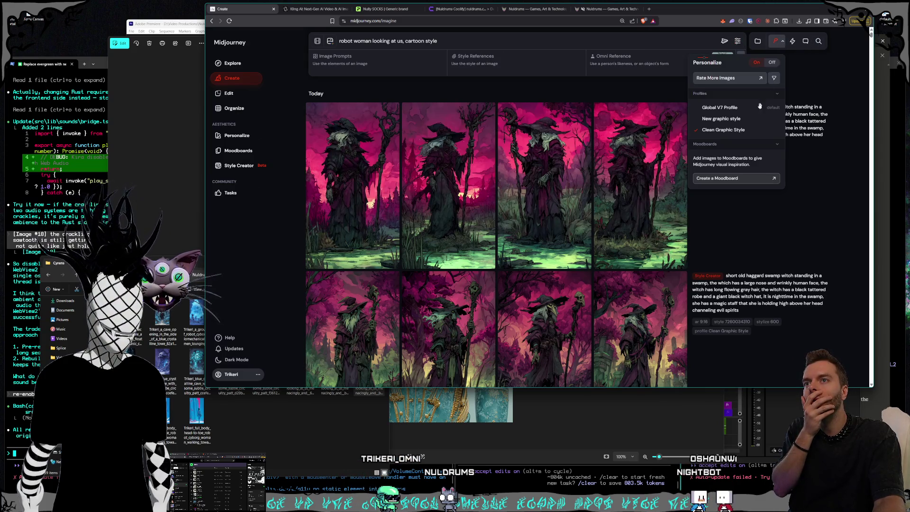
click(744, 123)
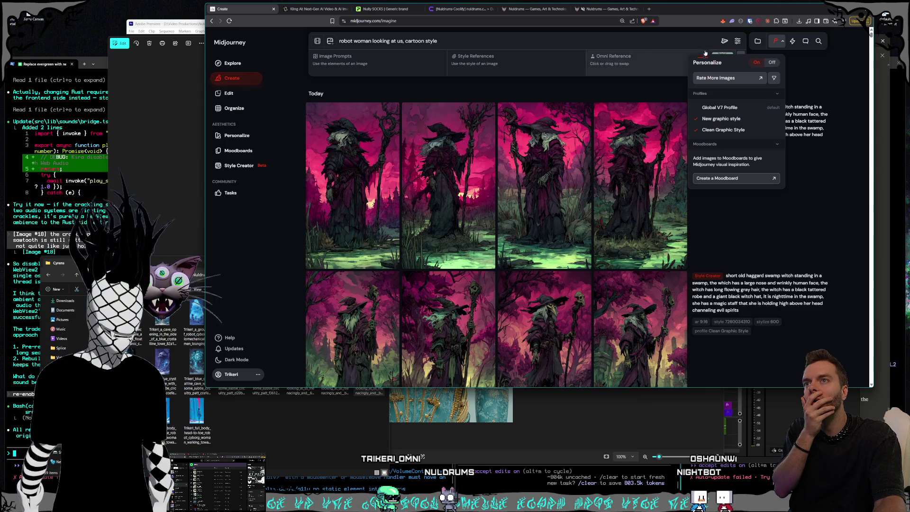
click(738, 42)
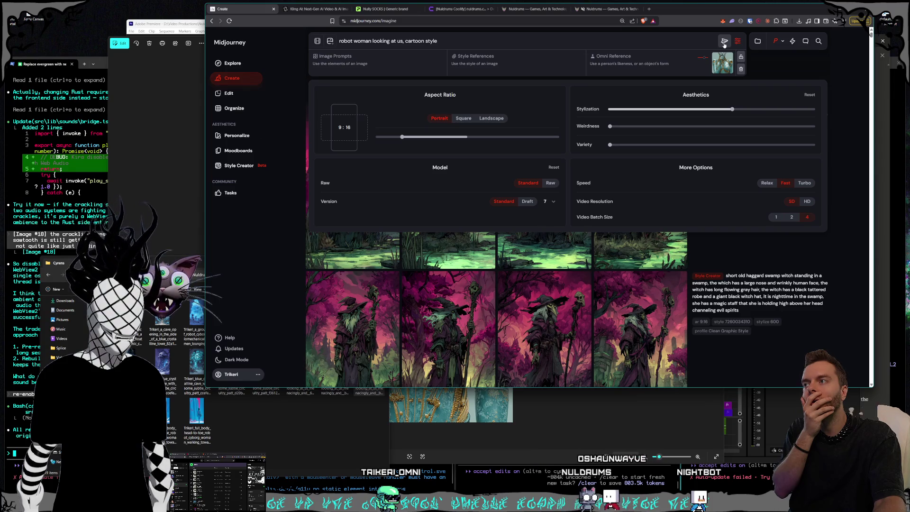
click(724, 42)
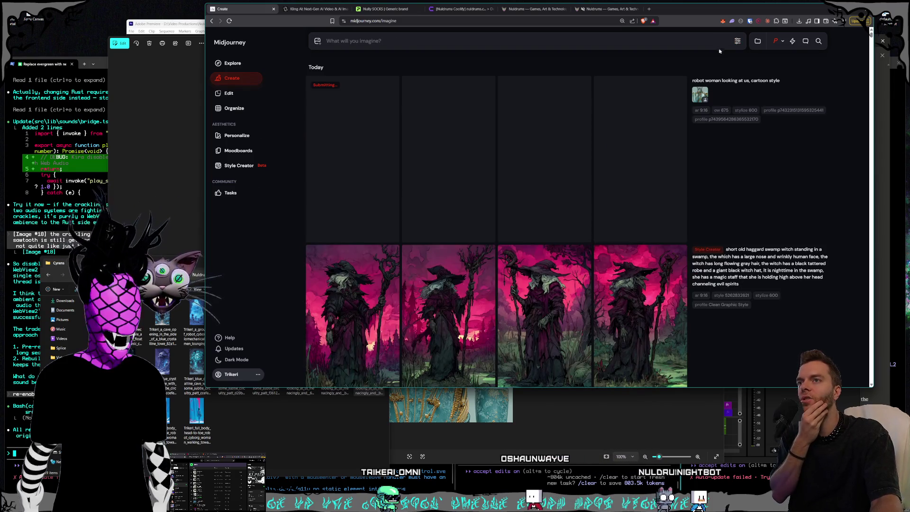
Step: Add the cyborg image as both Style and Omni Reference, then resubmit the robot woman prompt
click(318, 41)
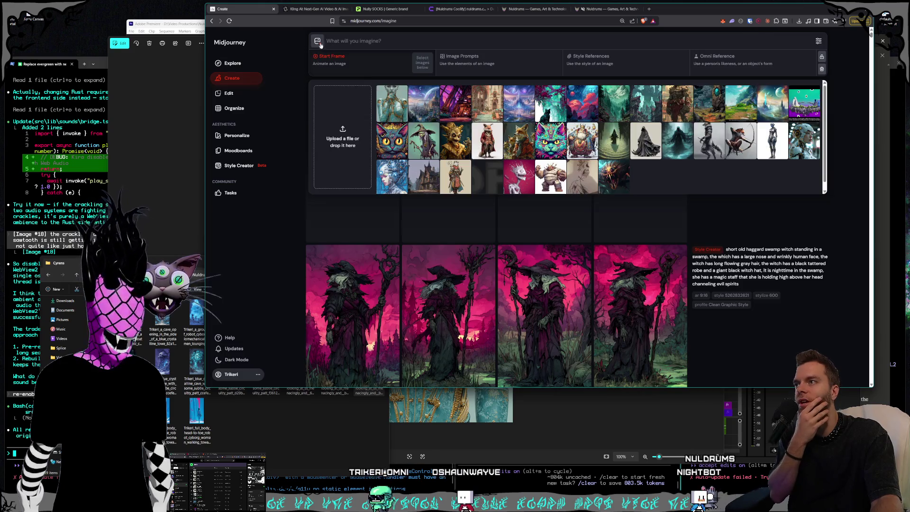
click(391, 102)
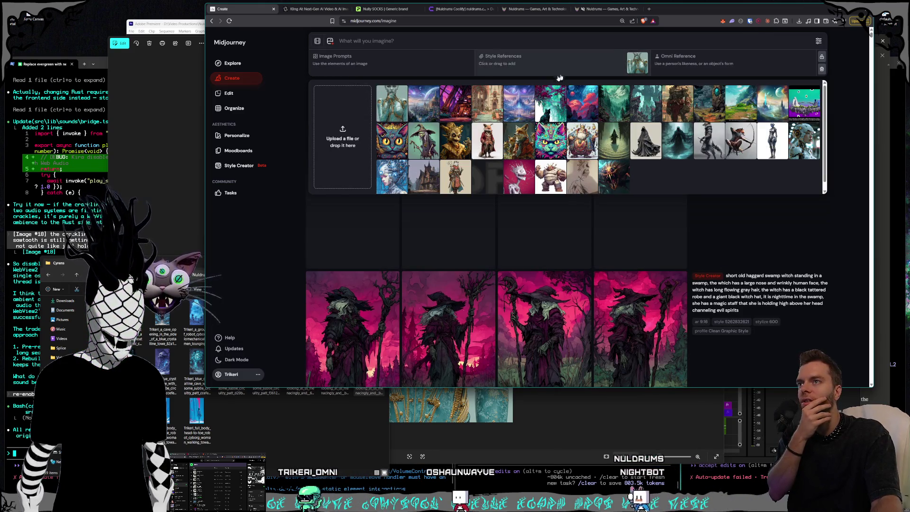
drag(403, 98, 786, 59)
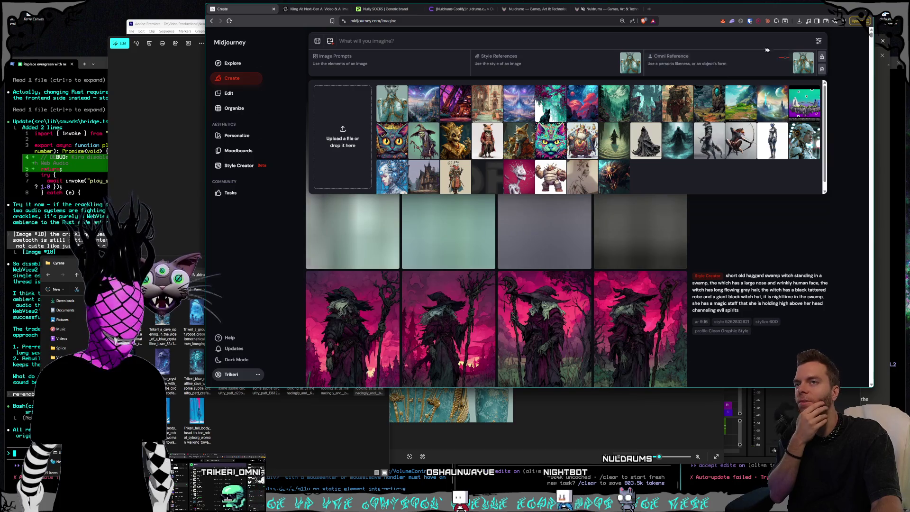
click(783, 59)
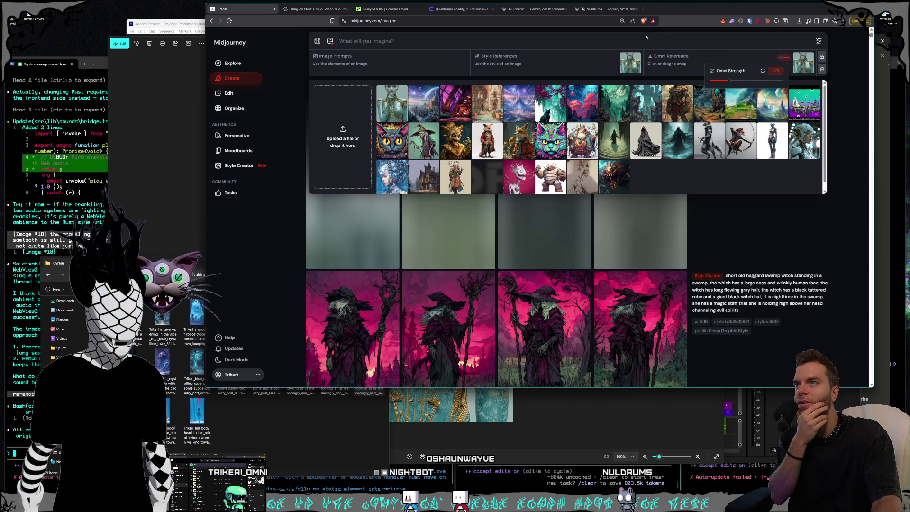
click(839, 90)
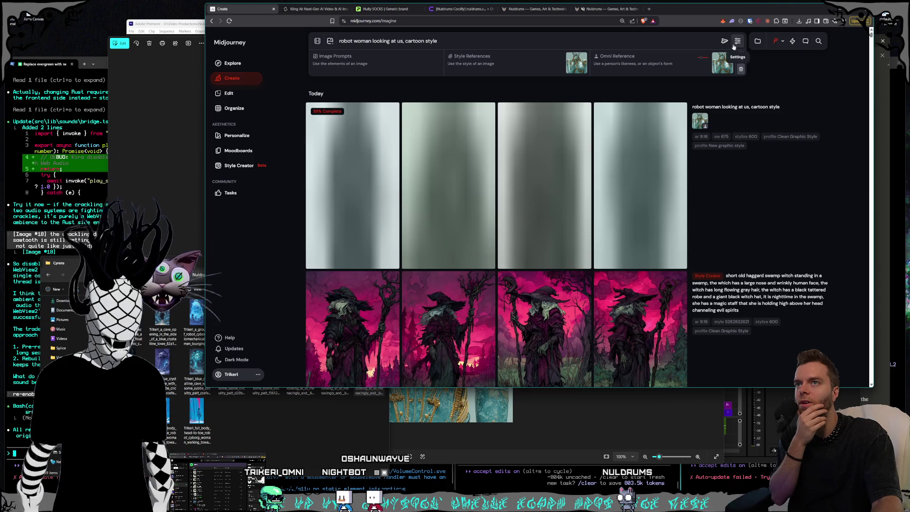
click(724, 42)
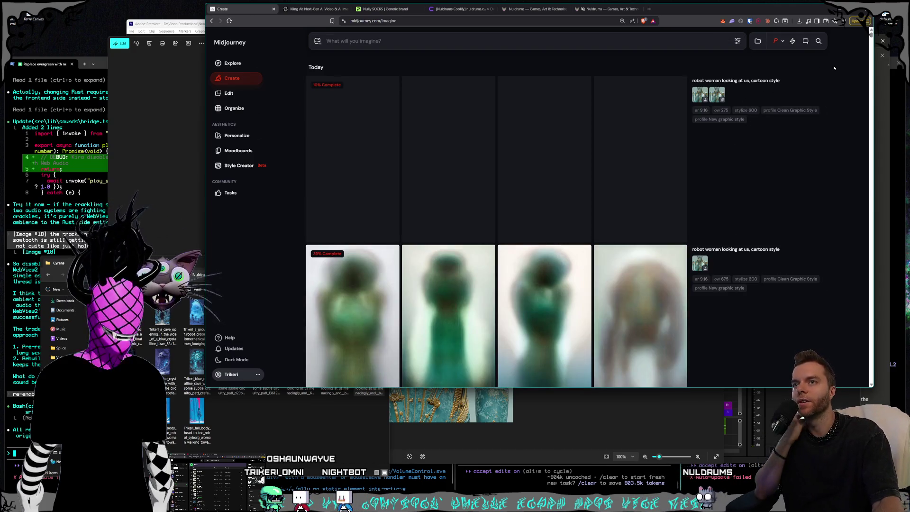
Step: Watch the two robot-woman jobs render in the Midjourney feed, then bring up the Cyrens folder
scroll(780, 165, down, 1)
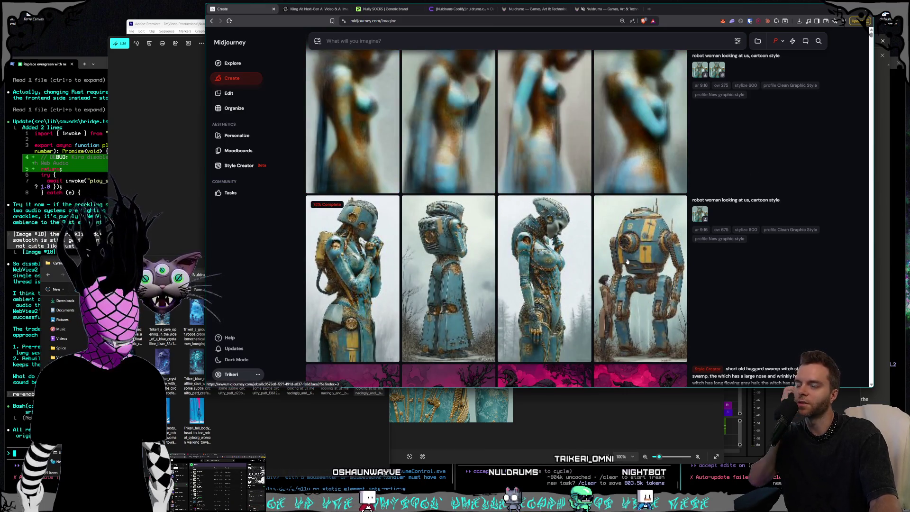
scroll(627, 261, up, 1)
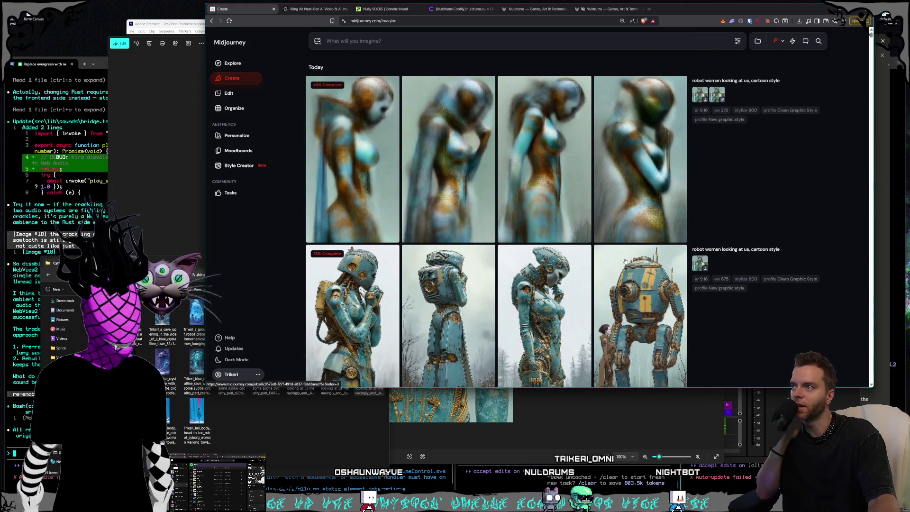
scroll(625, 261, down, 1)
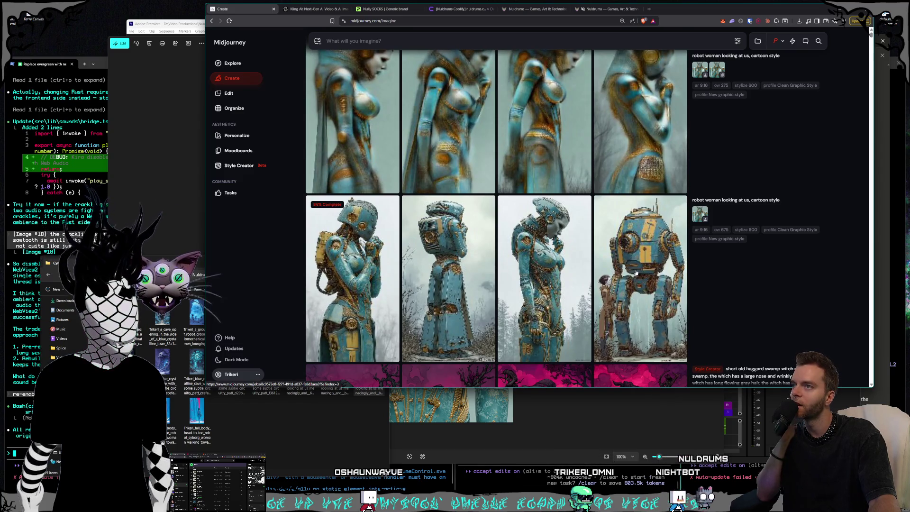
scroll(636, 272, up, 1)
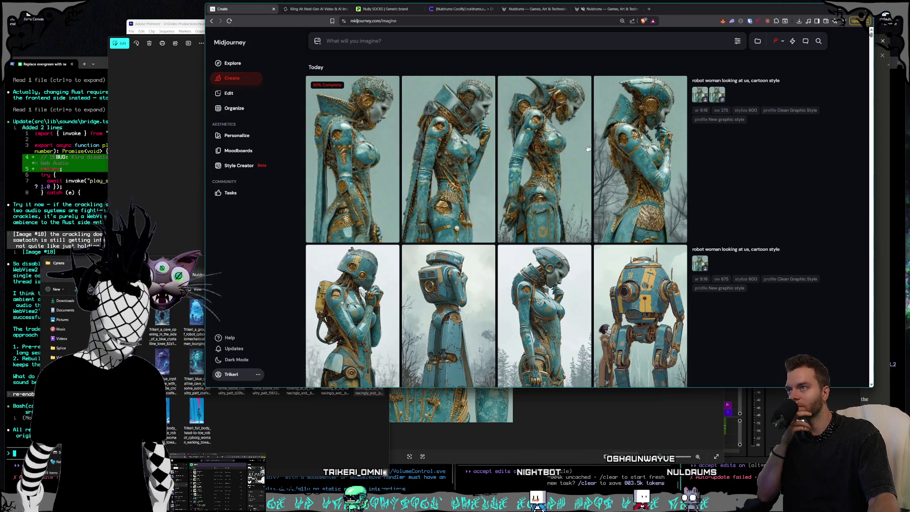
scroll(568, 143, down, 1)
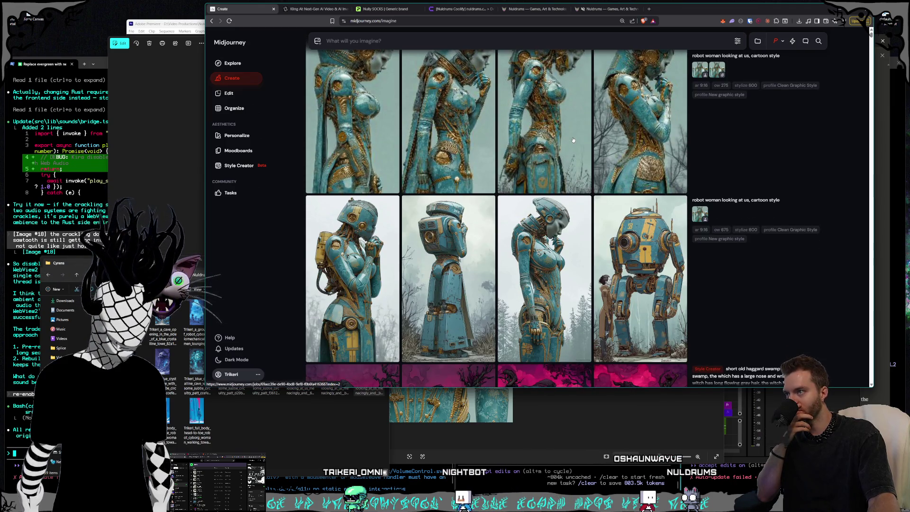
scroll(554, 140, up, 1)
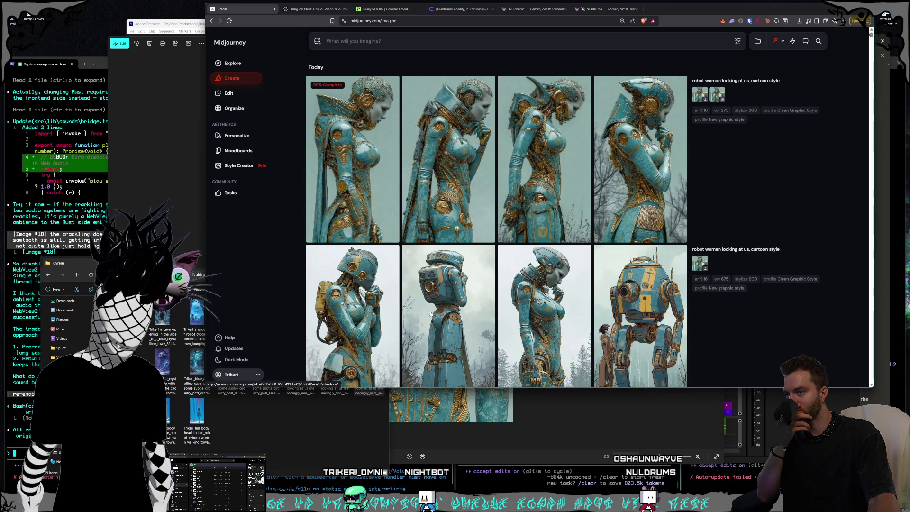
click(338, 413)
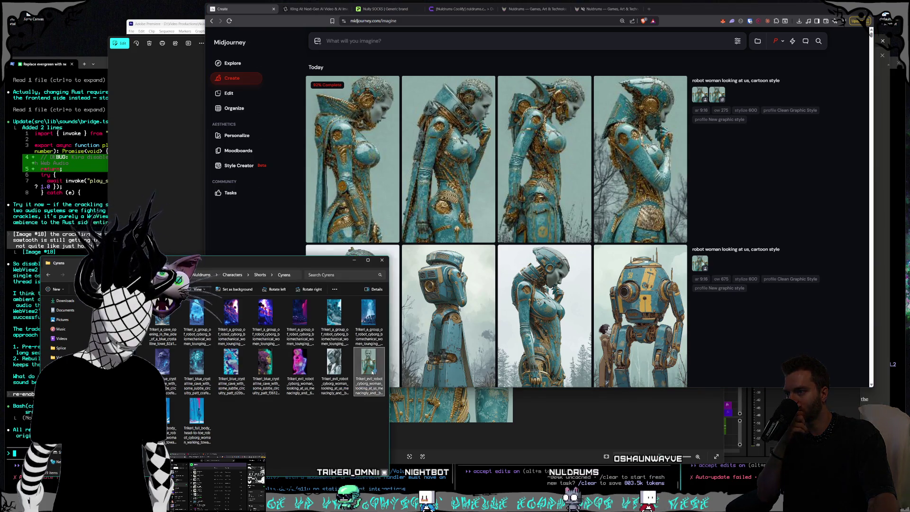
Step: Preview the evil robot cyborg woman image, then switch to the localhost:5173 About page
double_click(370, 362)
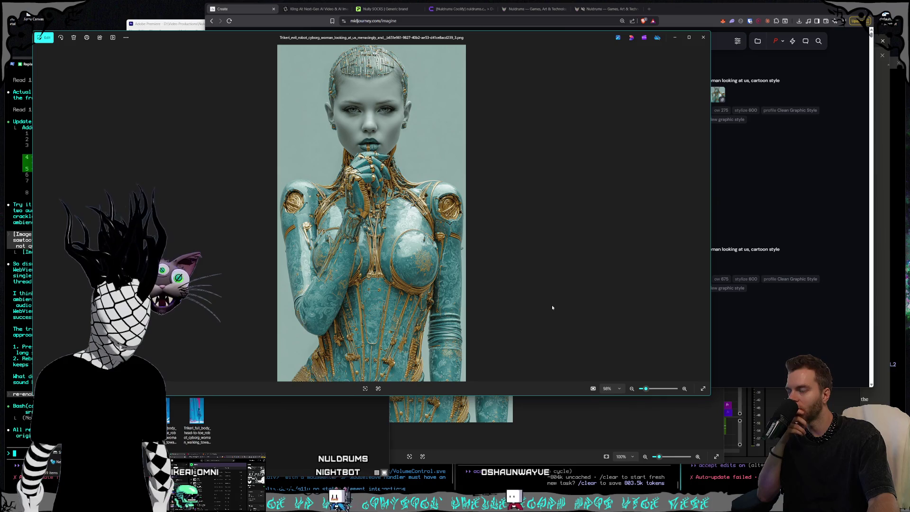
click(703, 39)
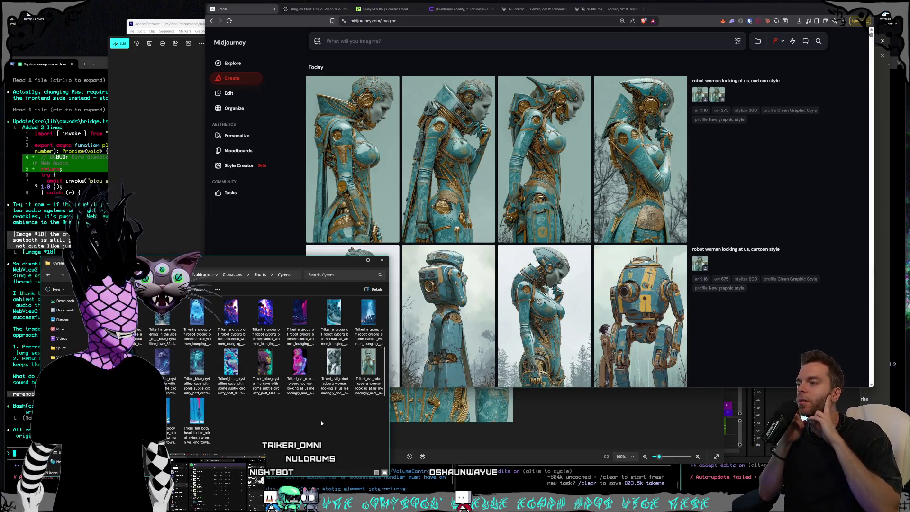
click(606, 9)
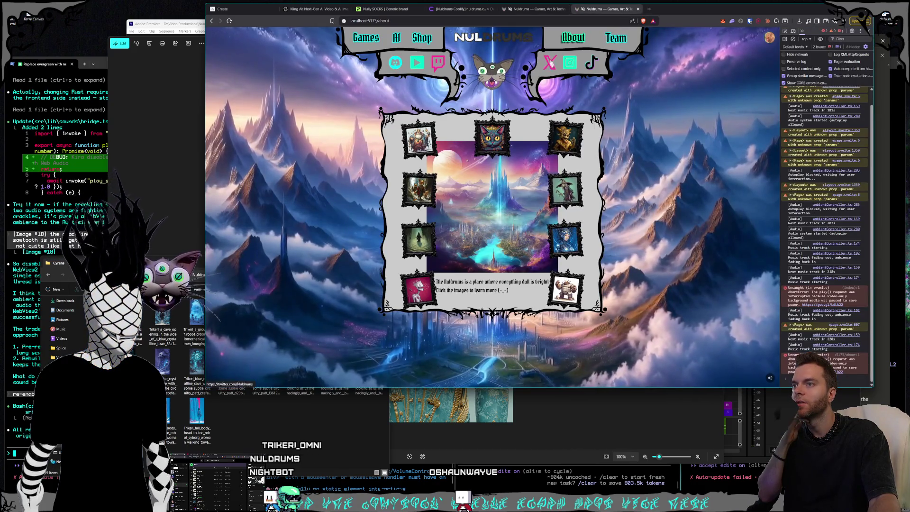
Step: Open and close the Cyrens card's enlarged portrait on the live nuldrums.world About page
key(ctrl+shift+Tab)
click(611, 280)
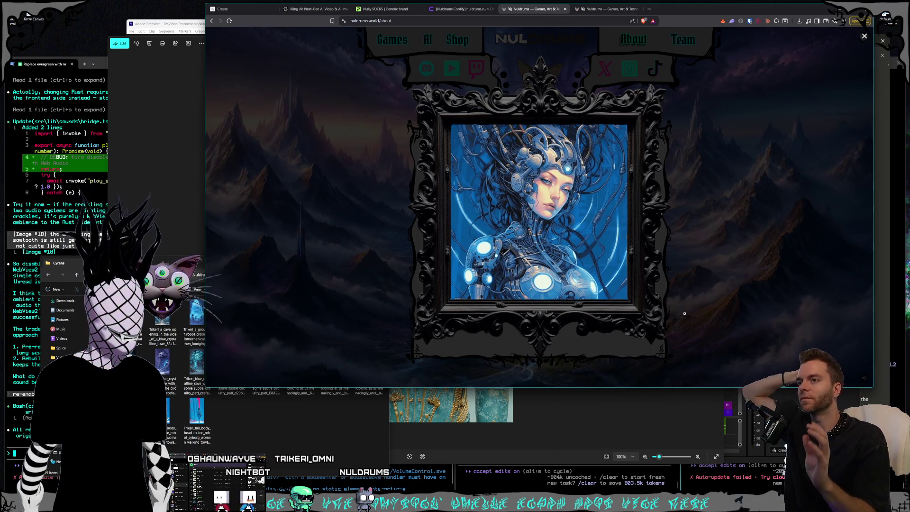
click(728, 275)
click(368, 370)
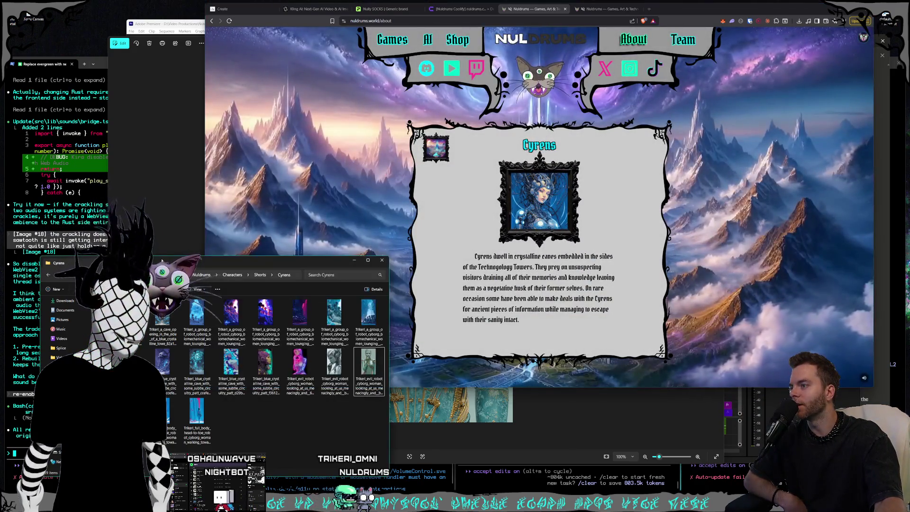
Step: Glance at the Coolify deployments, review the Cyrens portrait again, and bring the image folder forward
click(451, 9)
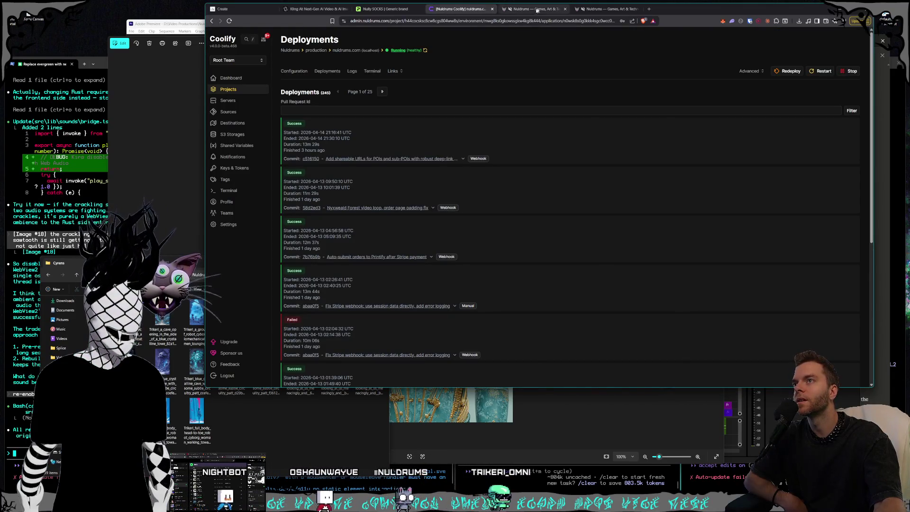
click(532, 10)
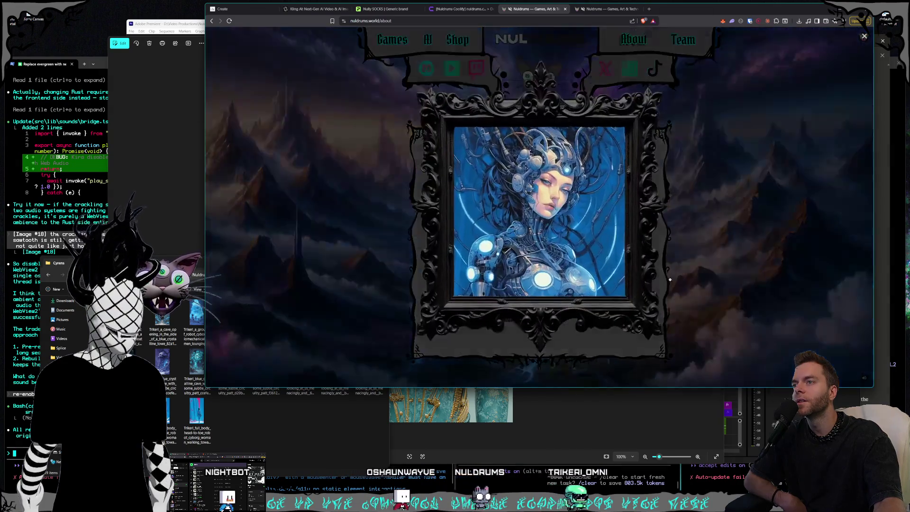
click(746, 282)
click(717, 274)
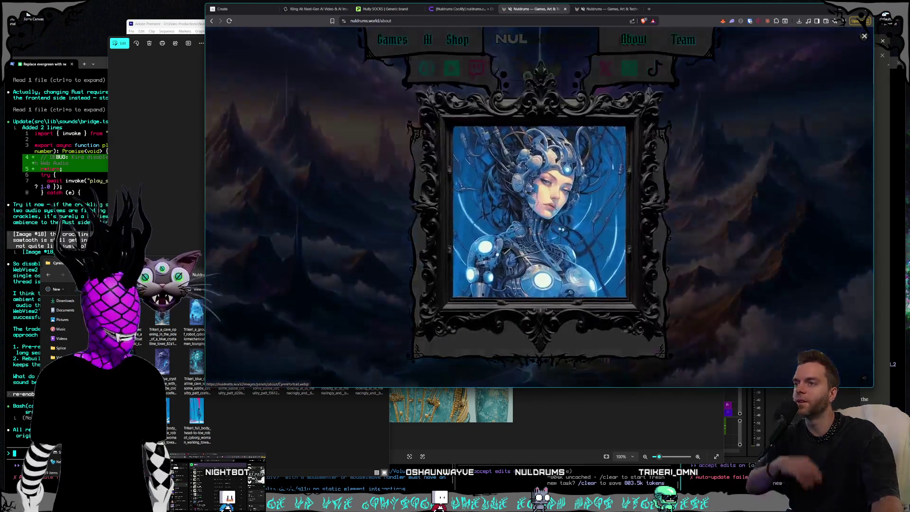
click(768, 240)
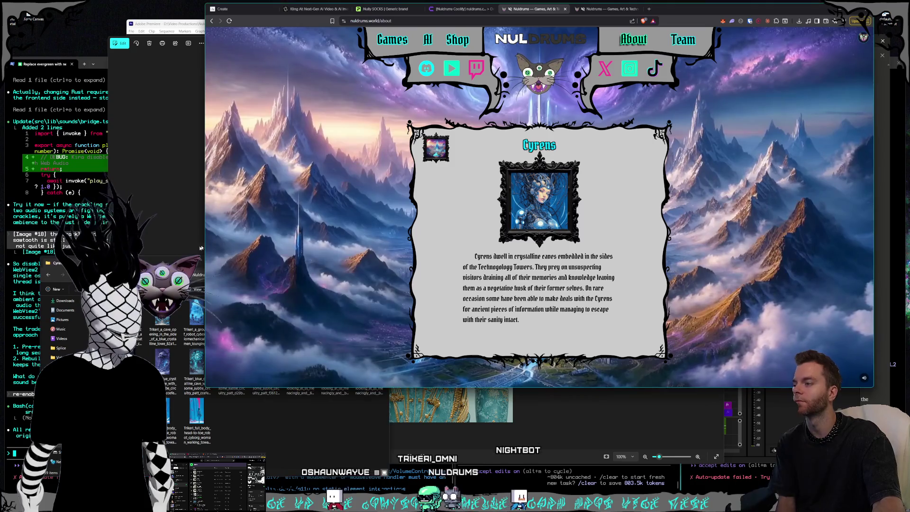
click(201, 268)
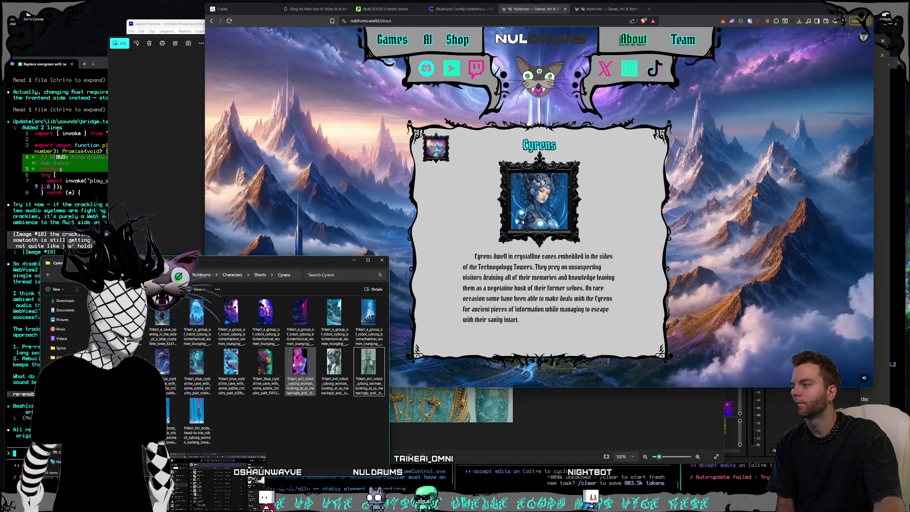
Step: Open the full-body robot cyborg woman image in Photos and browse to the teal-and-gold cyborg
double_click(198, 426)
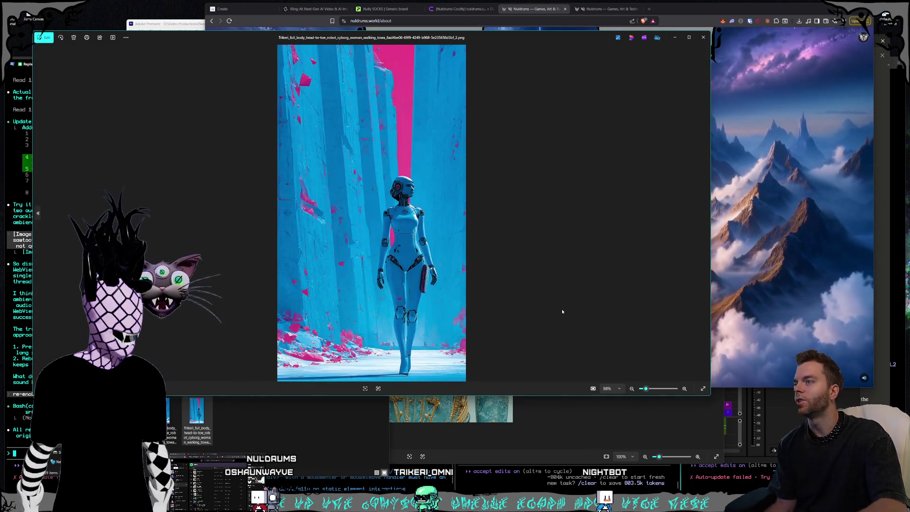
key(Right)
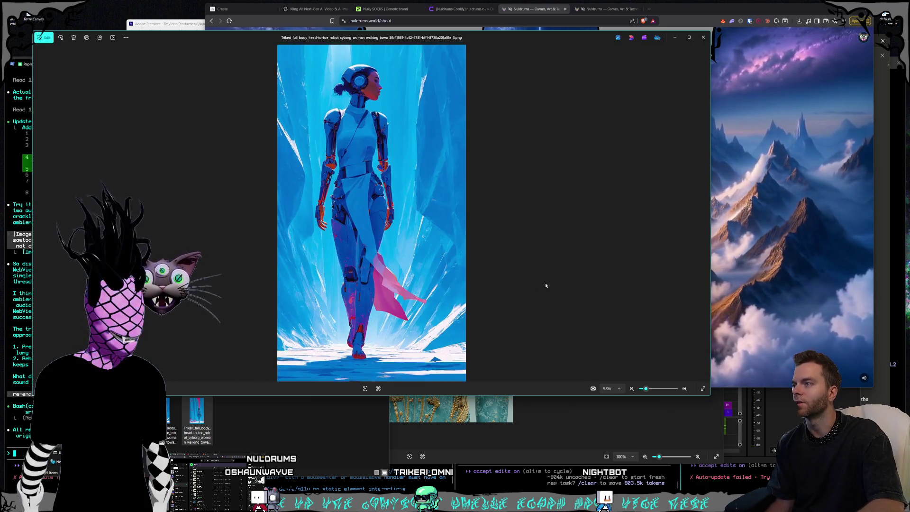
key(Left)
key(Right)
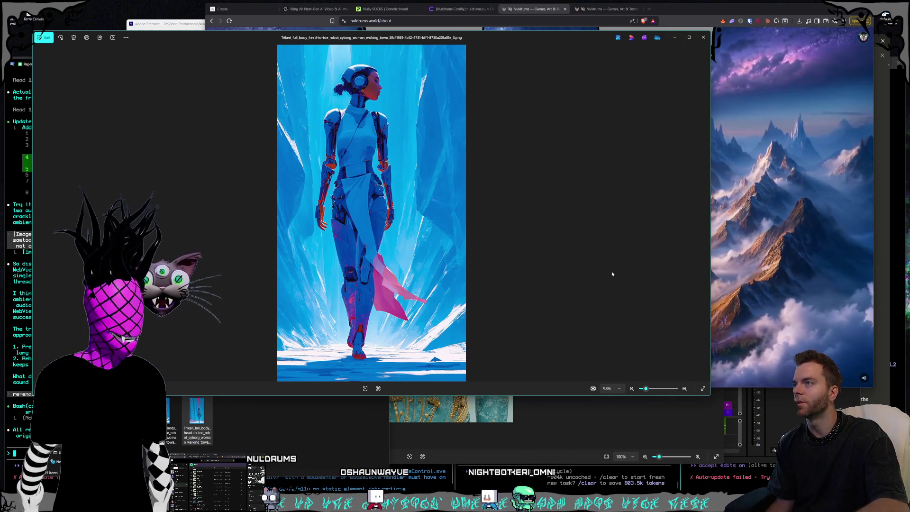
key(Right)
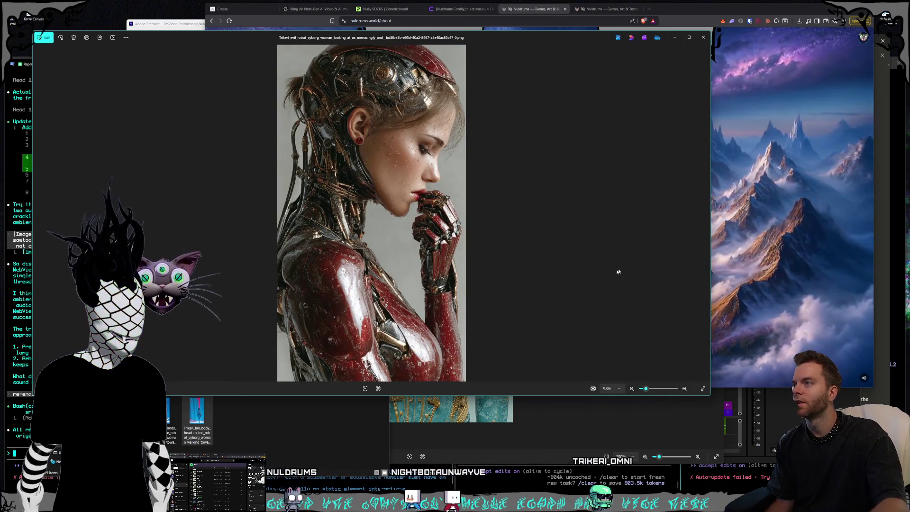
click(703, 274)
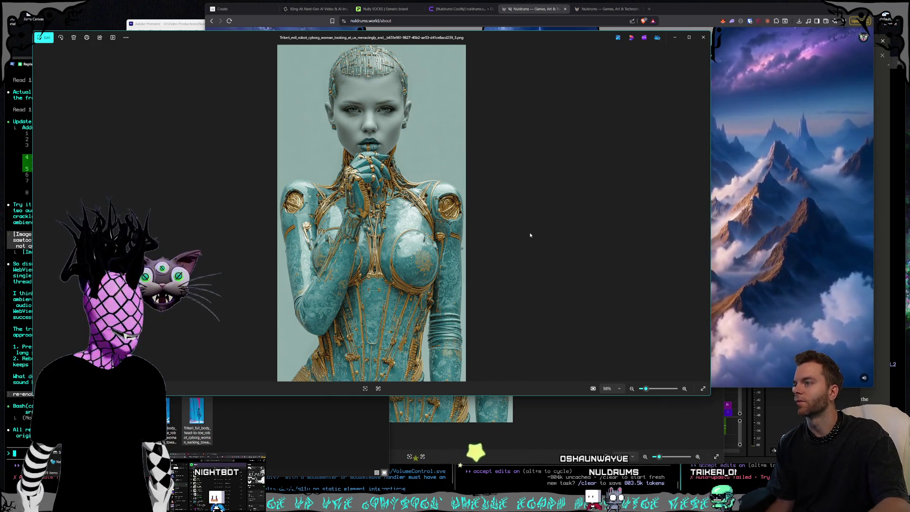
Step: After a glance at the About page, page through the silver and pink neon cyborg images
click(721, 246)
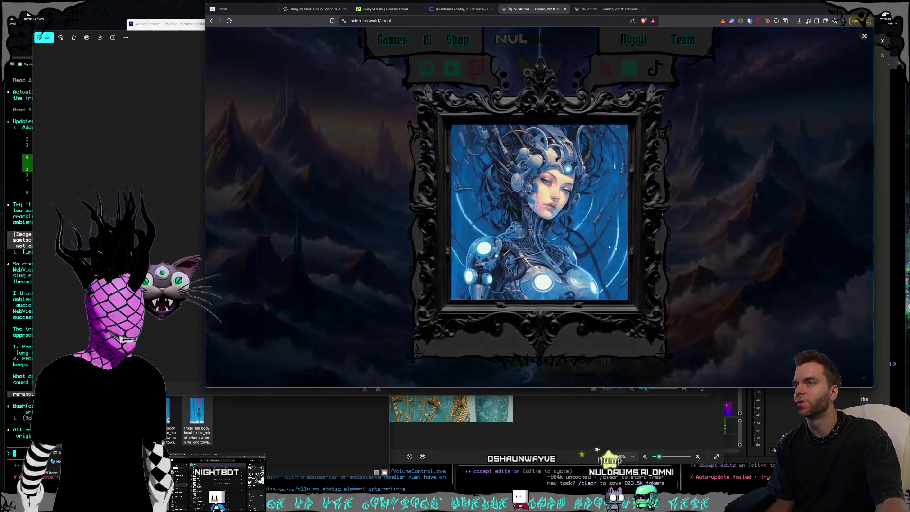
key(alt+Tab)
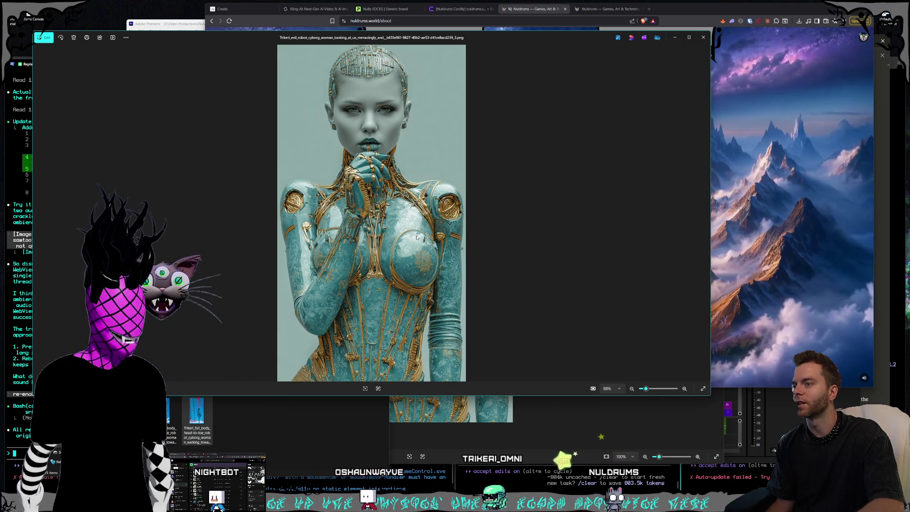
key(Left)
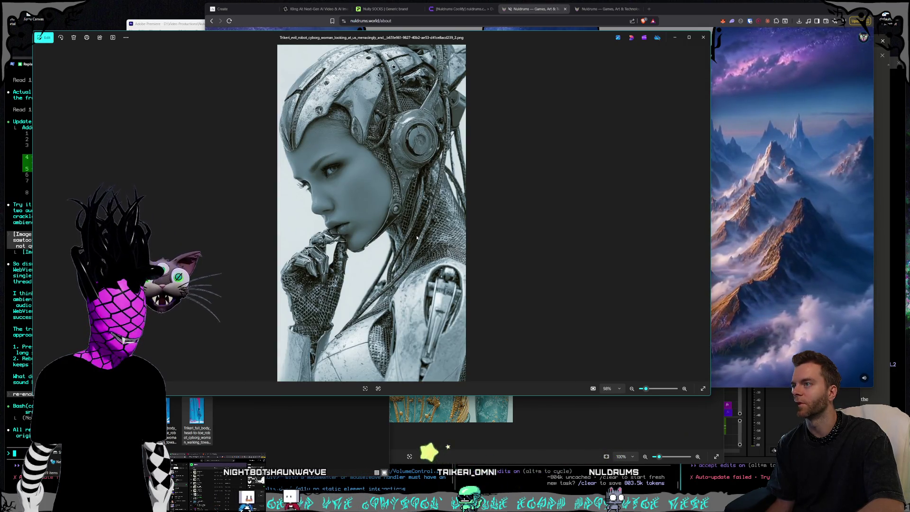
key(Left)
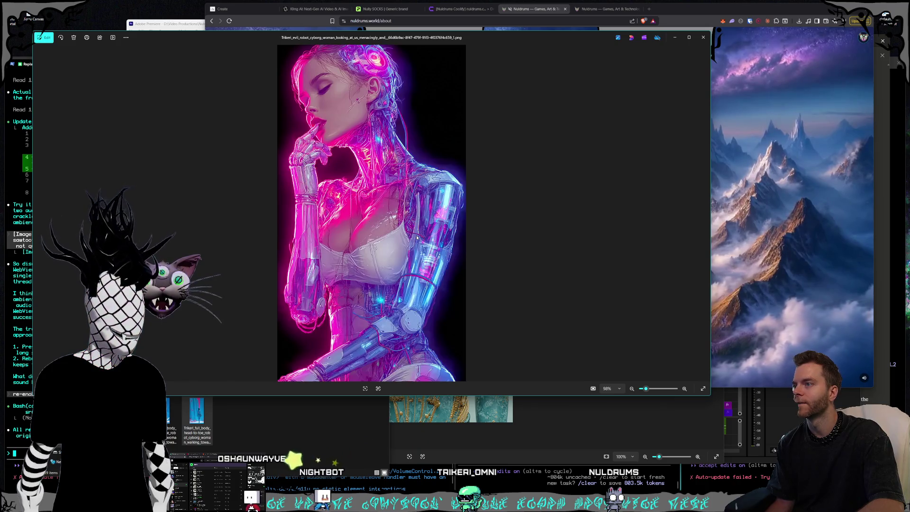
key(Left)
key(Left)
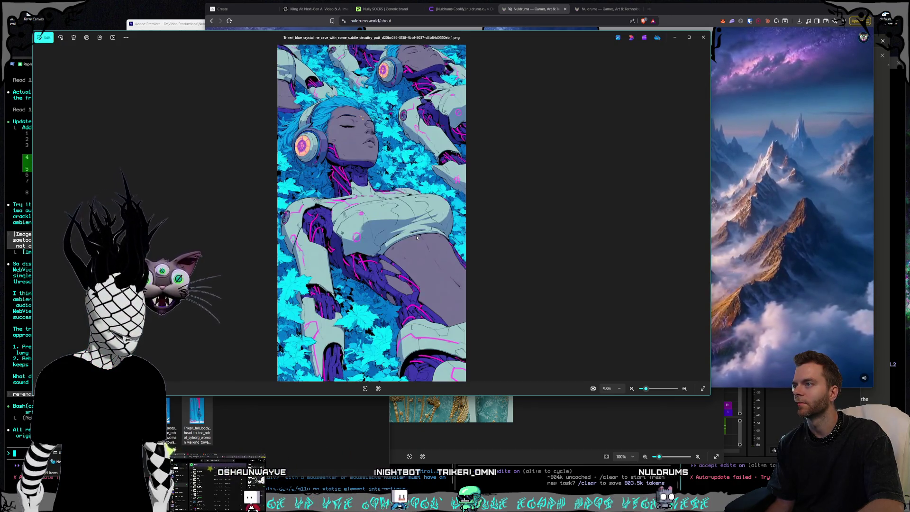
Step: Page past the pink canyon, crystal and skull cave renders, and shift the viewer down-right
key(Right)
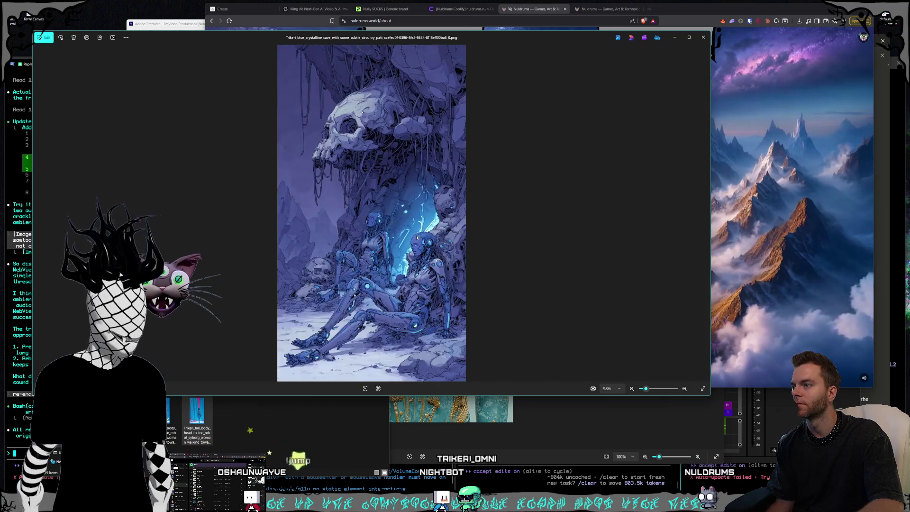
key(Right)
key(Right)
key(Right)
key(Right)
key(Right)
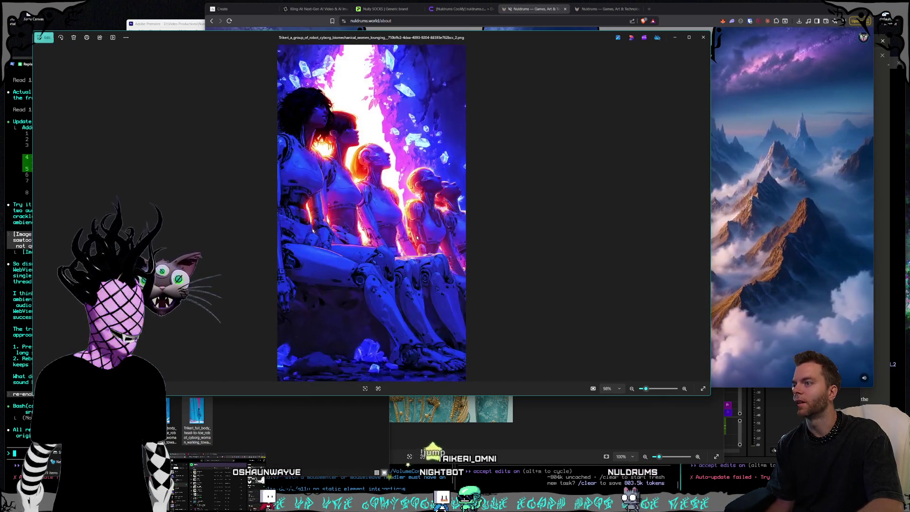
key(Right)
key(Right)
key(Right)
key(Right)
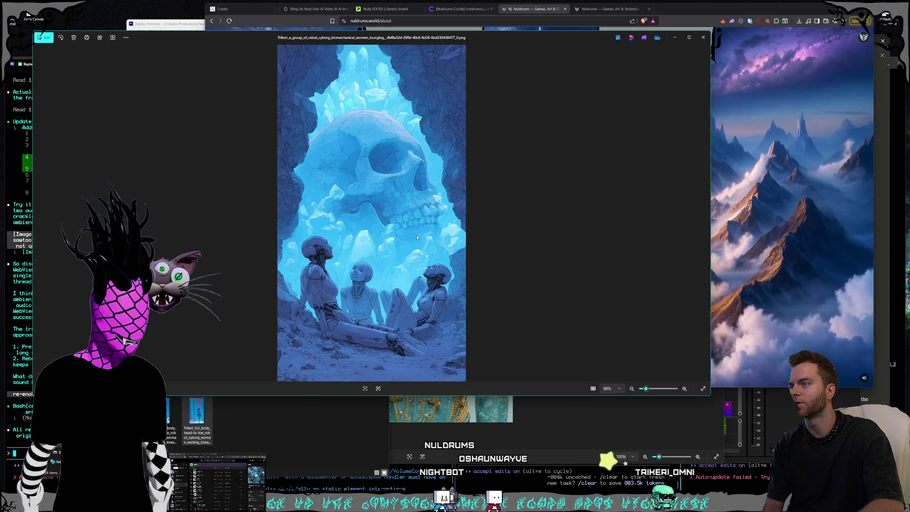
key(Right)
key(Right)
key(Right)
key(Right)
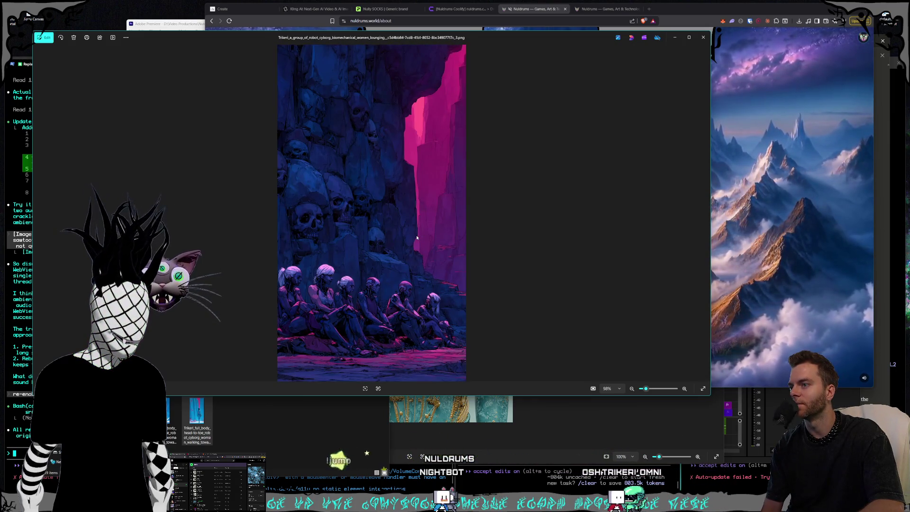
key(Right)
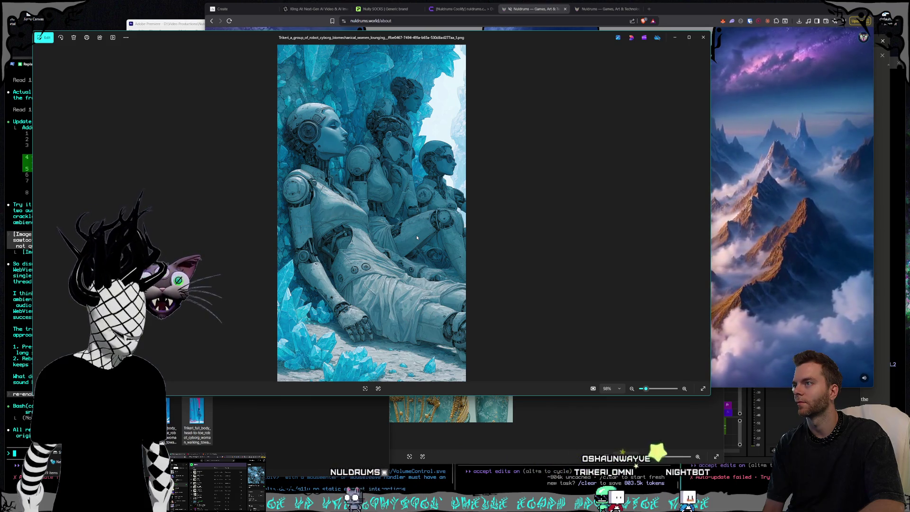
key(Right)
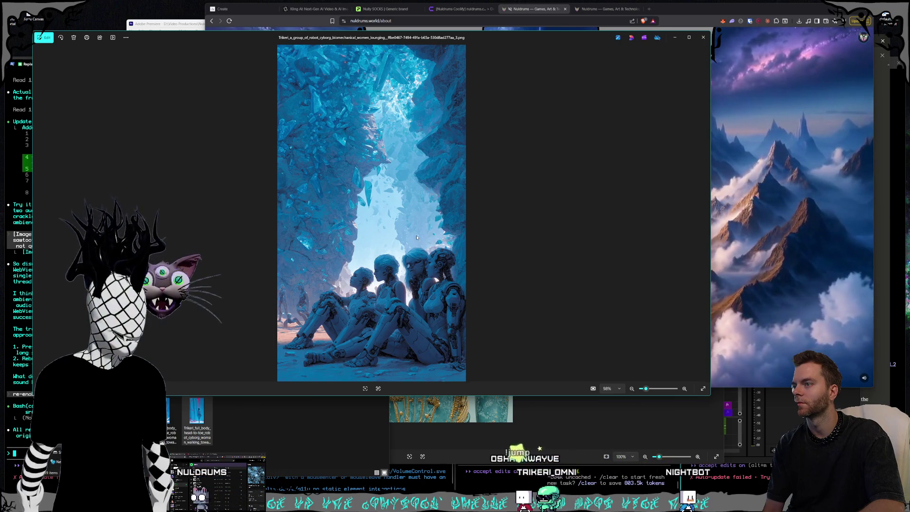
key(Right)
key(Right)
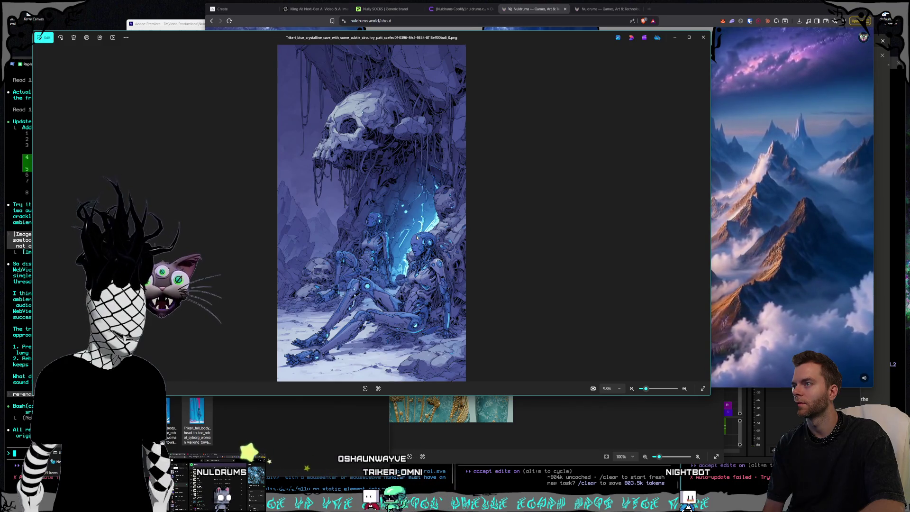
key(Right)
key(Right)
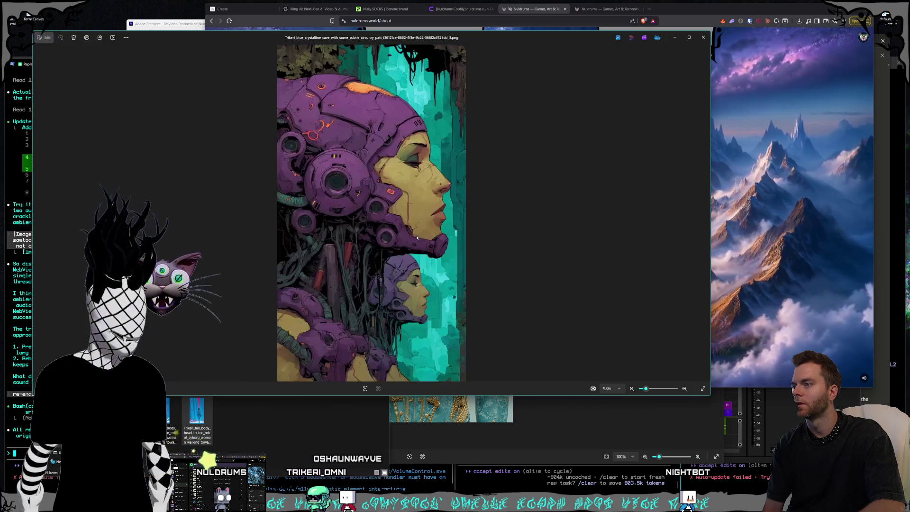
key(Right)
key(Right)
key(Right)
key(Right)
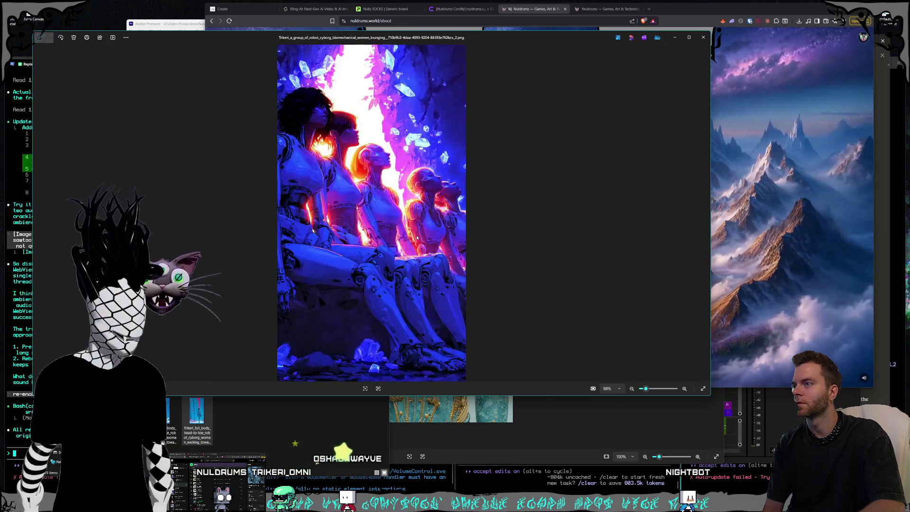
key(Right)
key(Right)
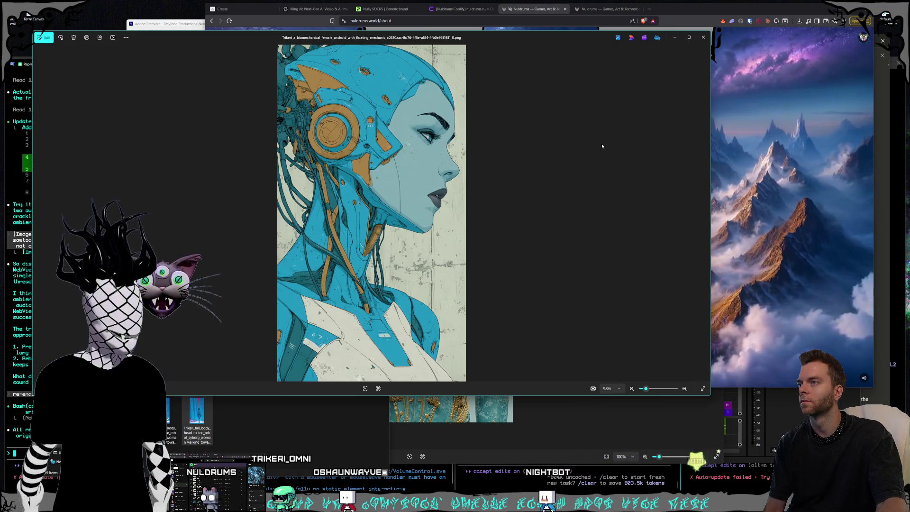
drag(519, 37, 563, 55)
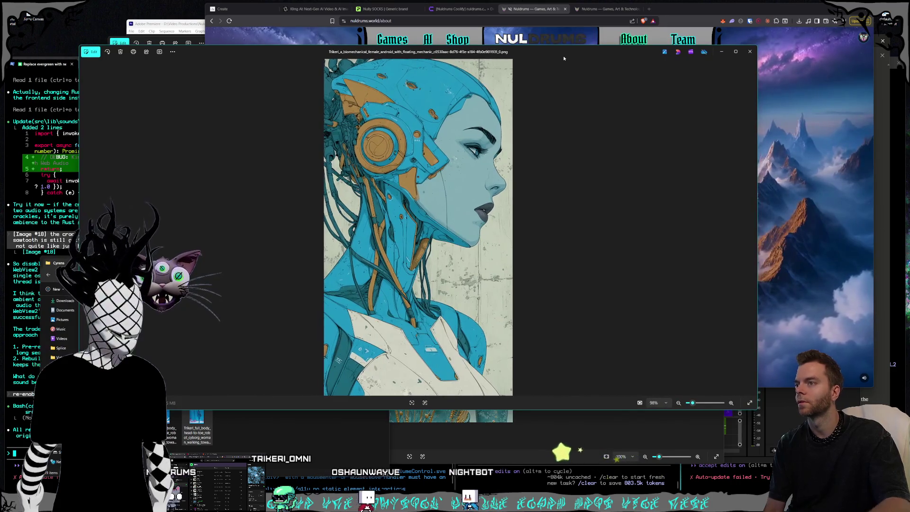
Step: Flip through the cyborg renders comparing the teal-gold and grey versions, then bring Kling AI forward
key(Left)
key(Left)
key(Right)
key(Right)
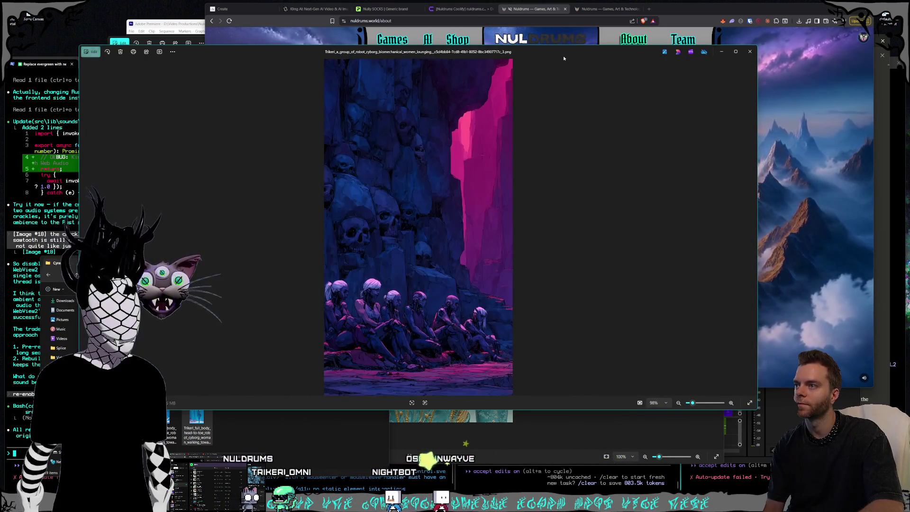
key(Right)
key(Right)
key(Right)
key(Right)
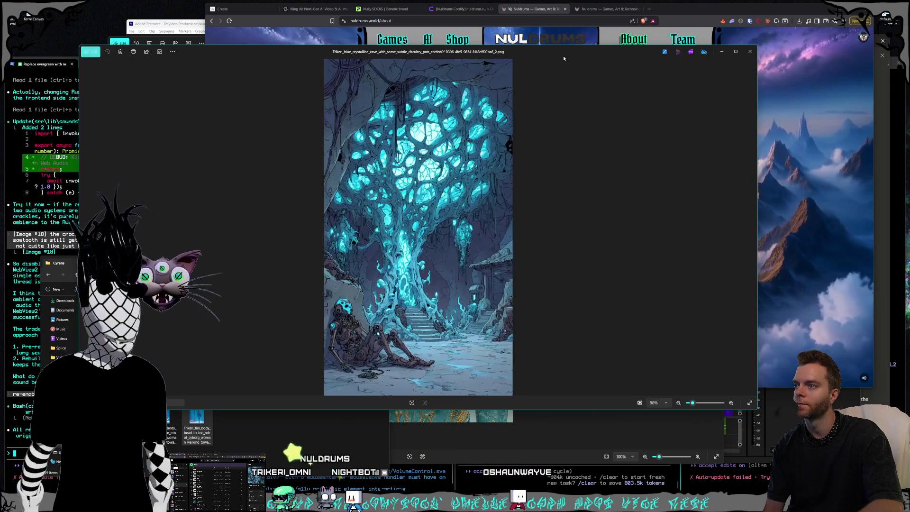
key(Right)
key(Right)
key(Right)
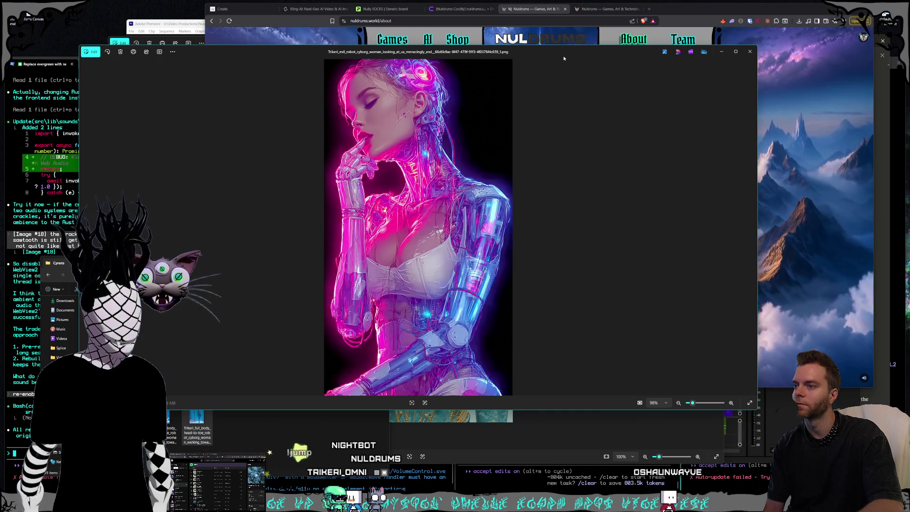
key(Right)
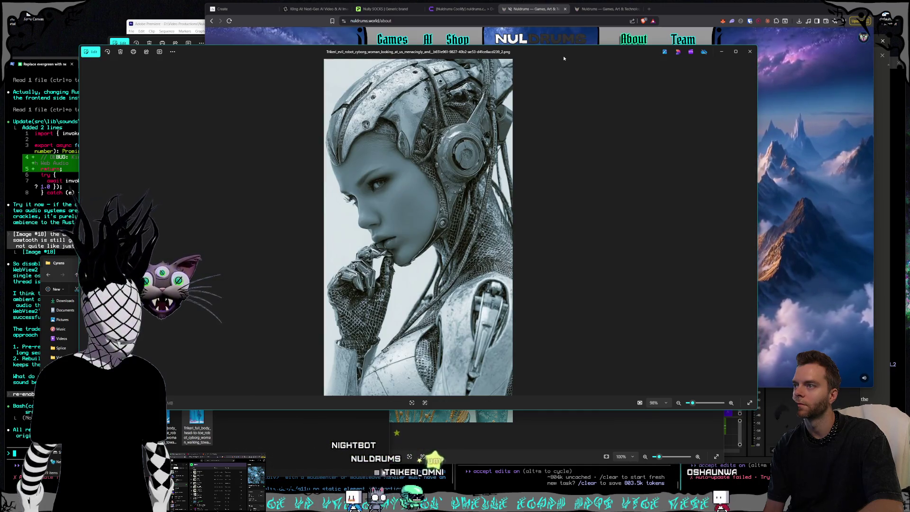
key(Right)
key(Right)
key(Left)
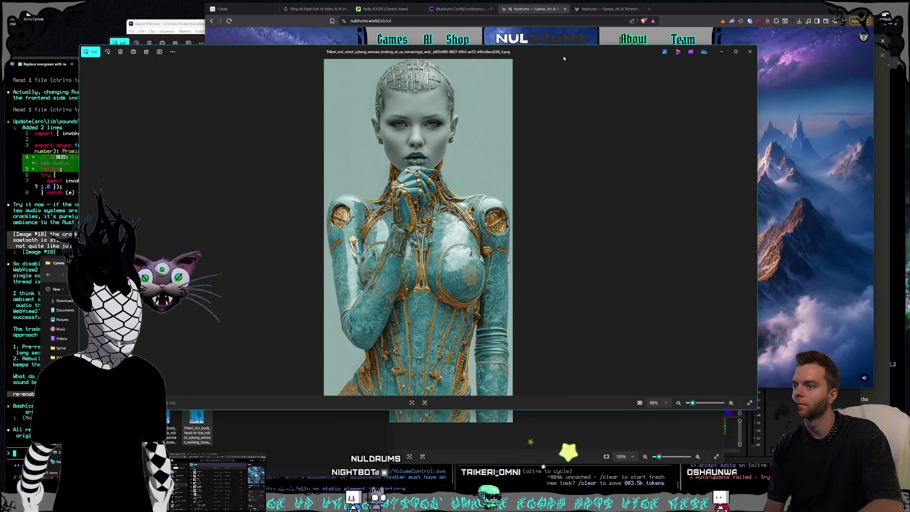
key(Right)
key(Right)
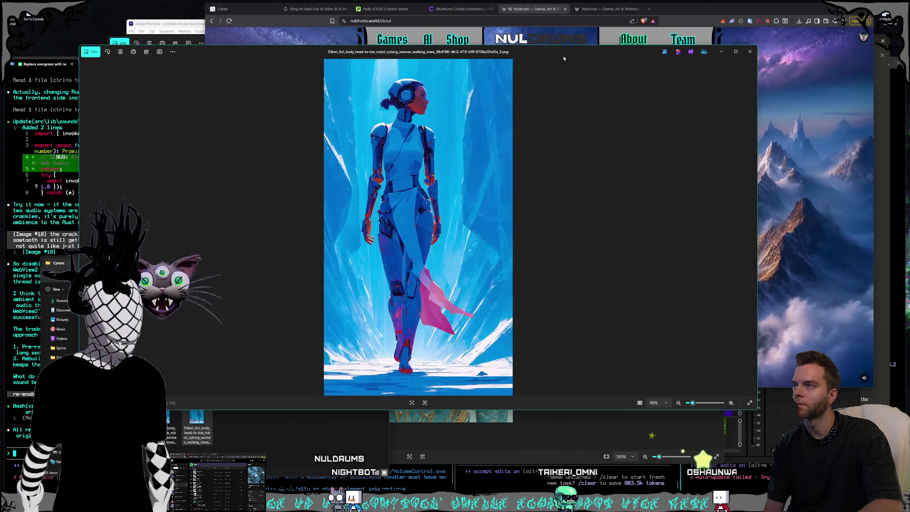
key(Left)
key(Left)
key(Left)
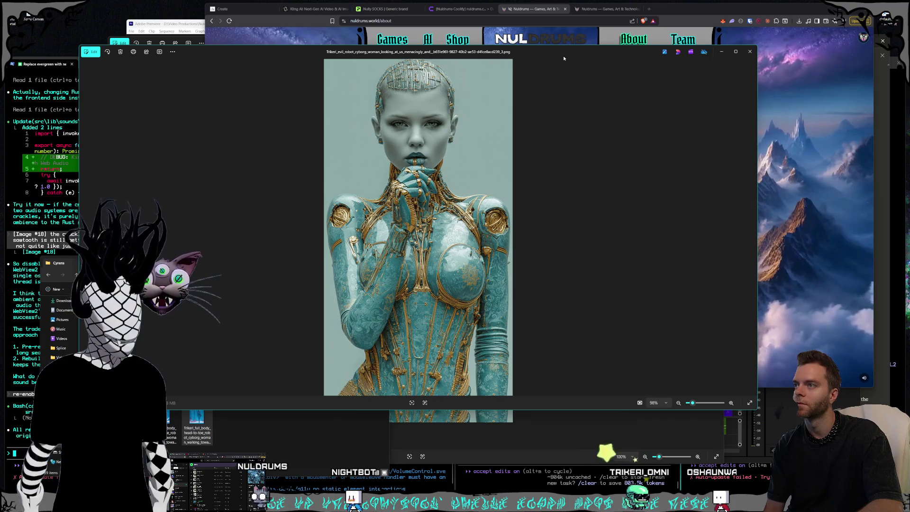
key(Left)
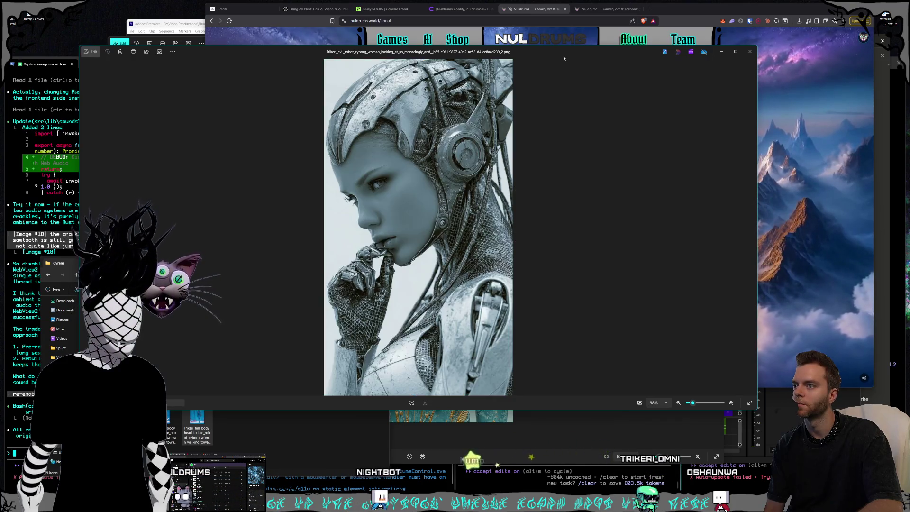
key(Right)
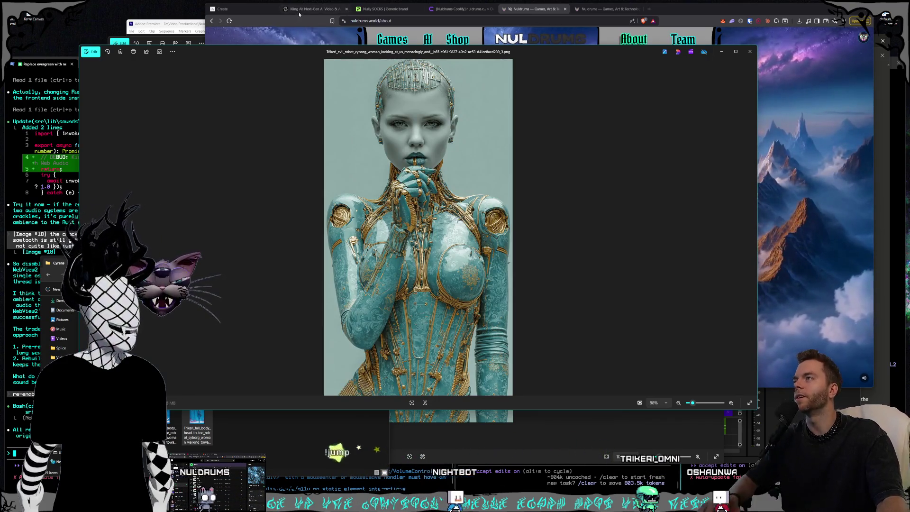
click(302, 11)
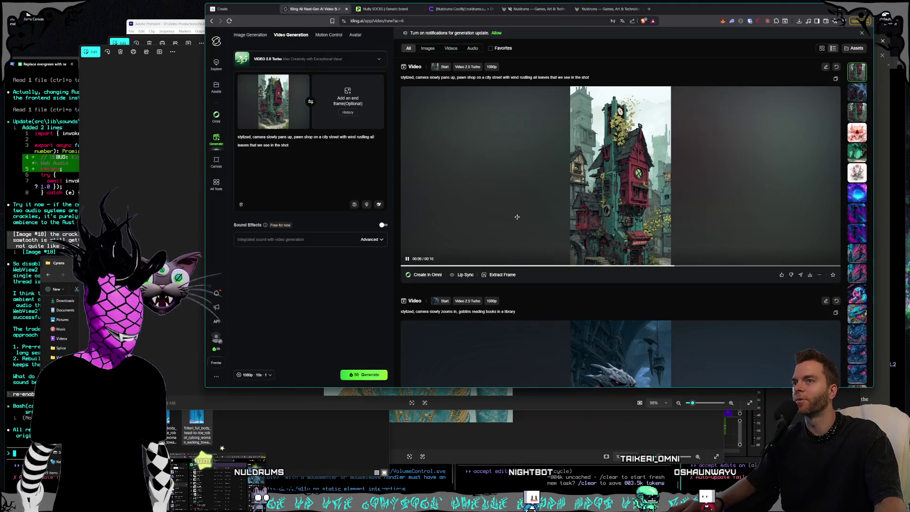
Step: Bring the cyborg image over the browser and close the image viewer
scroll(517, 217, down, 3)
scroll(519, 209, up, 3)
scroll(523, 196, down, 3)
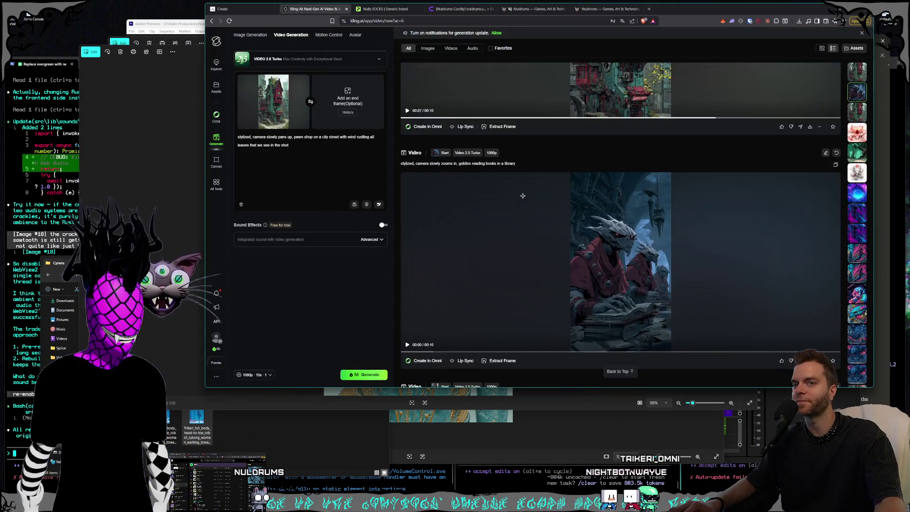
scroll(522, 196, up, 3)
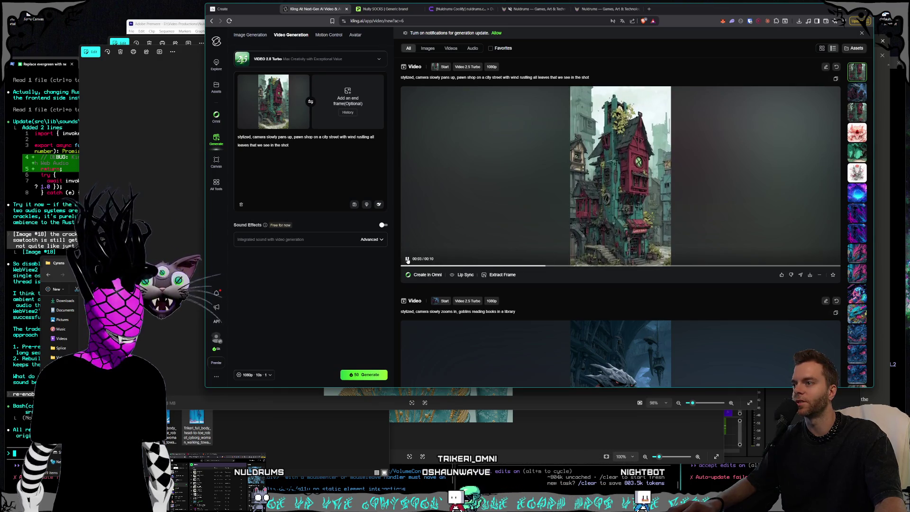
mouse_move(273, 100)
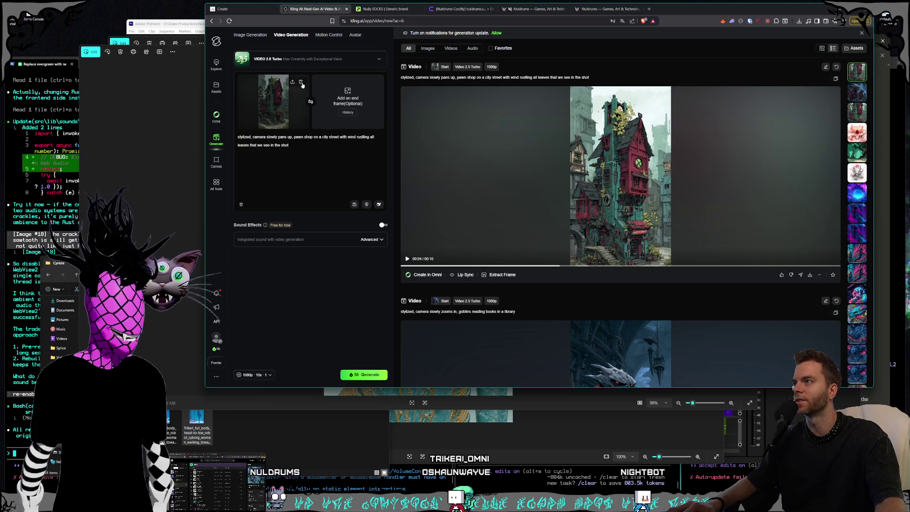
mouse_move(188, 52)
mouse_down()
mouse_move(187, 93)
mouse_move(204, 63)
mouse_up()
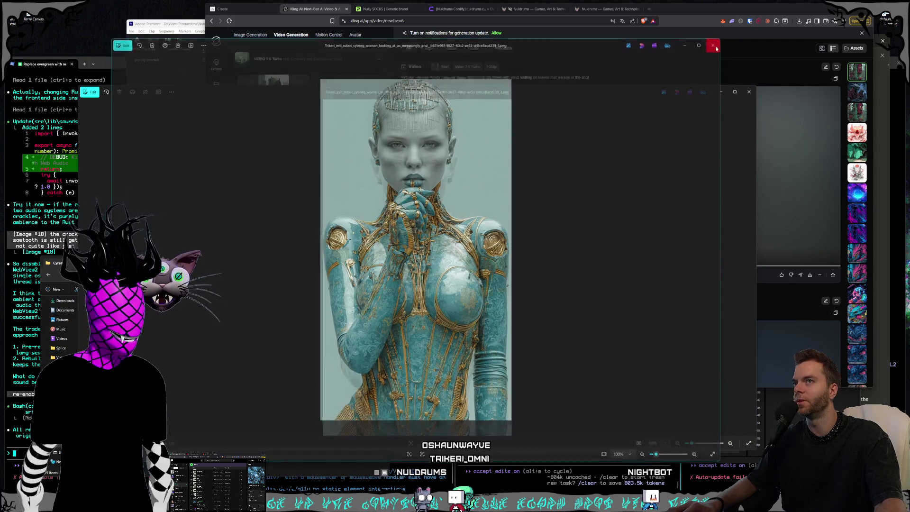
click(698, 85)
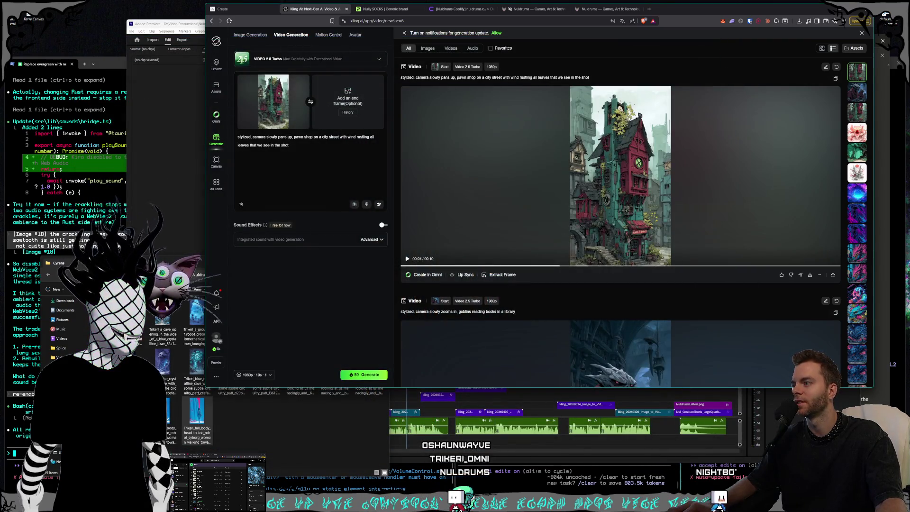
Step: Replace the pawn shop start frame with the Trikeri_evil_robot cyborg image and select the old prompt
drag(166, 263, 186, 229)
click(389, 337)
mouse_move(273, 101)
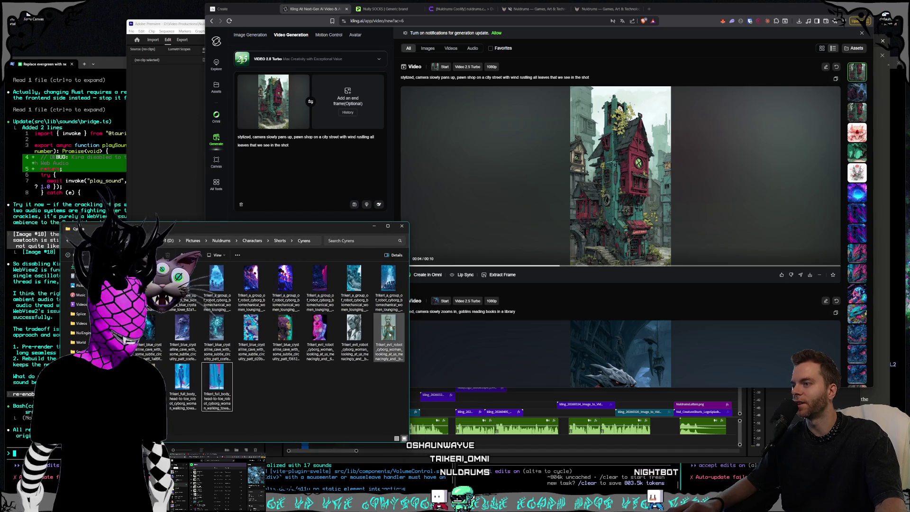
click(301, 82)
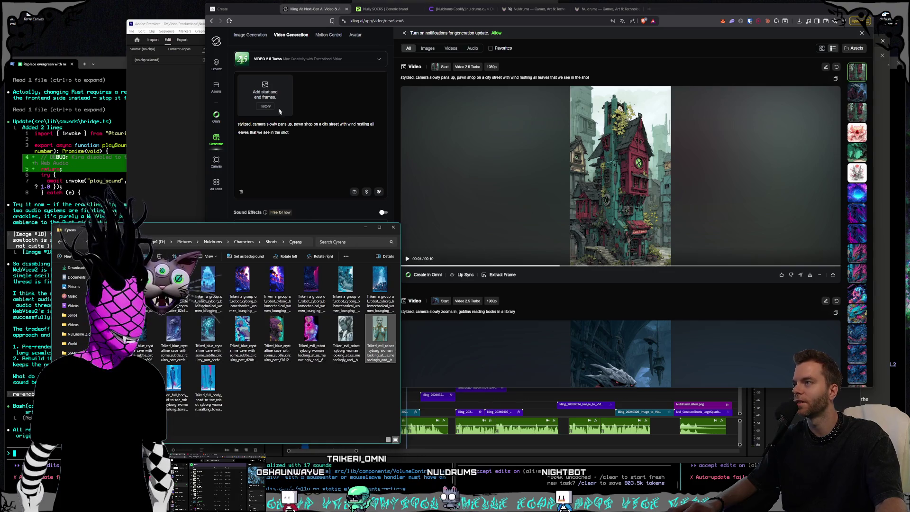
drag(382, 338, 264, 95)
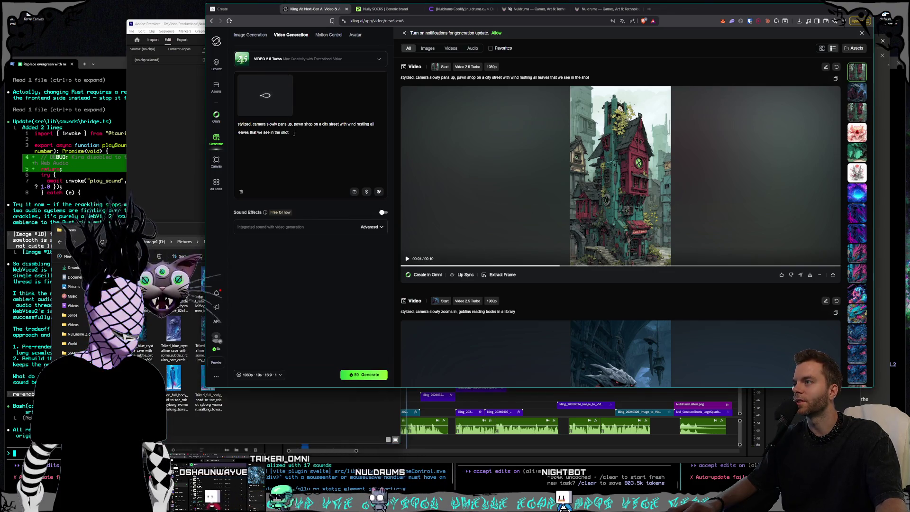
click(294, 131)
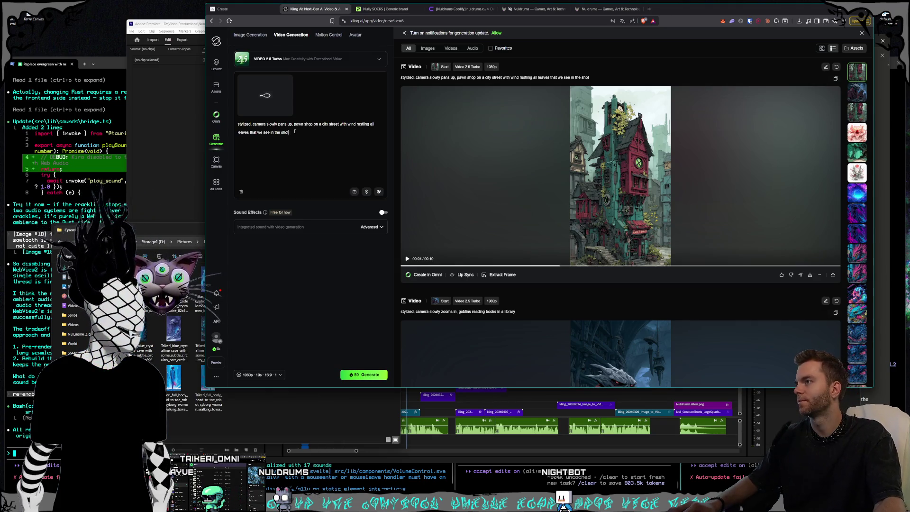
drag(294, 148, 221, 139)
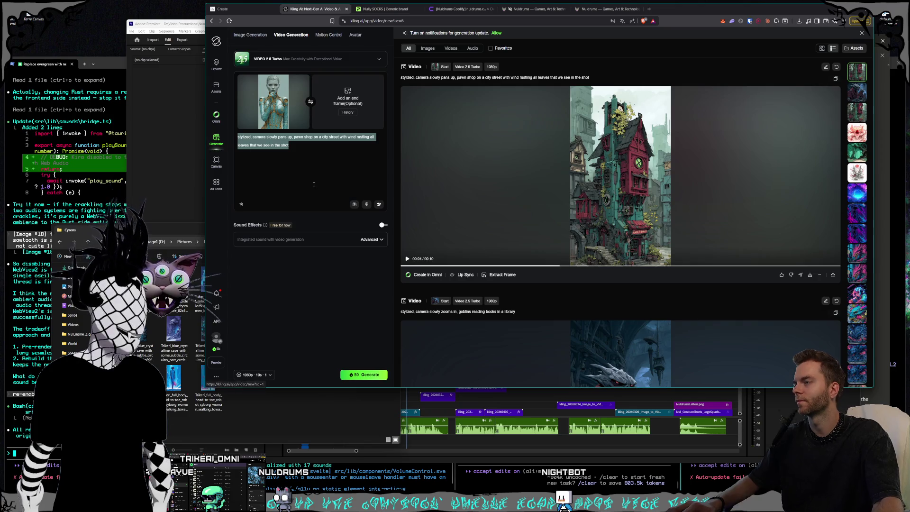
Step: Prompt the camera to slowly zoom out to the robot human hybrid woman's full body, head to toe
text(camera slowly zooms out, robot human hybrid wom)
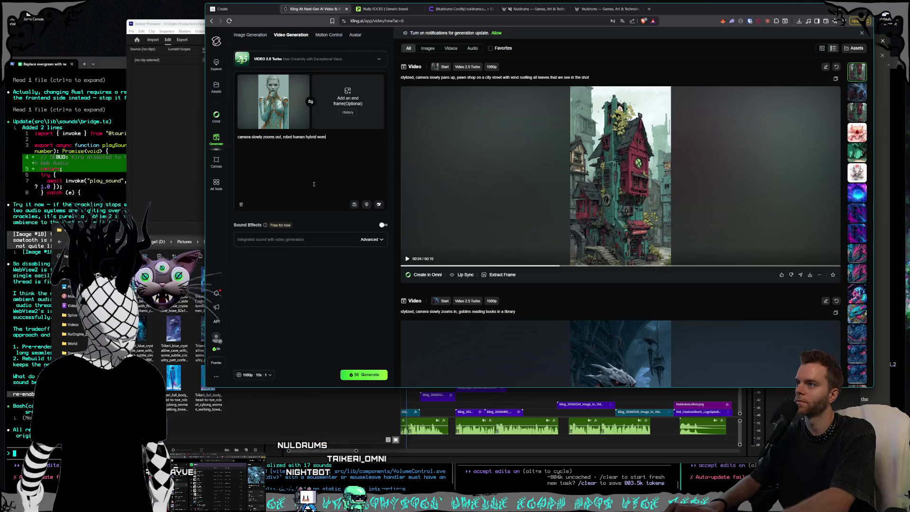
text(an dancing slowly and seductively)
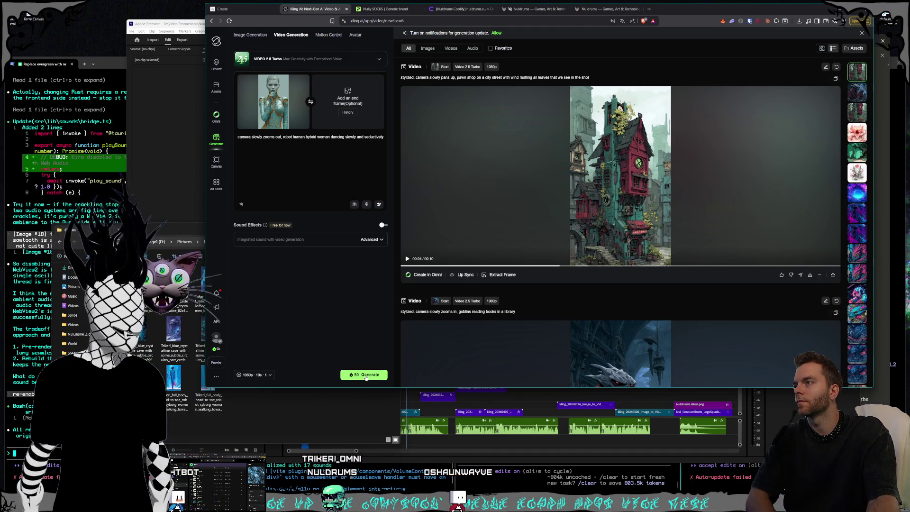
click(282, 137)
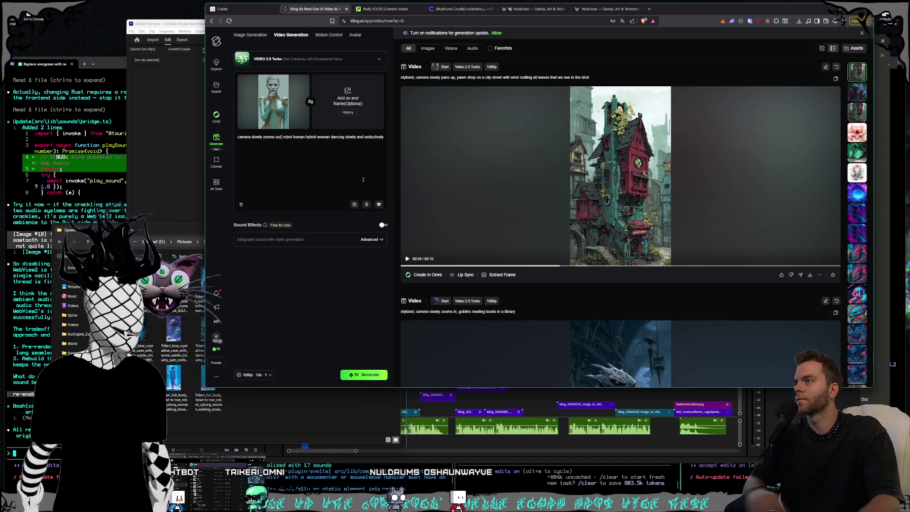
text(to show full body head)
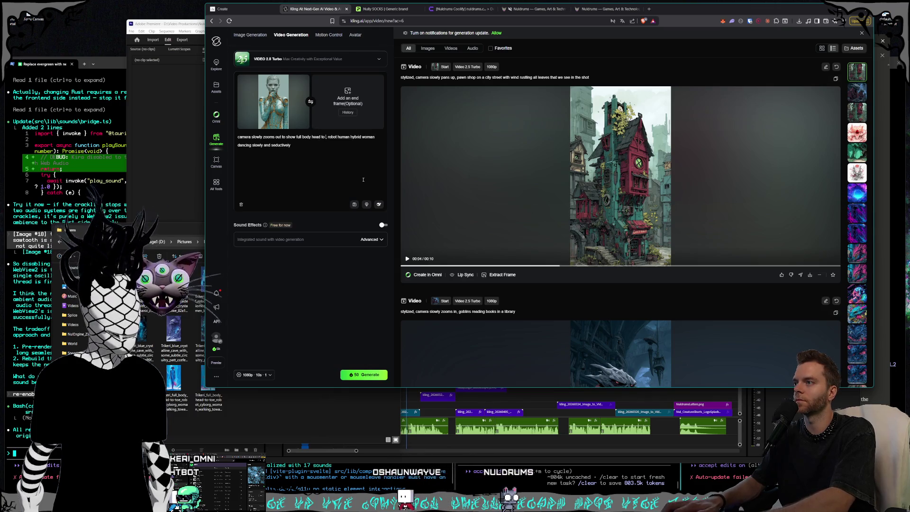
text(toe)
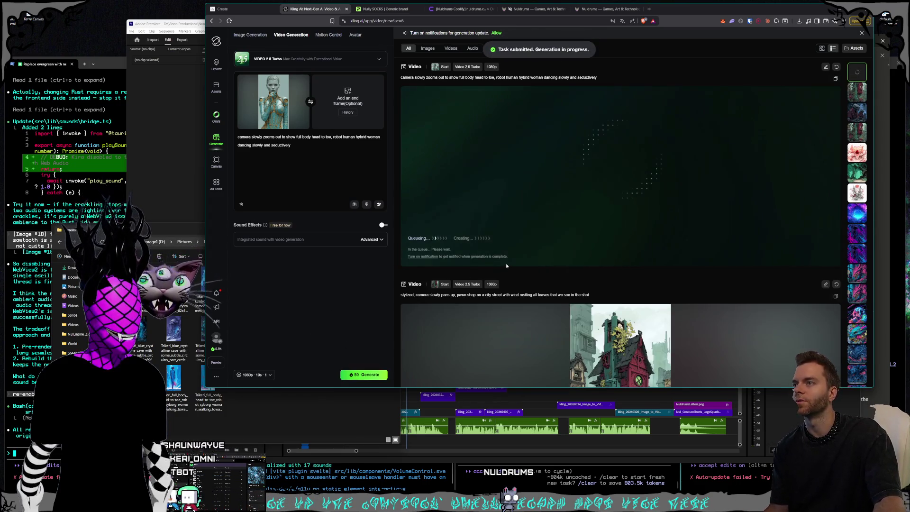
drag(192, 230, 211, 218)
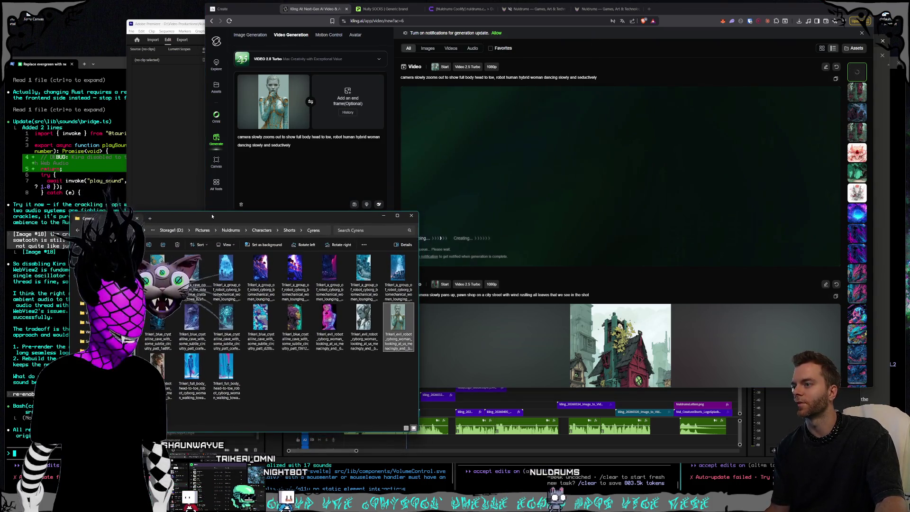
Step: Add 'while keep a serious look on her face' to the prompt and generate another cyborg video
double_click(409, 327)
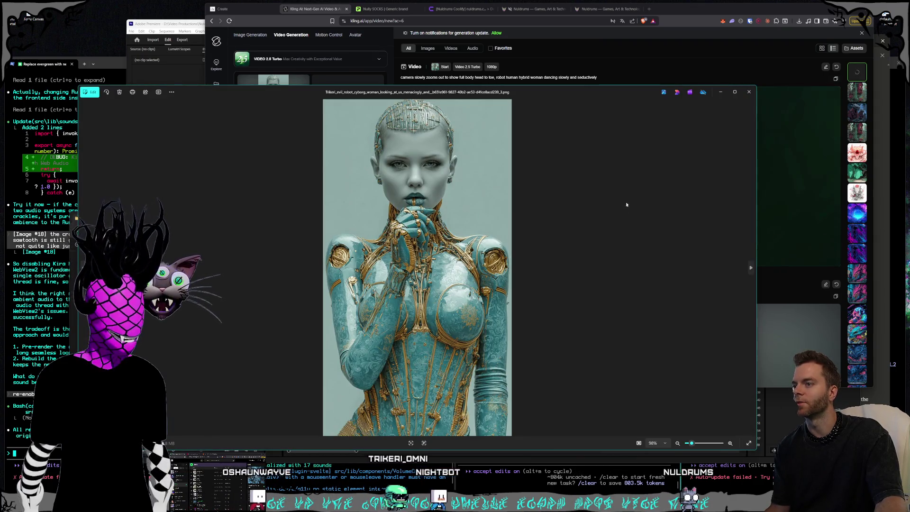
click(748, 91)
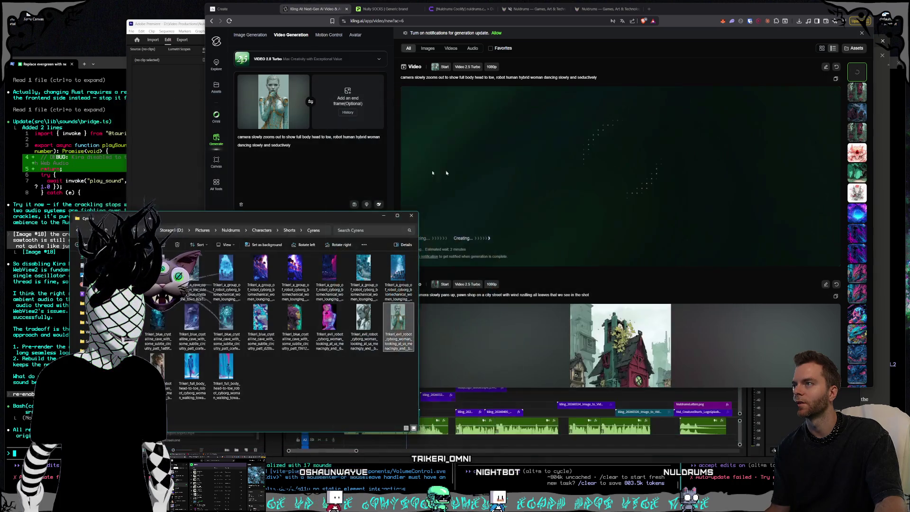
click(318, 147)
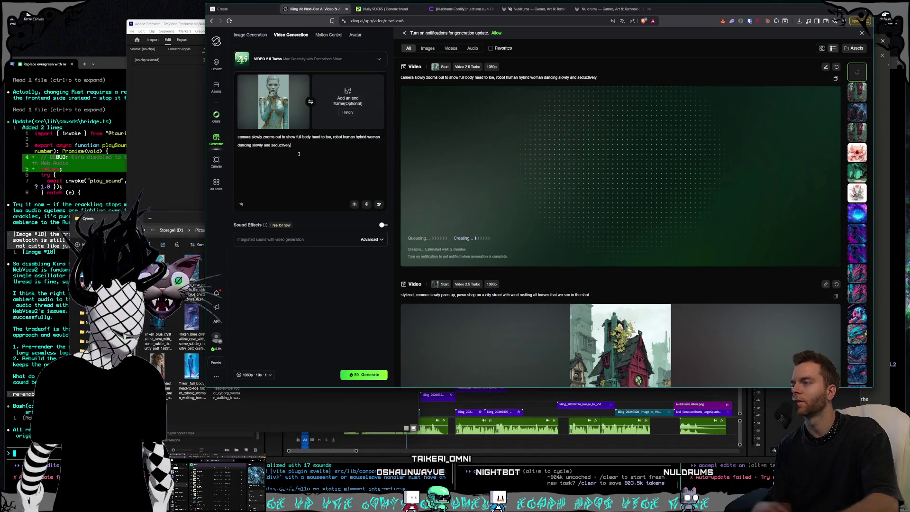
text( while keep a serious lo)
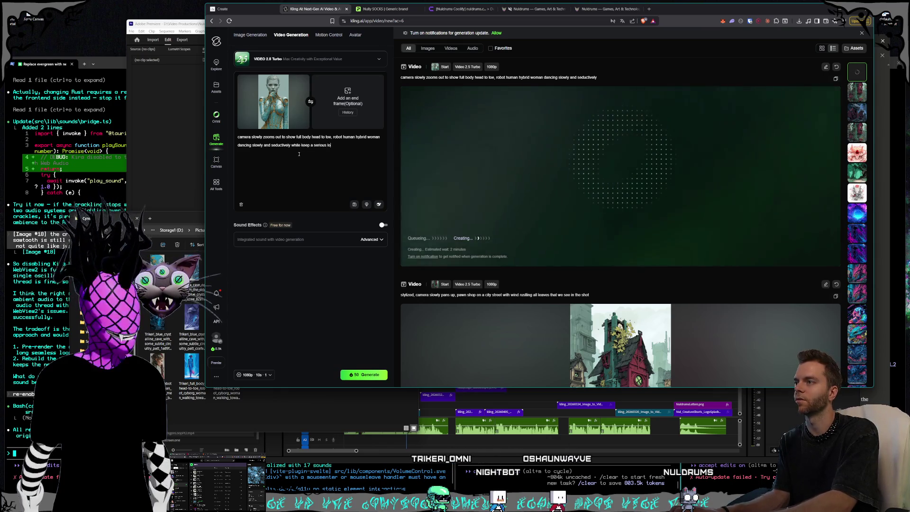
text(ok on her face)
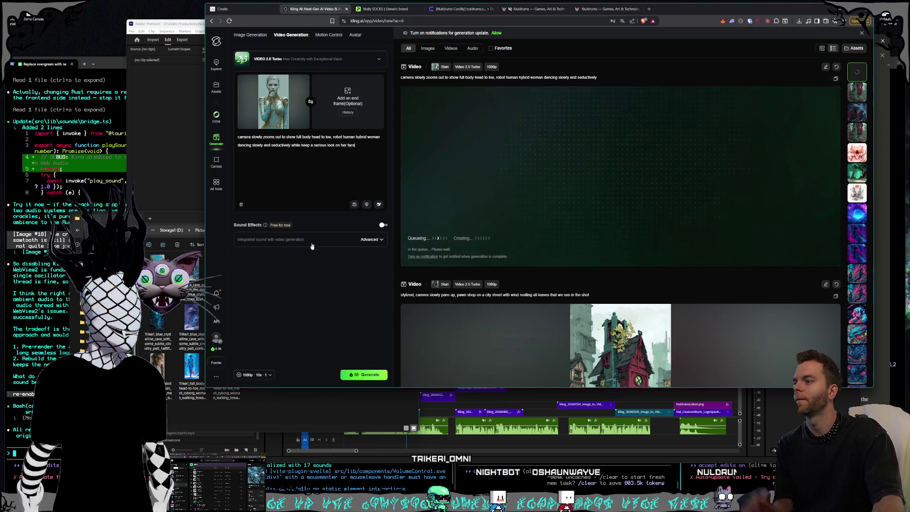
click(364, 375)
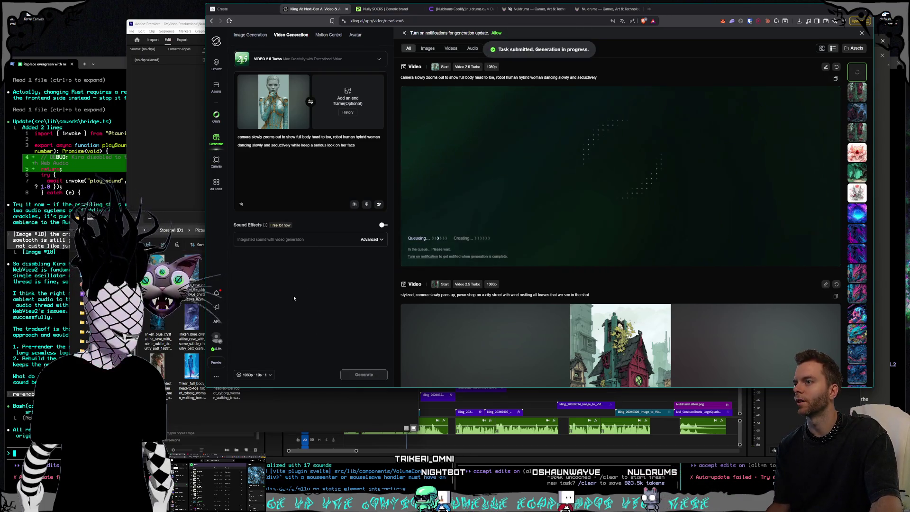
click(167, 216)
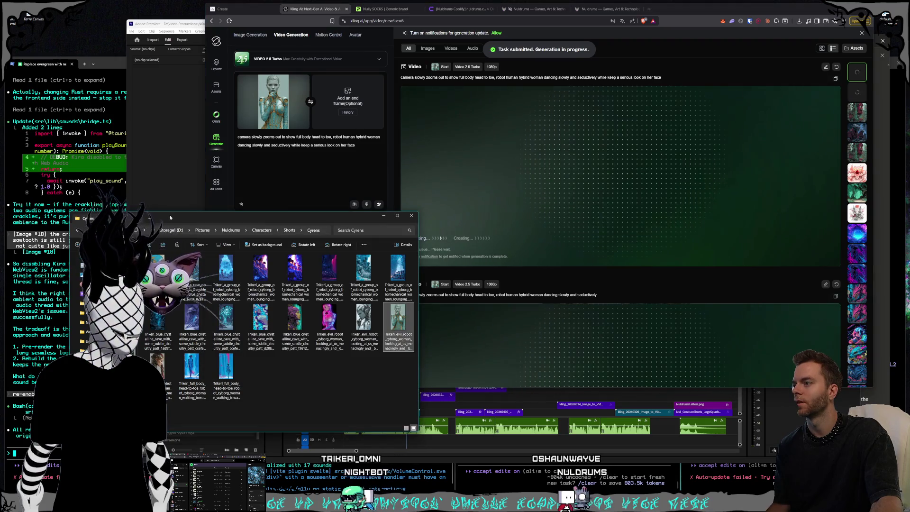
Step: Click through the cyborg, blue crystal and evil robot thumbnails in the Cyrens folder
click(273, 373)
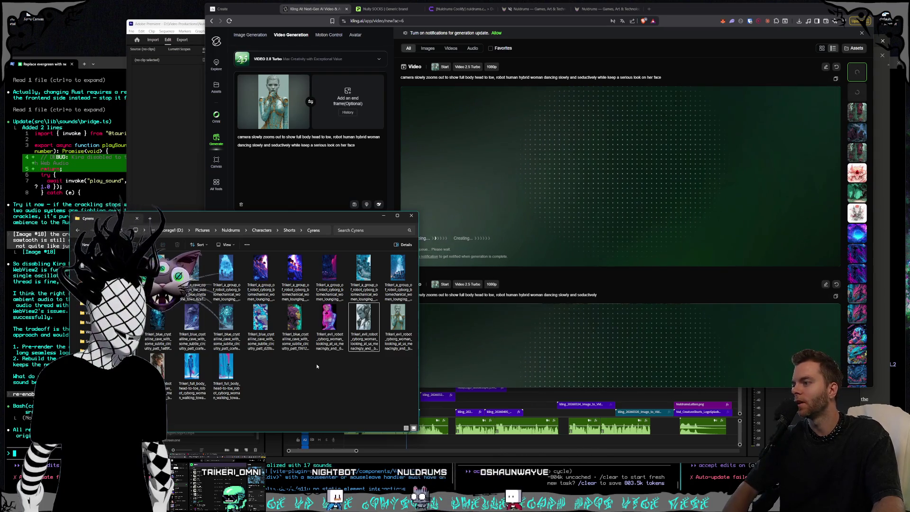
click(398, 337)
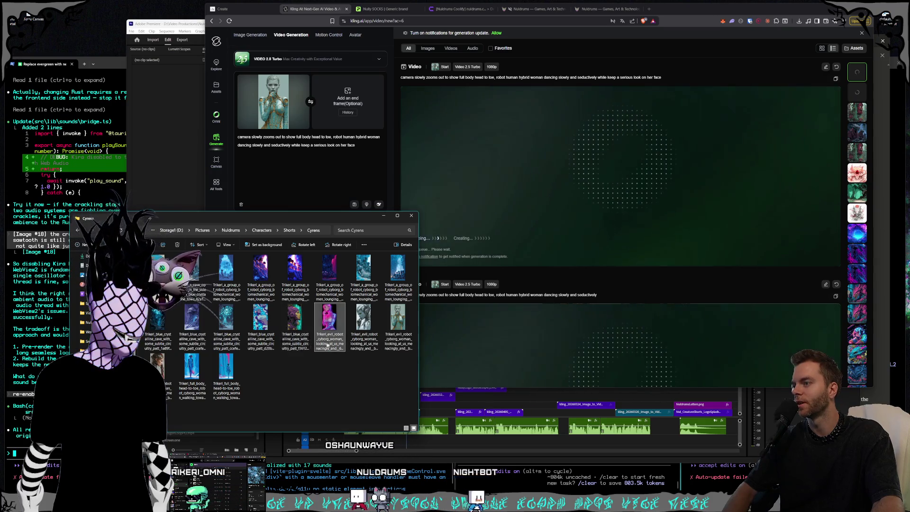
click(295, 328)
click(364, 327)
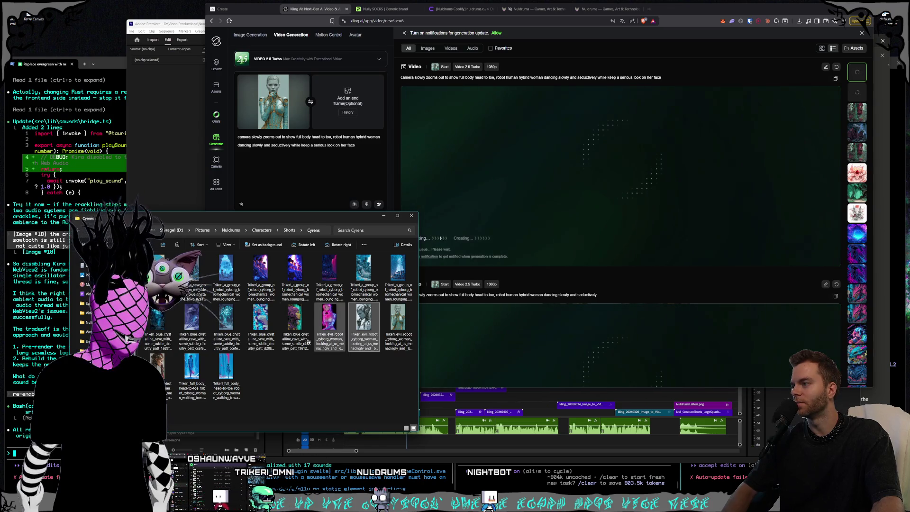
click(261, 327)
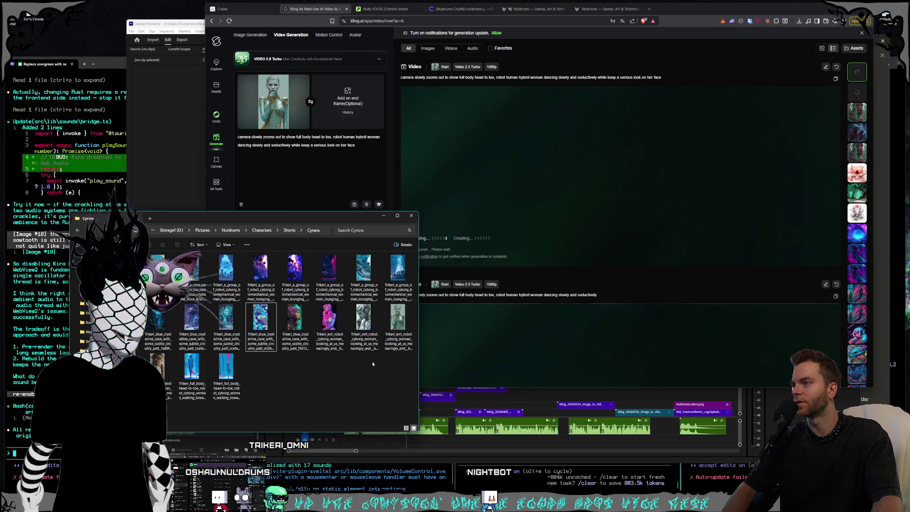
click(308, 195)
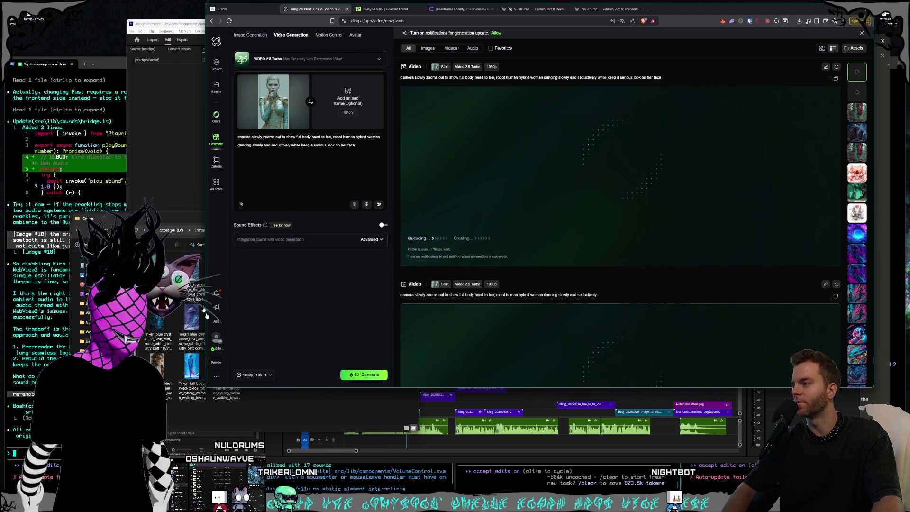
click(297, 389)
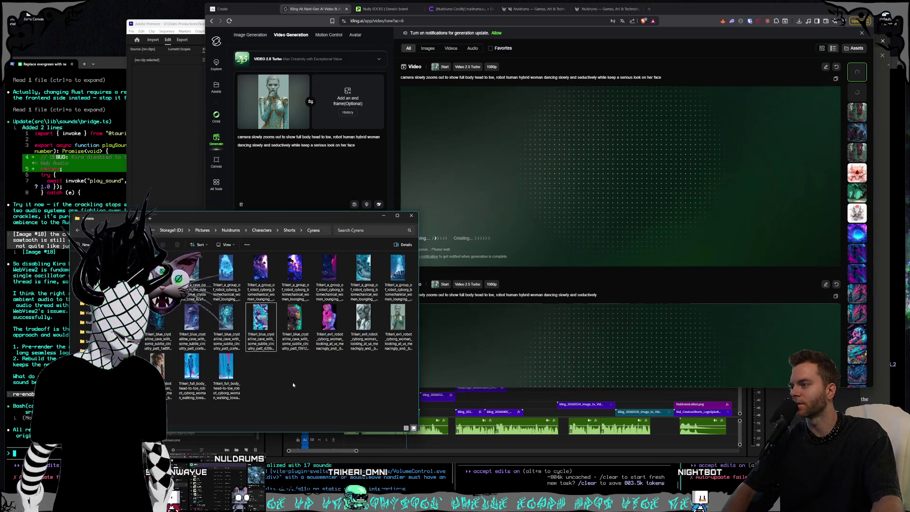
Step: Preview the full-body walking cyborg woman images in Photos, then return to the Kling page
double_click(226, 368)
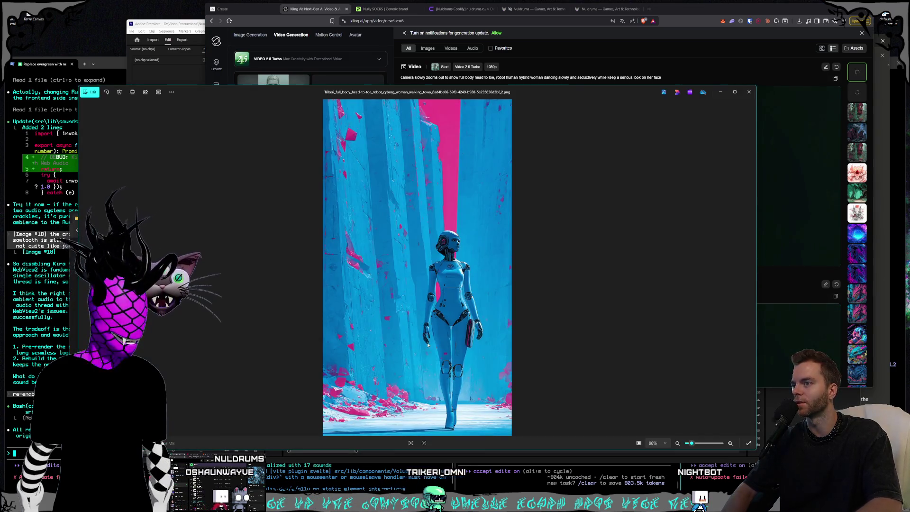
key(Right)
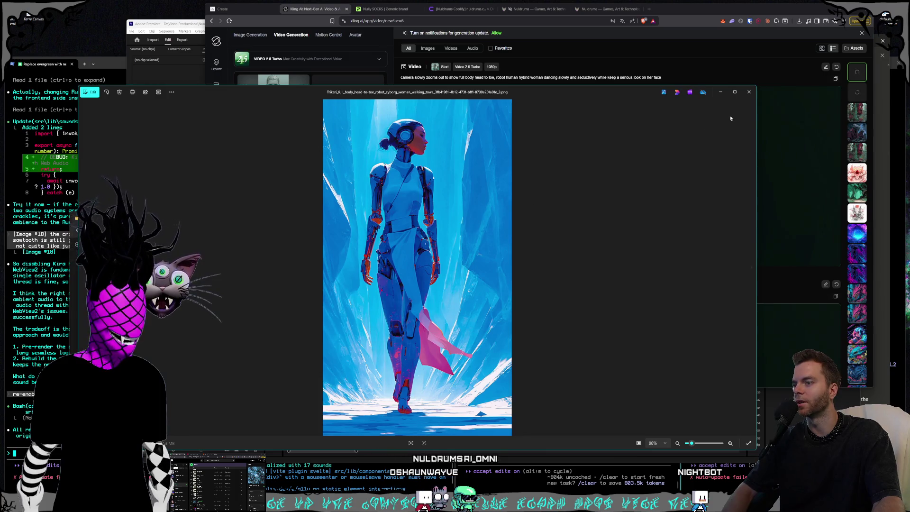
click(749, 92)
click(310, 176)
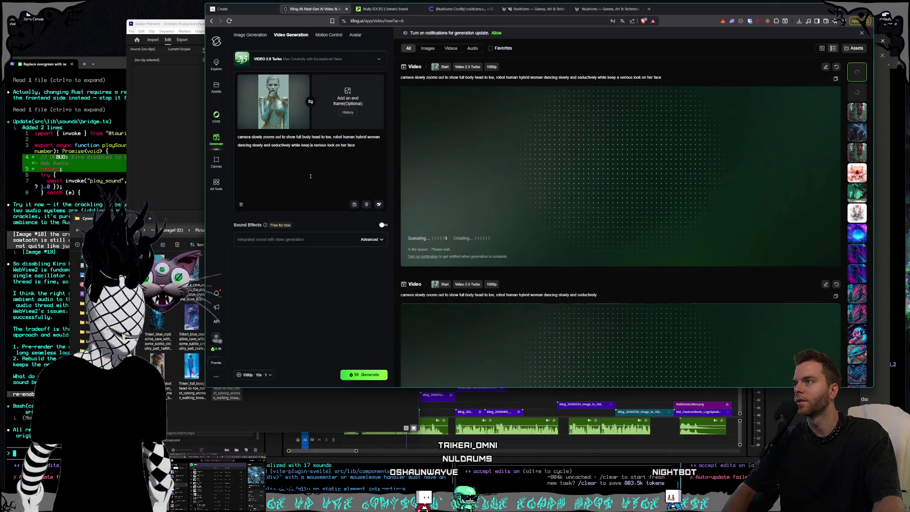
scroll(605, 268, down, 5)
Step: Move the Sneerlins folder window higher and download the goblins-in-library video from the Kling feed
scroll(605, 268, down, 3)
scroll(605, 269, down, 3)
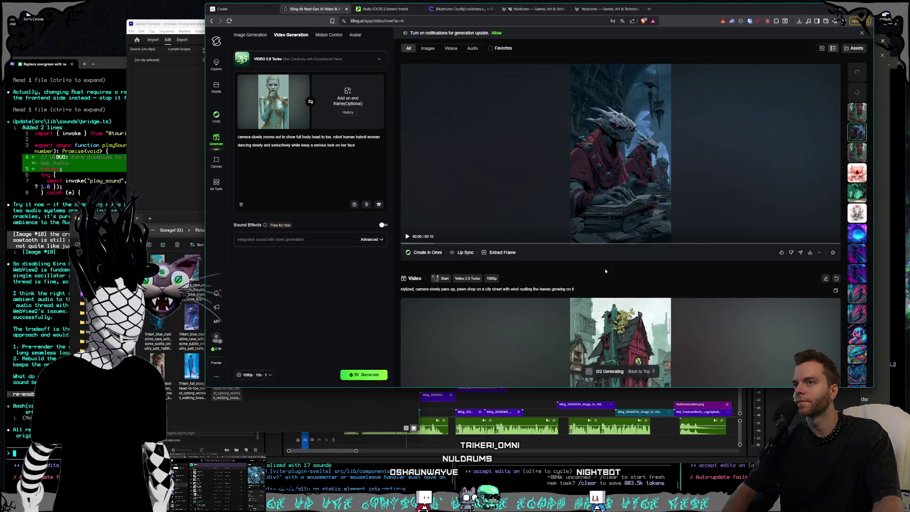
scroll(605, 268, up, 5)
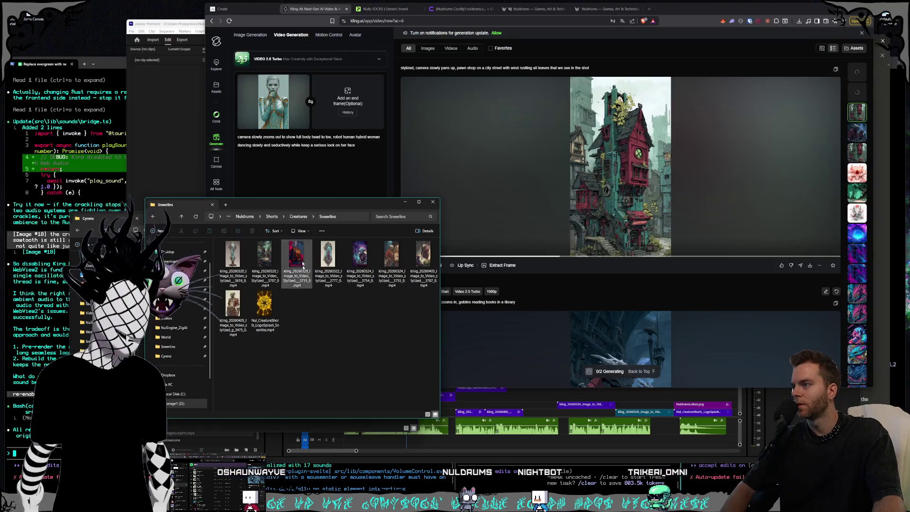
drag(313, 204, 312, 181)
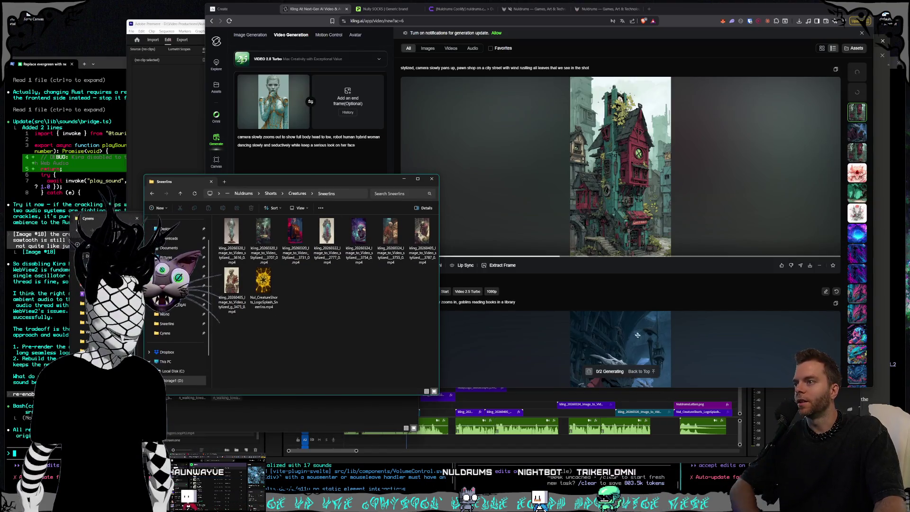
scroll(637, 335, down, 3)
scroll(649, 313, down, 3)
scroll(664, 294, down, 3)
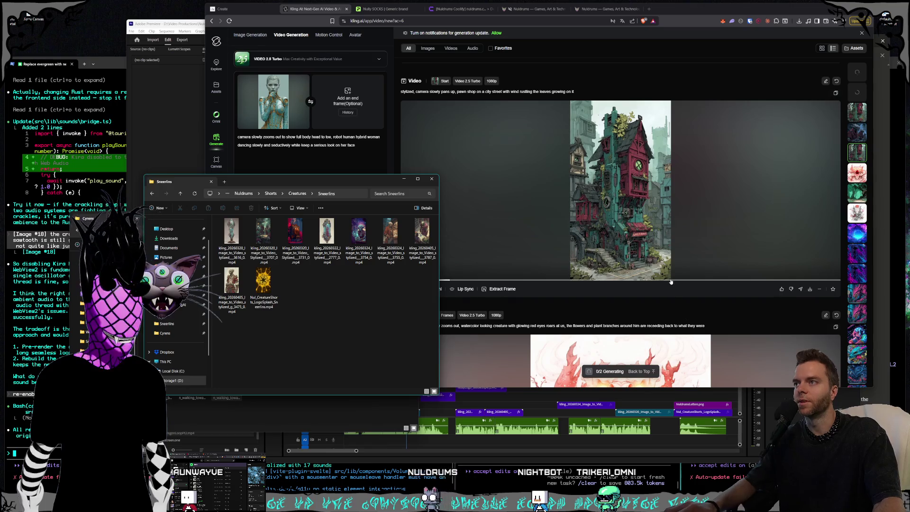
click(688, 311)
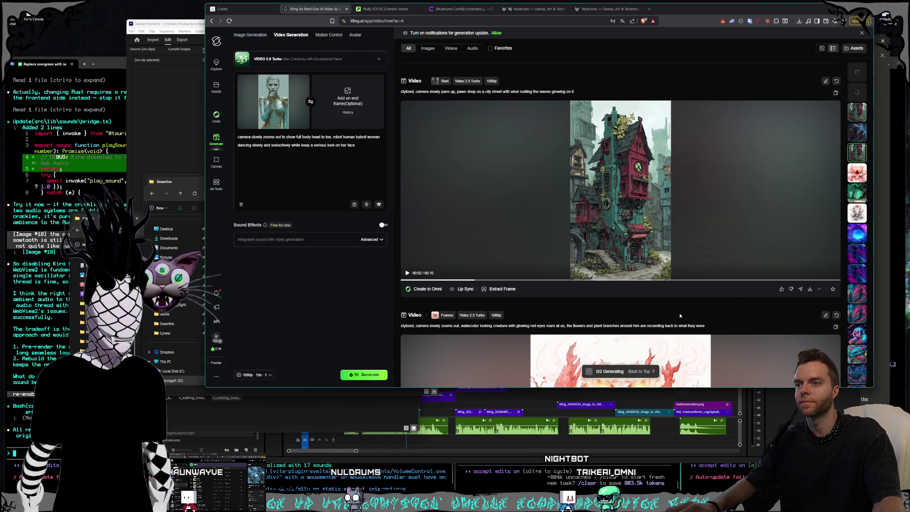
scroll(758, 332, down, 5)
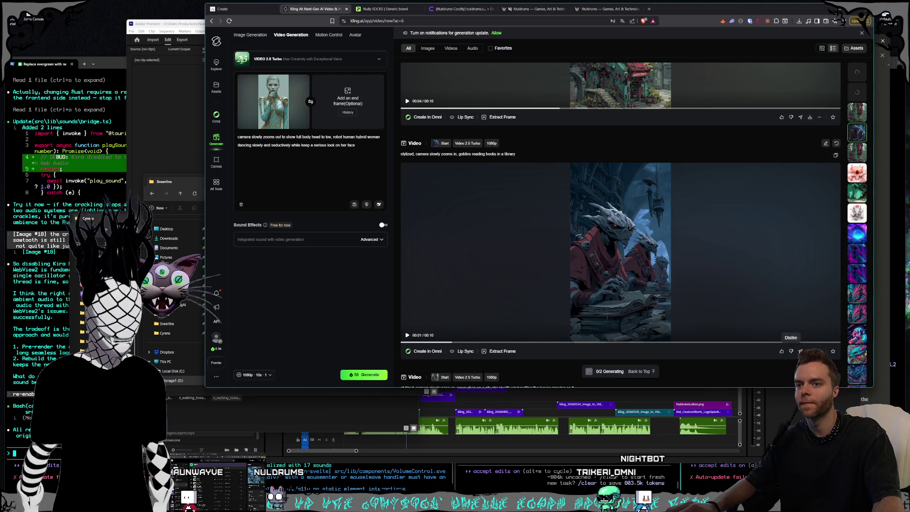
click(791, 313)
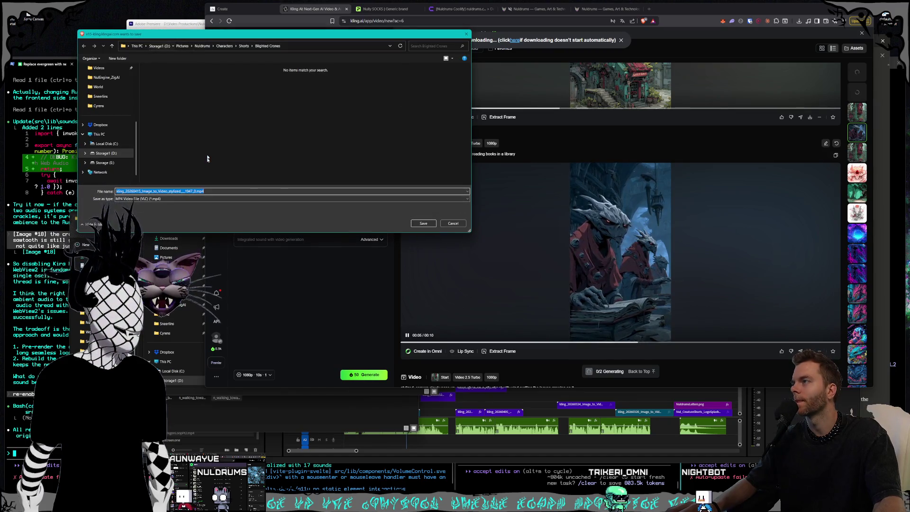
Step: Save the goblin library video into D:\Videos\Nuldrums\Shorts\Creatures\Sneerlins
key(alt+Up)
key(alt+Up)
key(alt+Up)
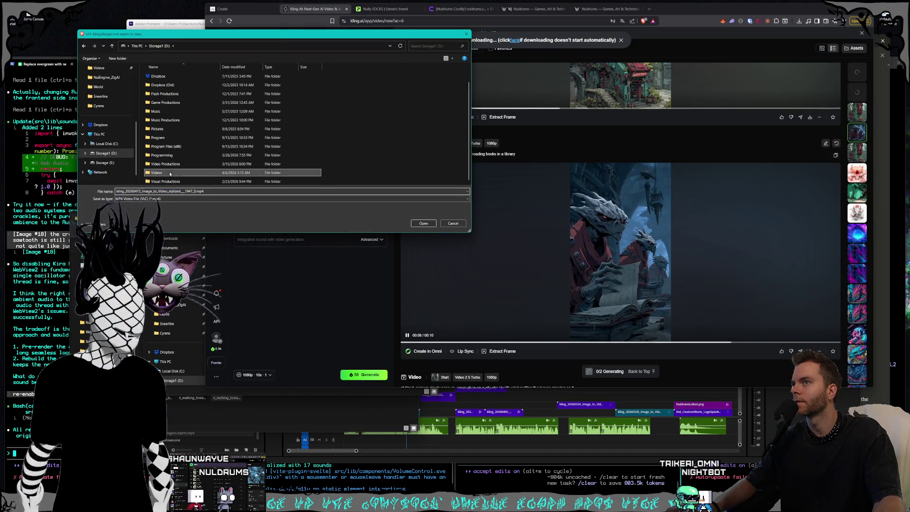
double_click(159, 172)
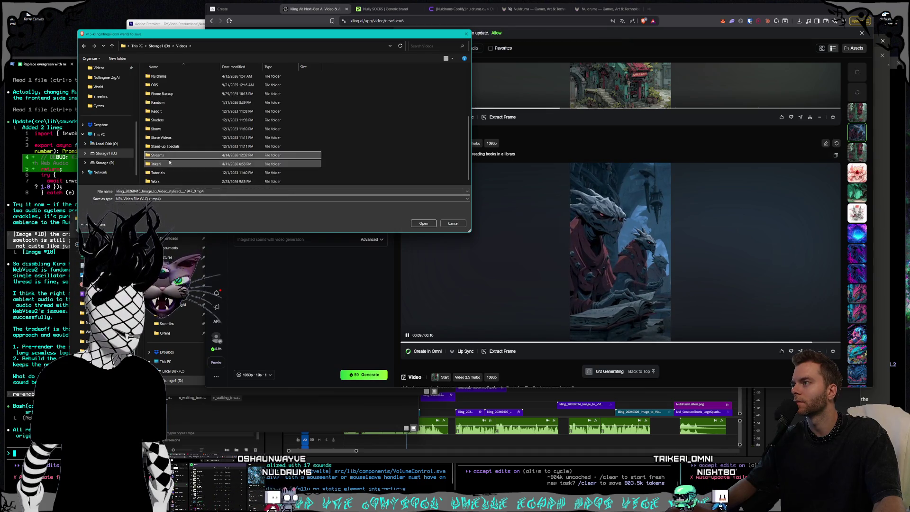
click(159, 155)
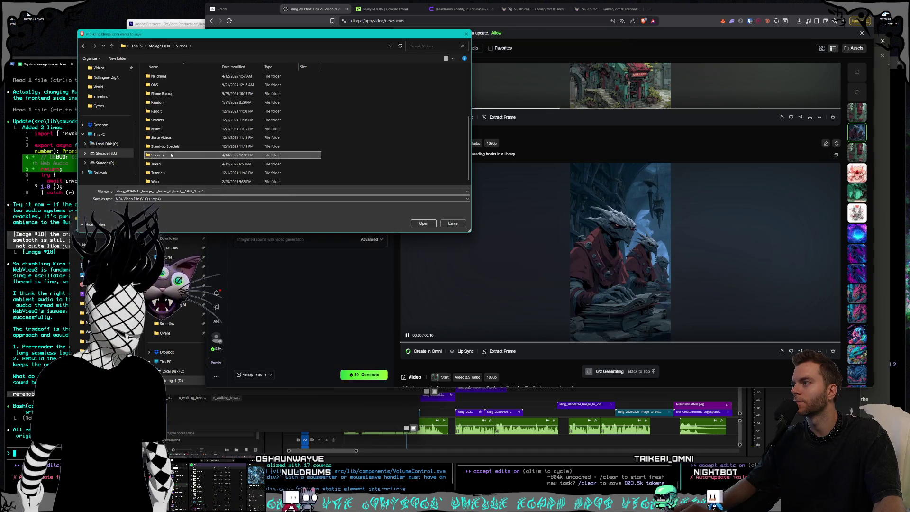
double_click(159, 76)
scroll(169, 143, up, 1)
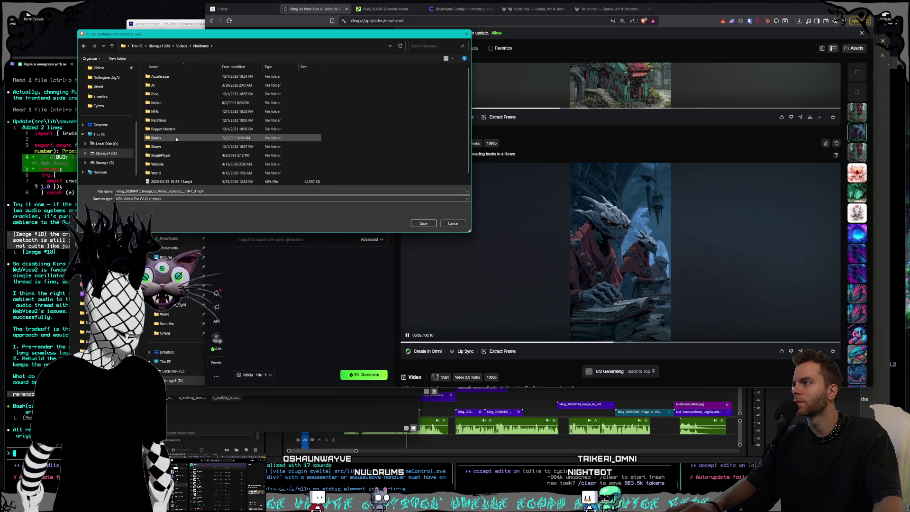
double_click(176, 138)
double_click(185, 77)
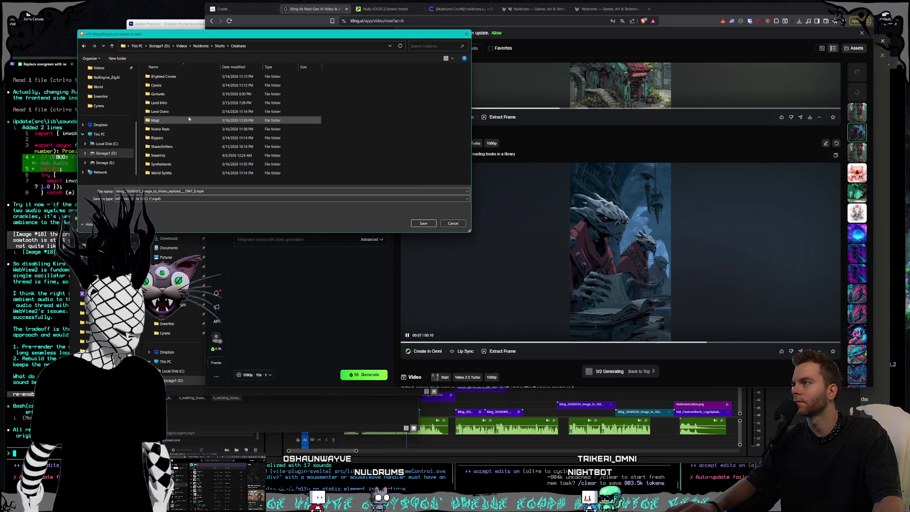
click(181, 138)
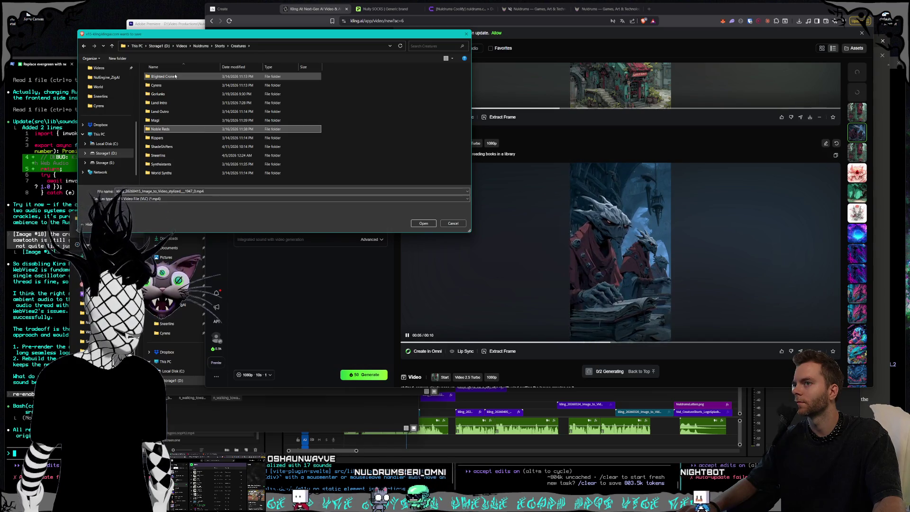
click(176, 156)
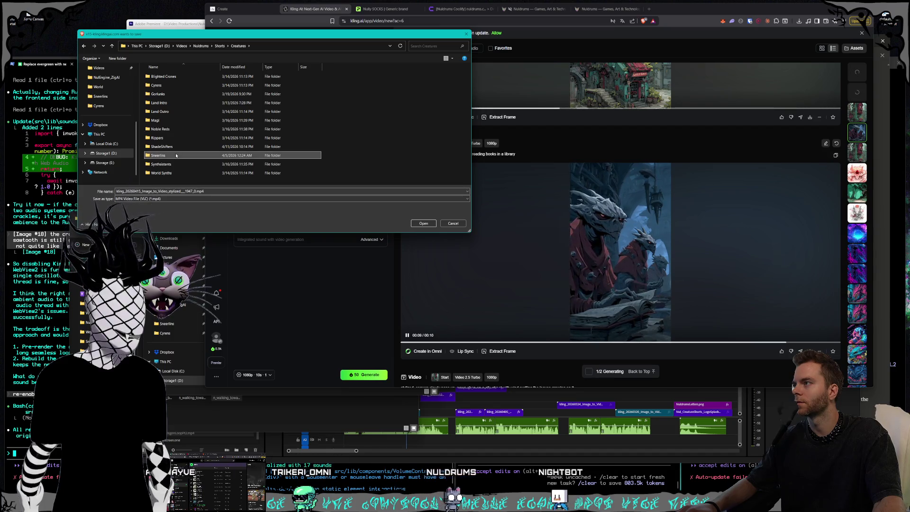
double_click(176, 155)
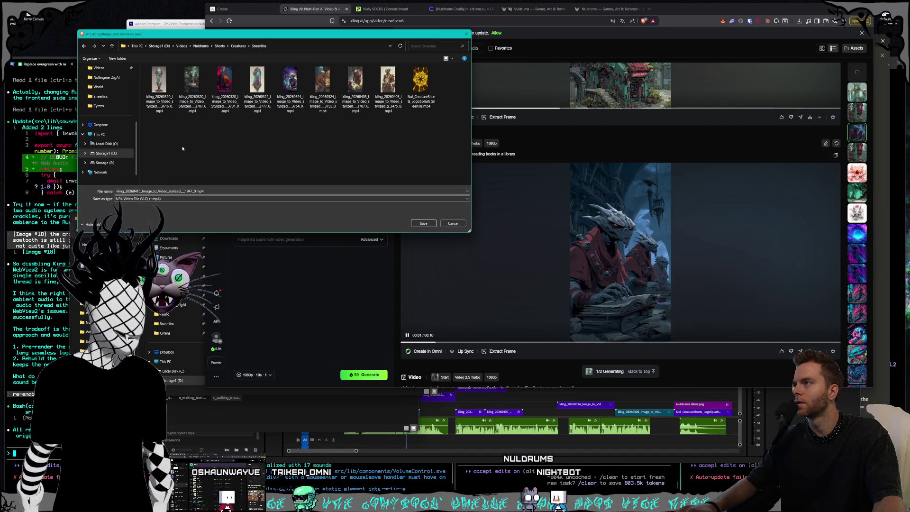
click(420, 224)
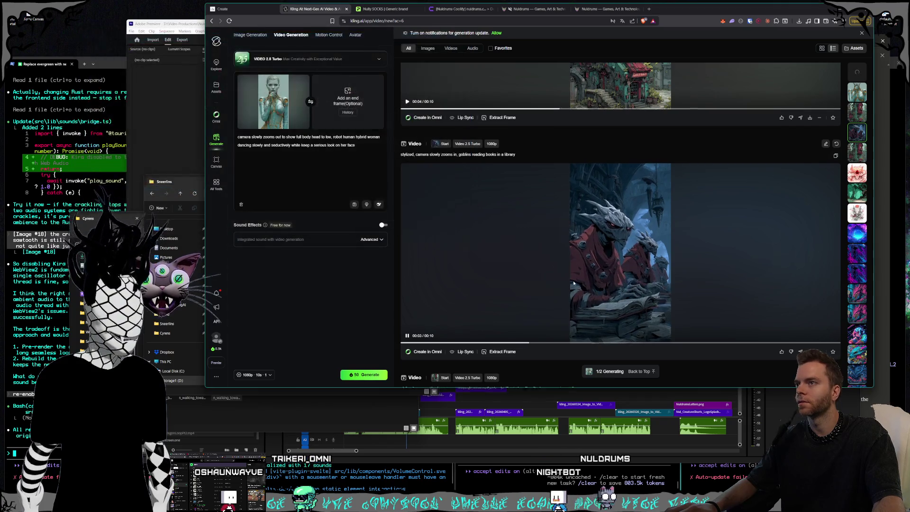
Step: Dismiss the second download save prompt and return to the top of the feed
scroll(677, 265, up, 4)
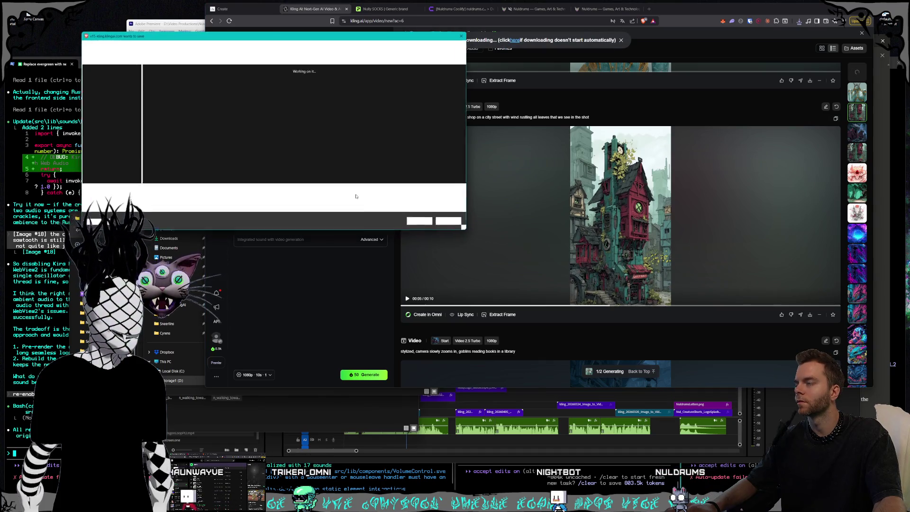
click(423, 223)
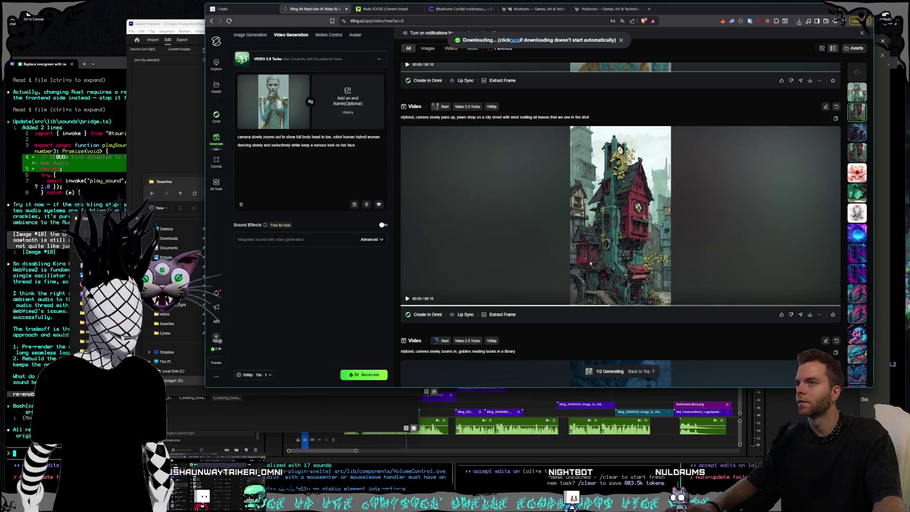
scroll(570, 248, up, 5)
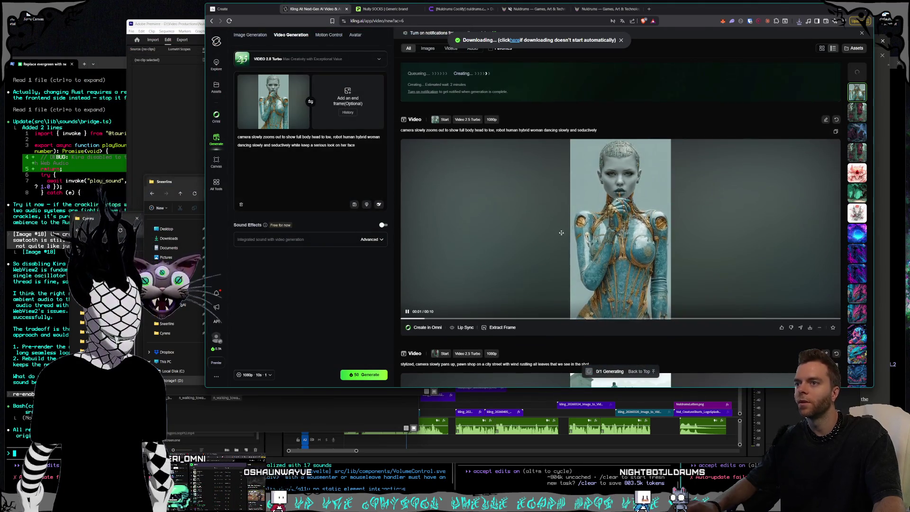
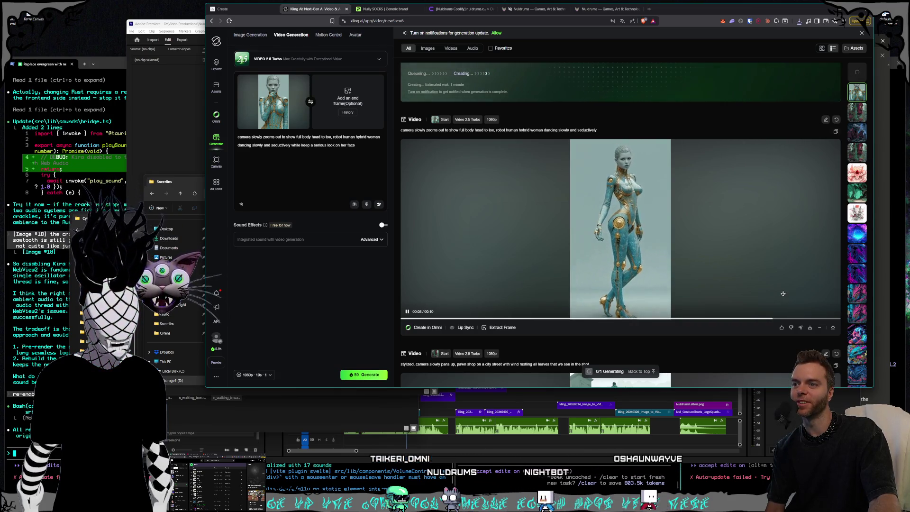
Step: Review the robot-woman dance video, then capture its last frame as the start frame
click(586, 311)
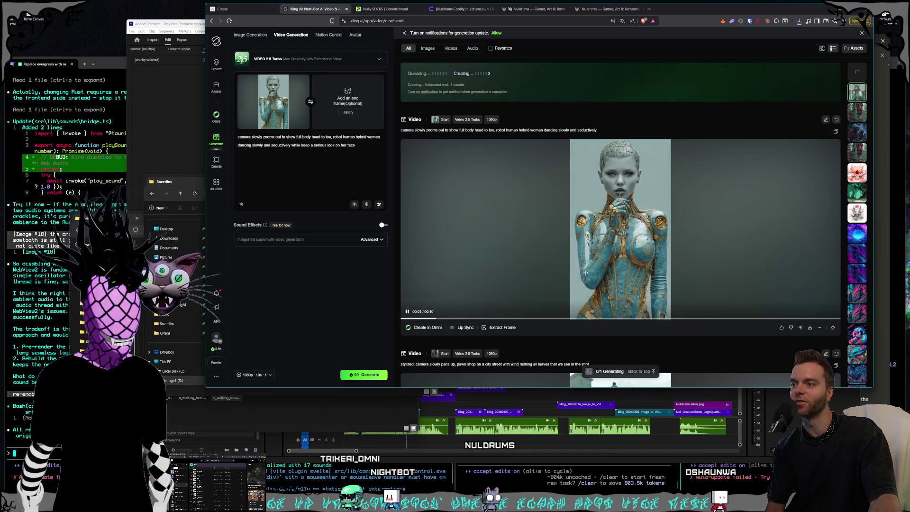
click(779, 285)
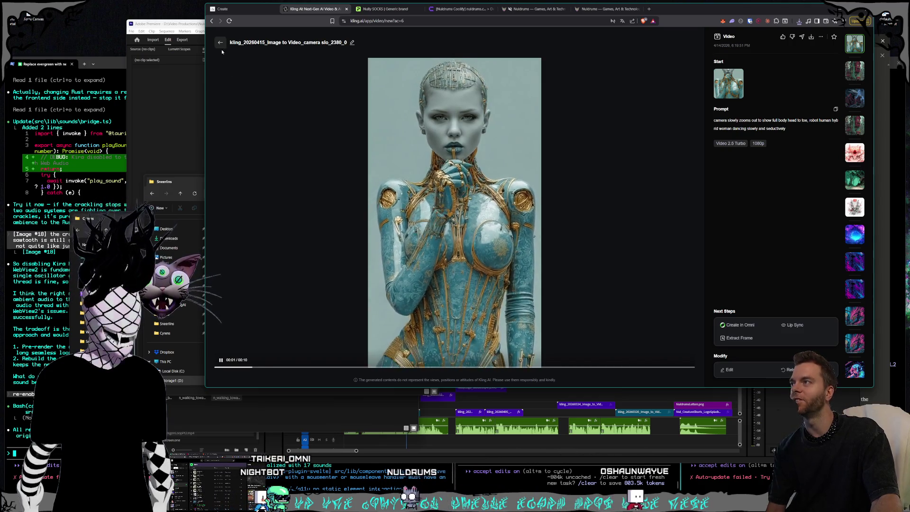
key(Escape)
scroll(650, 268, up, 3)
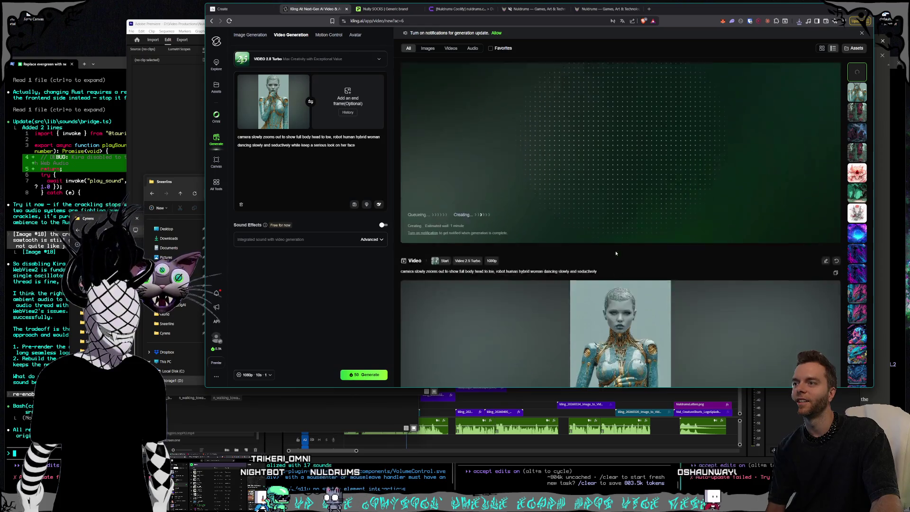
scroll(688, 303, down, 4)
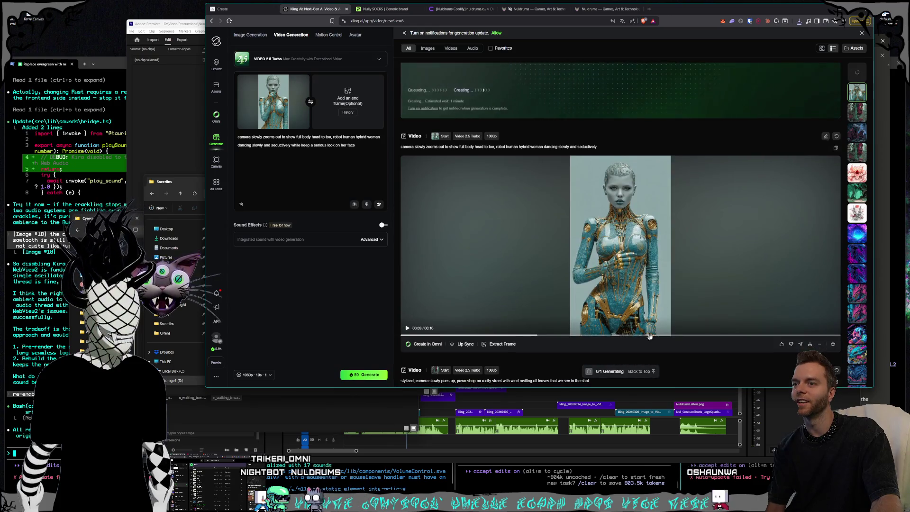
click(502, 344)
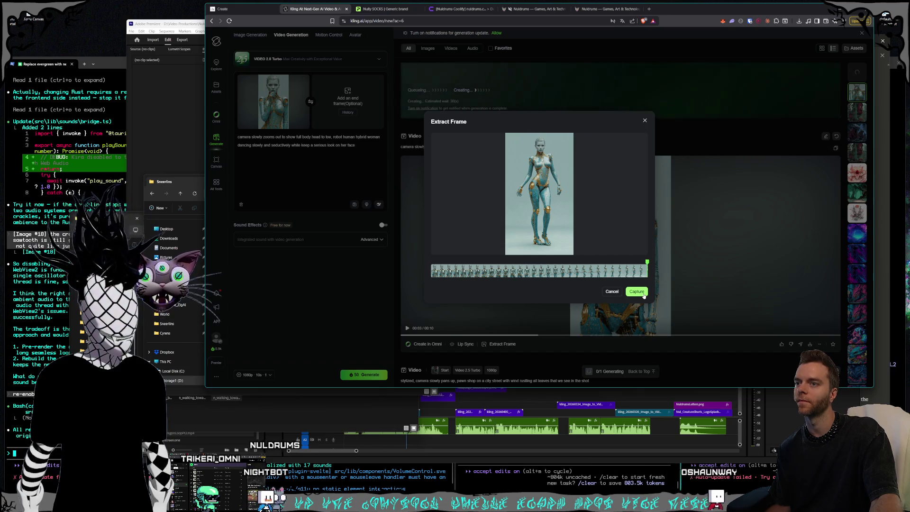
click(643, 294)
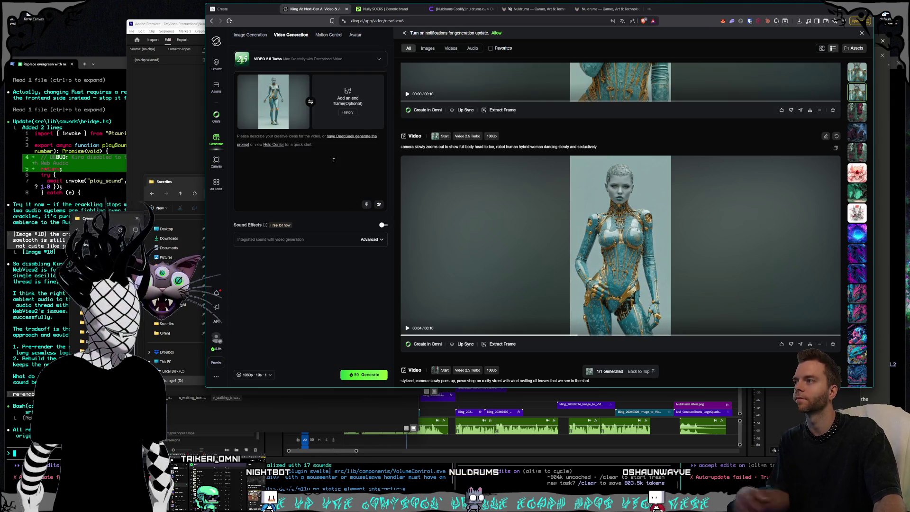
Step: Write the prompt 'robot human hybrid woman dancing seductively… music video work to follow the movements'
text(camera)
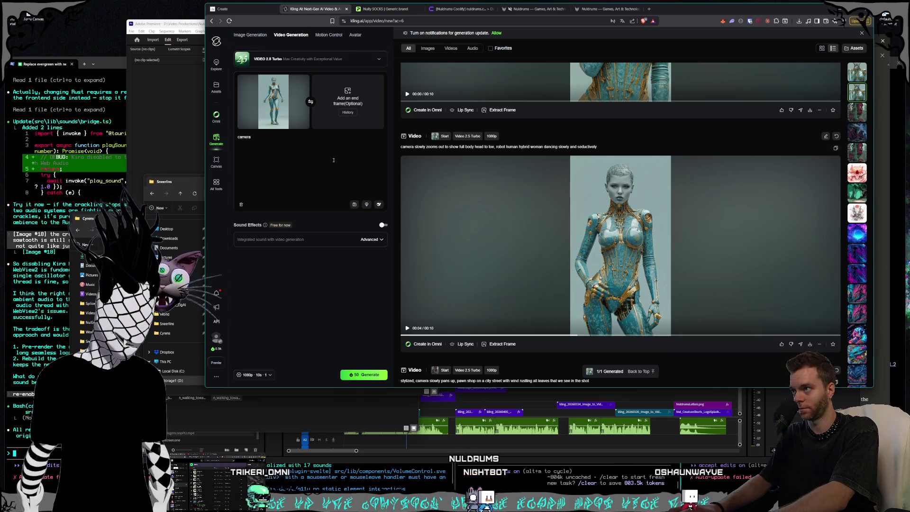
text( stays at a)
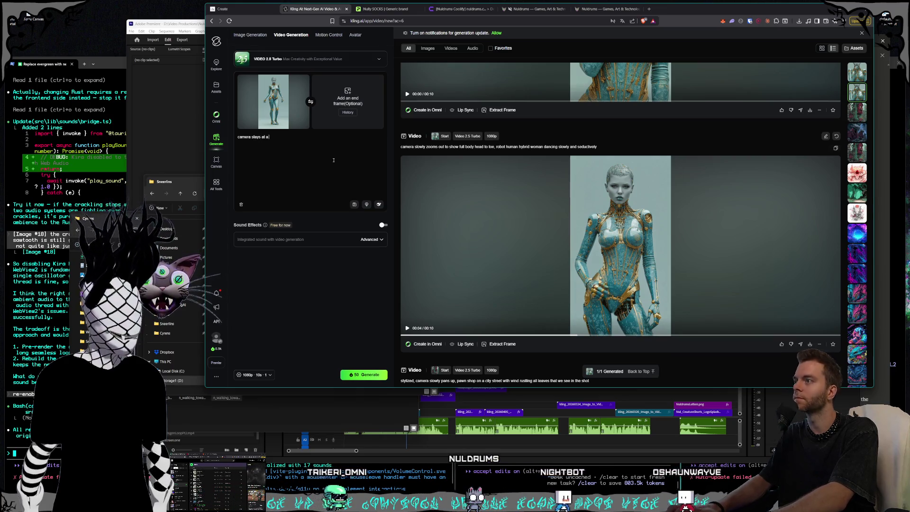
text( fixed d)
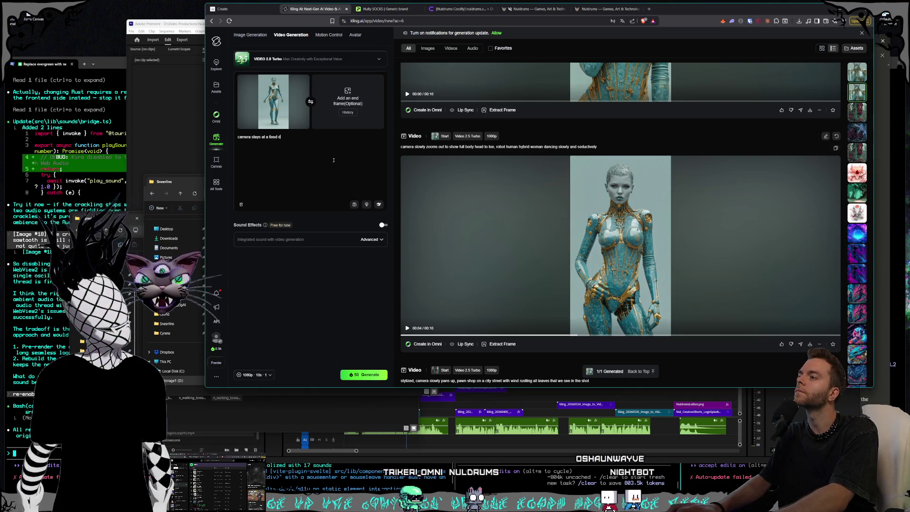
text(i)
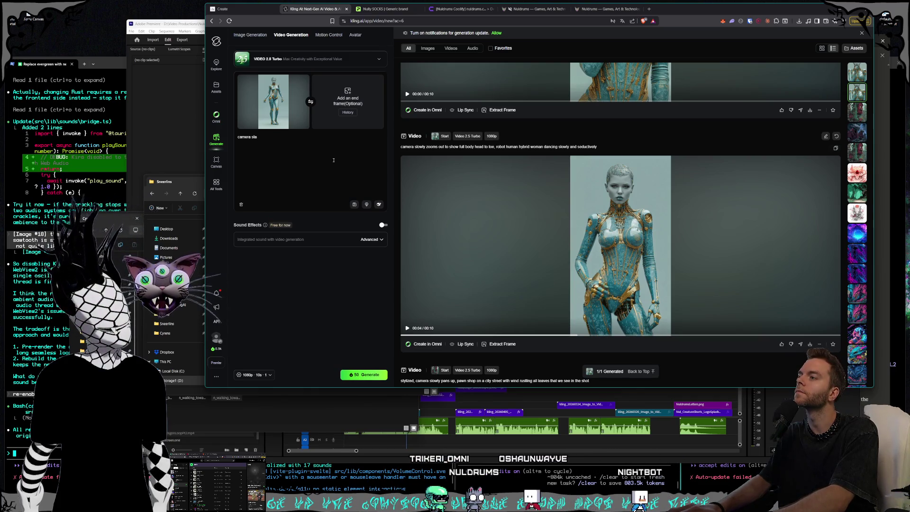
key(BackSpace)
key(BackSpace)
text(robot human h)
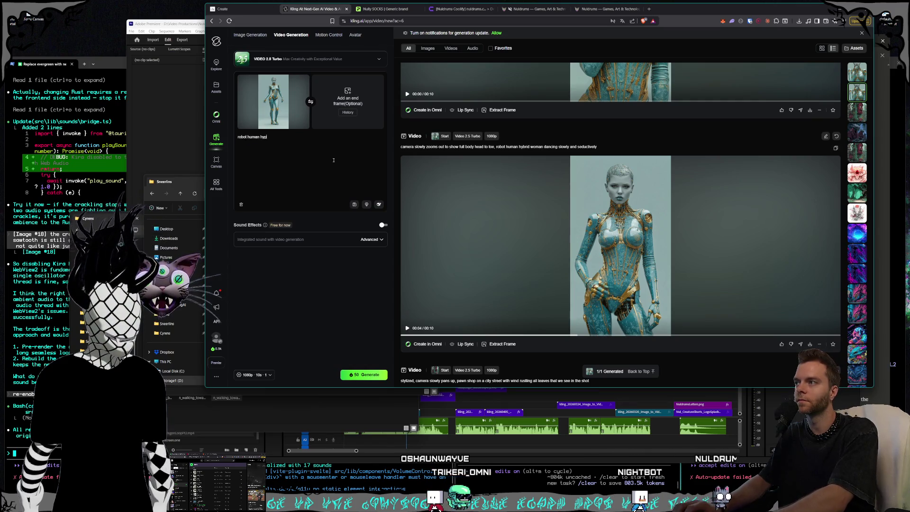
text(ybrid woman dancing)
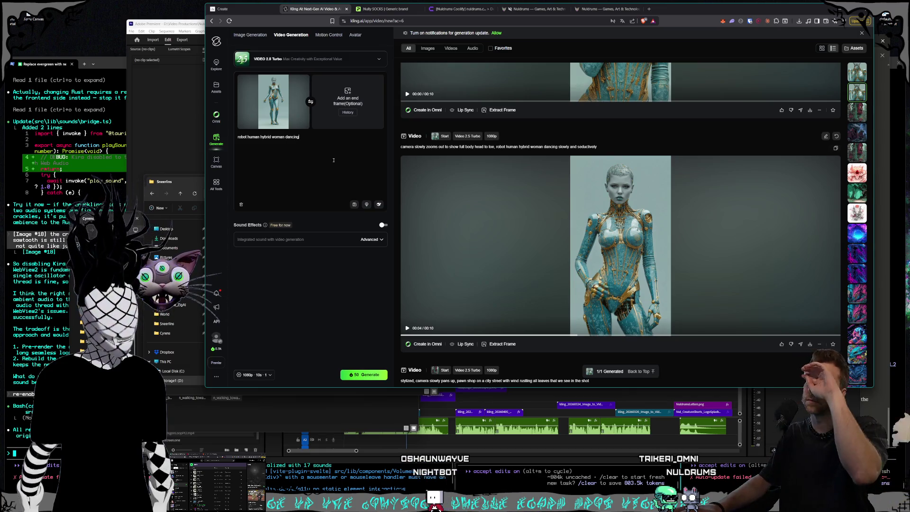
text( s)
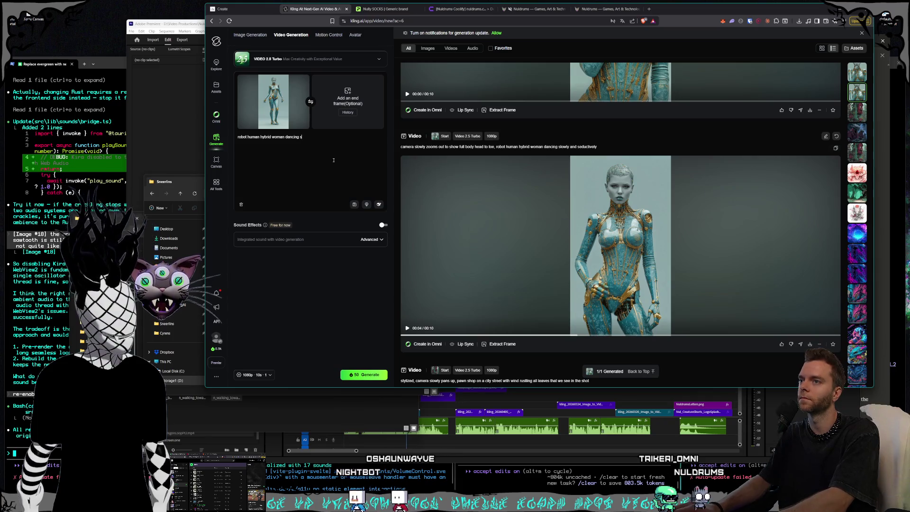
text(eductively)
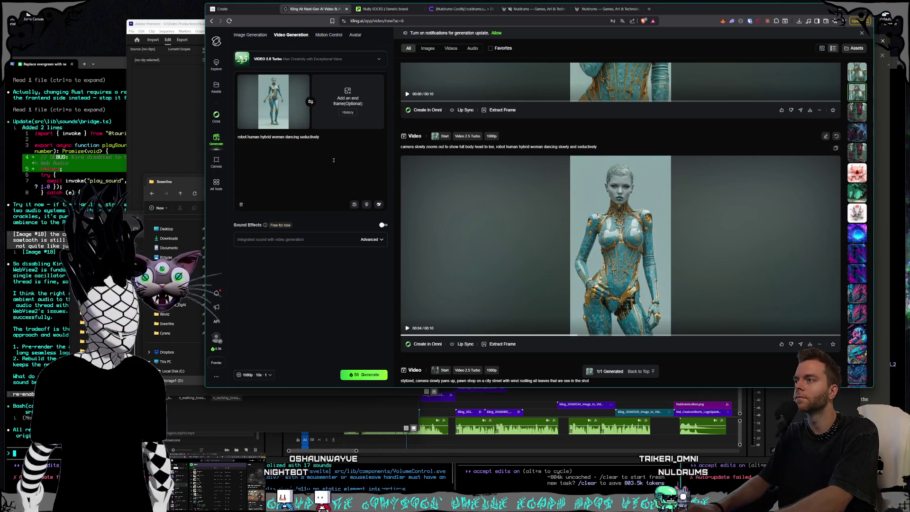
text( and slowly)
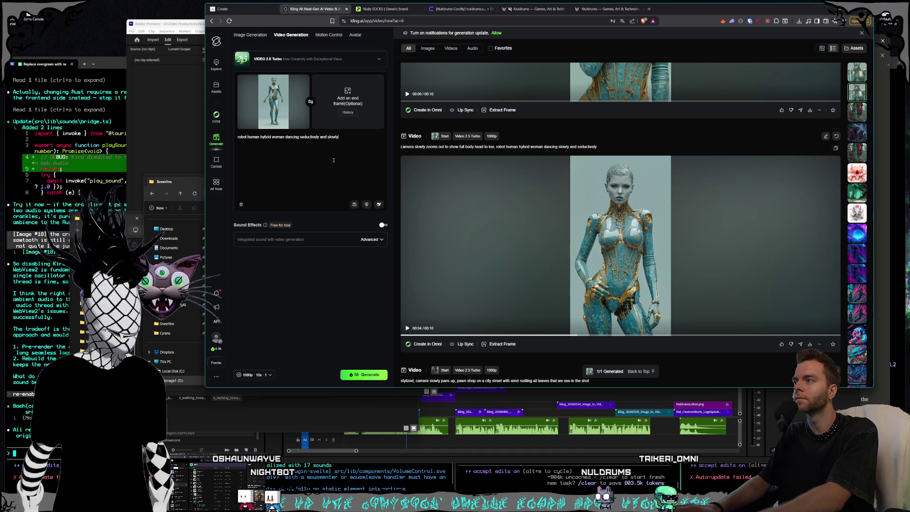
text(,)
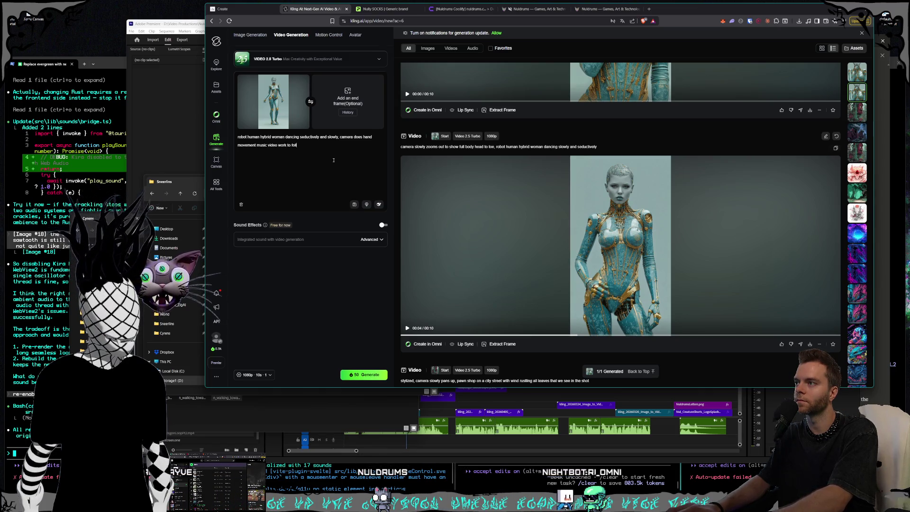
text(movements)
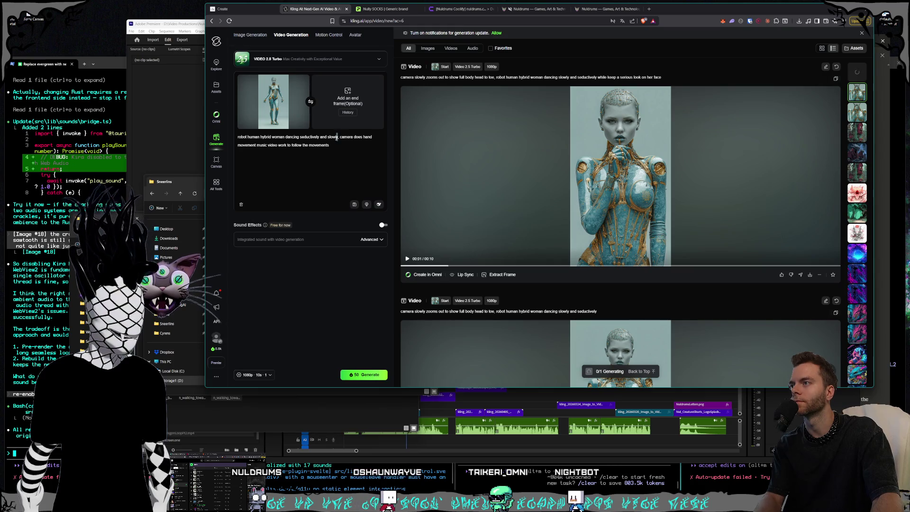
Step: Remove 'and slowly' from the prompt and generate the new video
drag(337, 137, 321, 137)
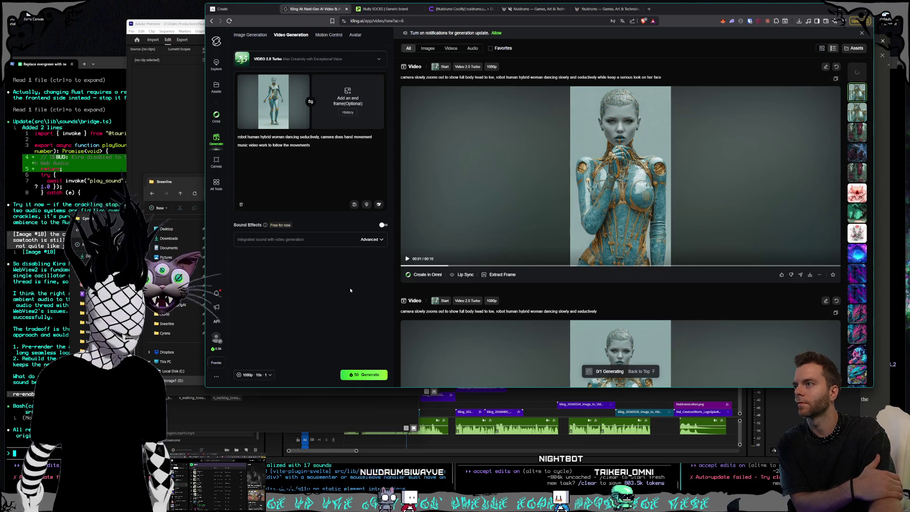
click(317, 148)
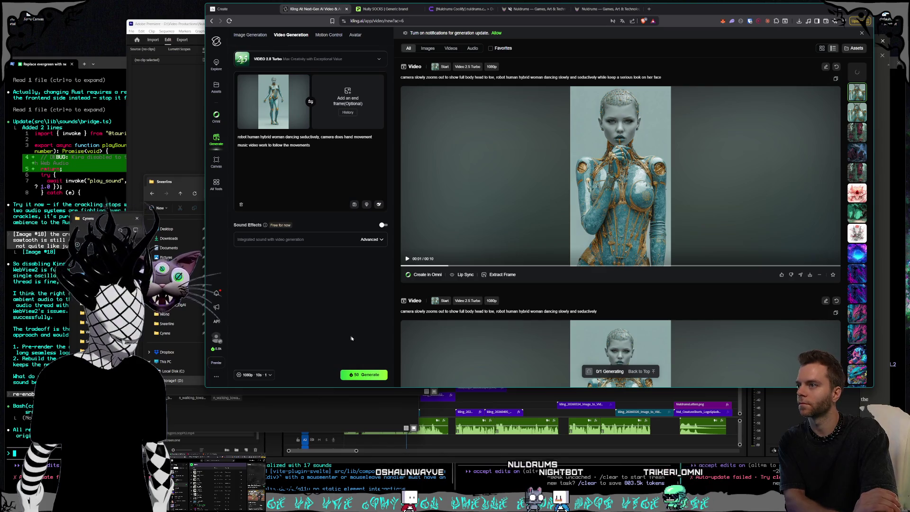
click(362, 375)
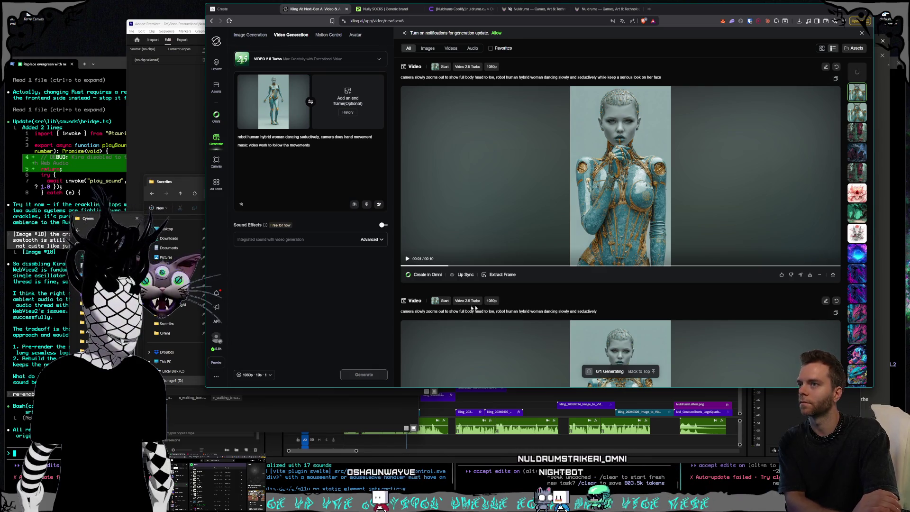
Step: Scroll through the Kling results feed, then switch to the Midjourney Create tab
scroll(639, 253, down, 4)
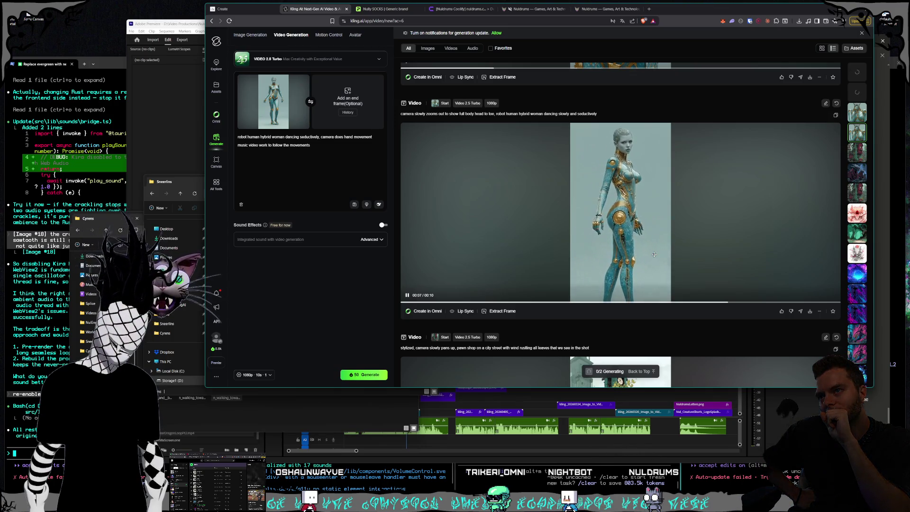
scroll(654, 255, up, 5)
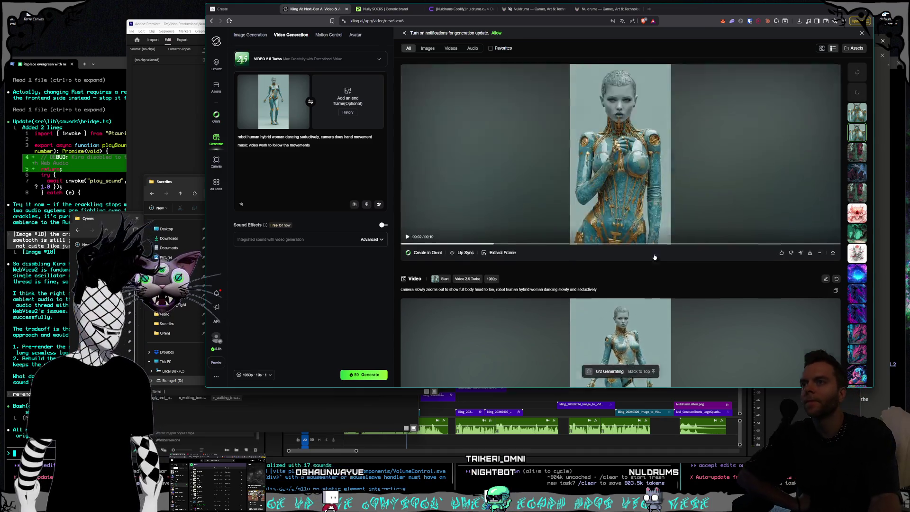
scroll(643, 277, down, 1)
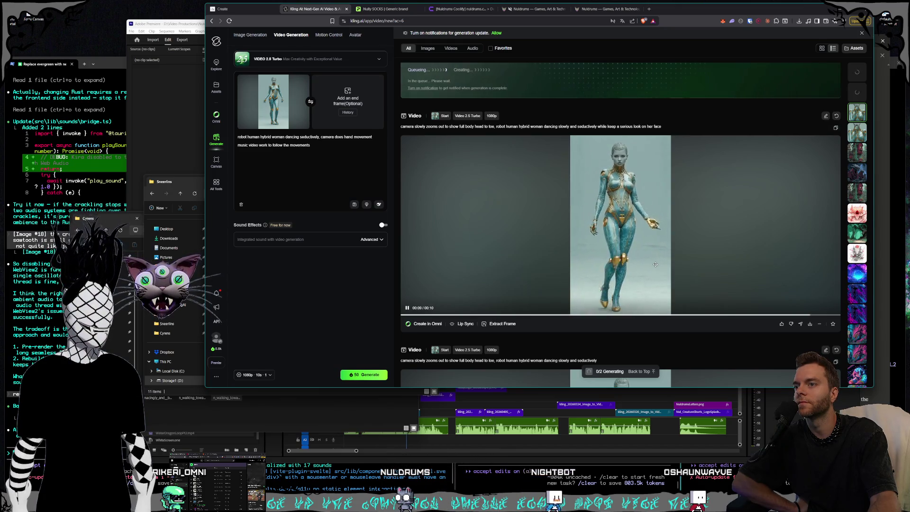
scroll(655, 264, down, 2)
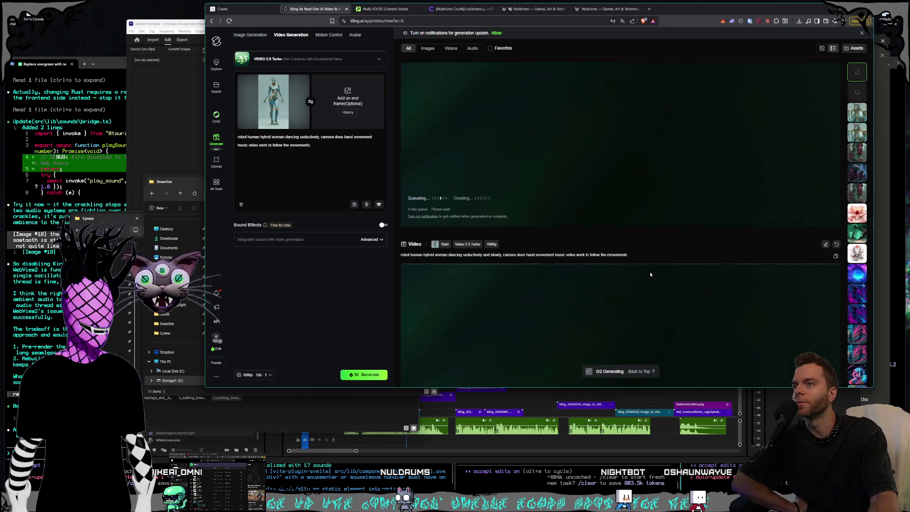
scroll(650, 271, down, 3)
scroll(650, 274, down, 7)
scroll(650, 274, down, 2)
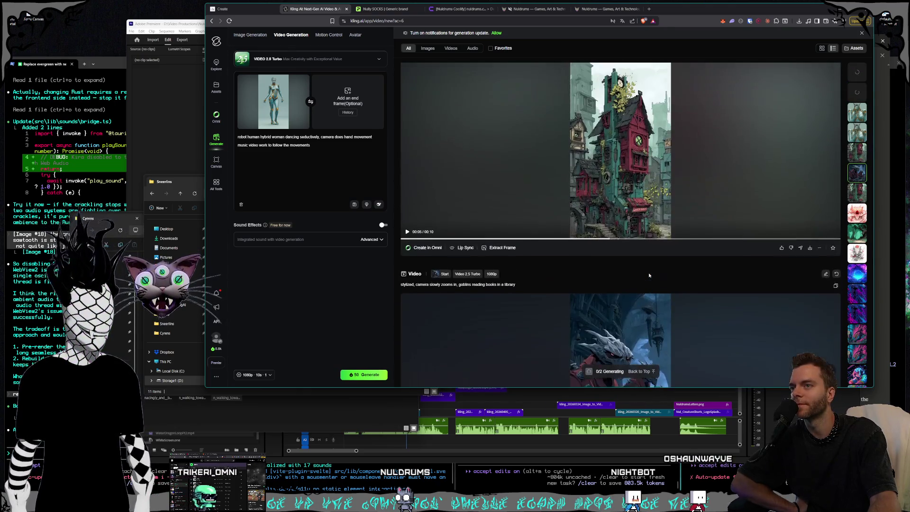
scroll(649, 274, up, 2)
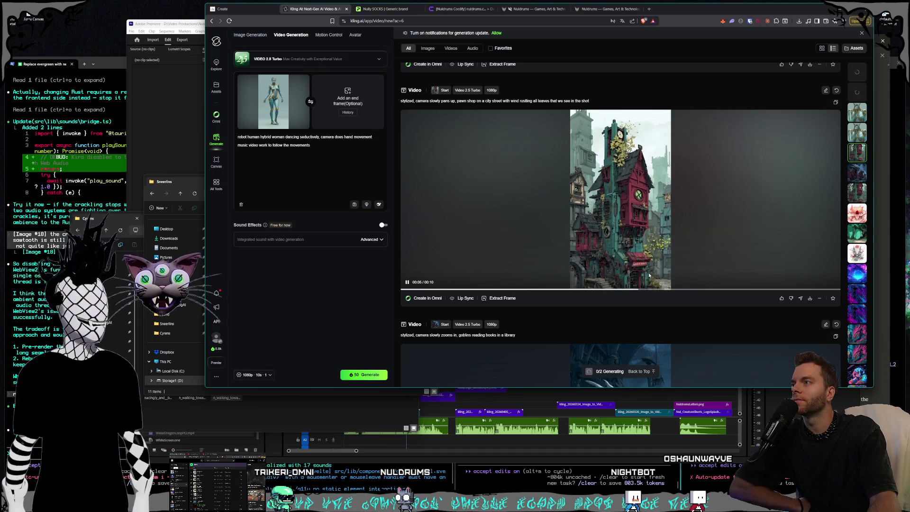
scroll(650, 275, up, 4)
scroll(649, 275, up, 5)
scroll(650, 275, up, 5)
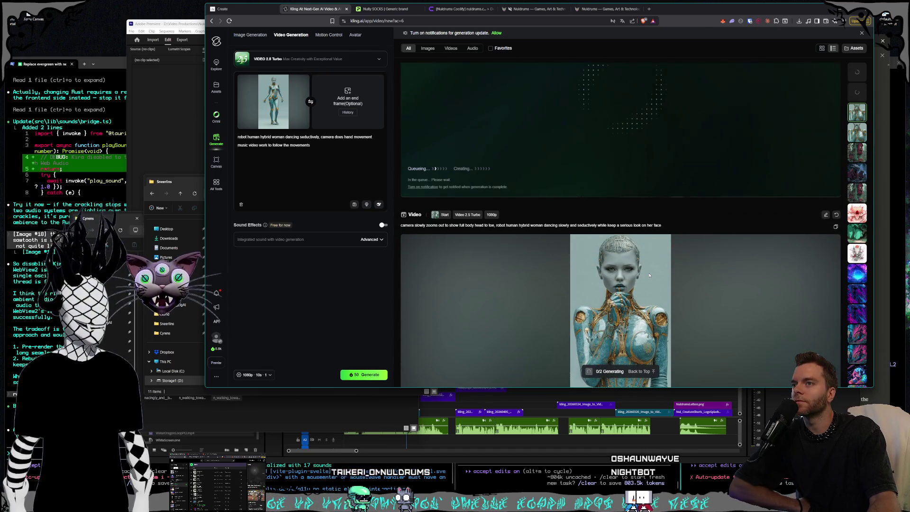
click(232, 8)
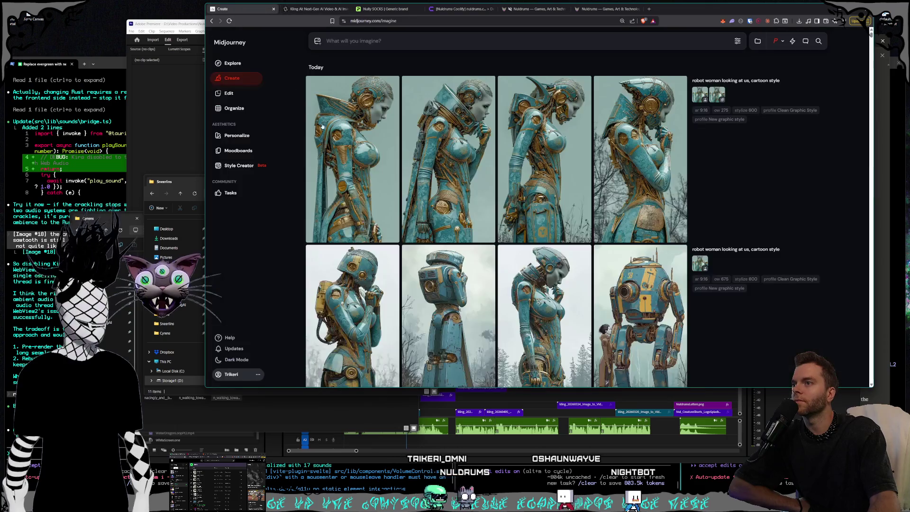
Step: Bring the Claude app in front of the Midjourney robot-woman image results
scroll(565, 253, down, 3)
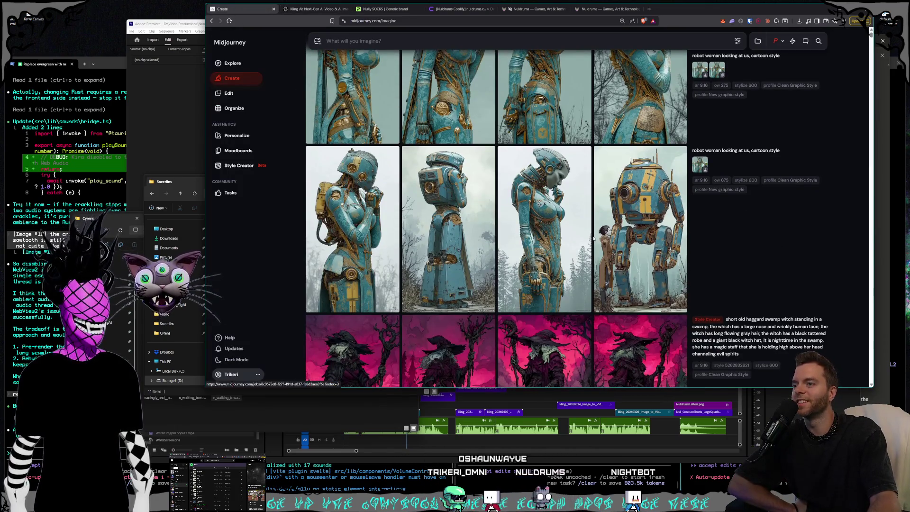
scroll(712, 167, up, 3)
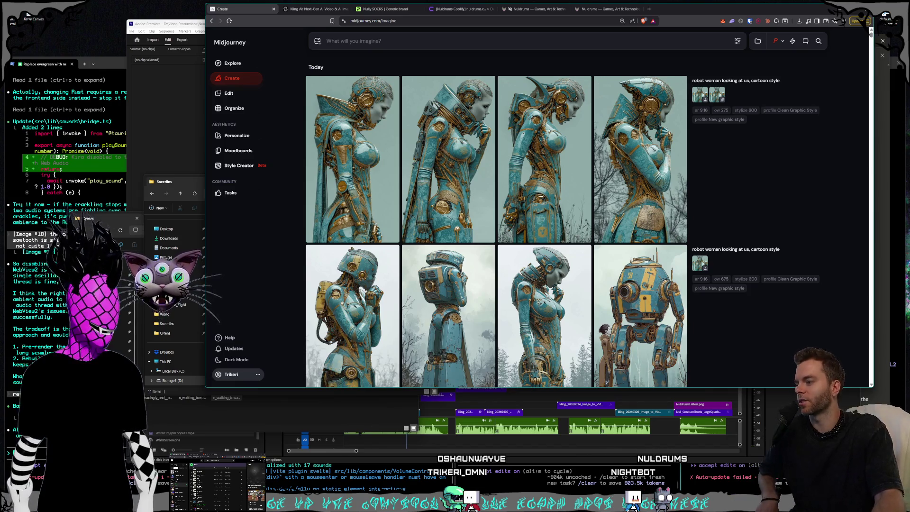
key(alt+Tab)
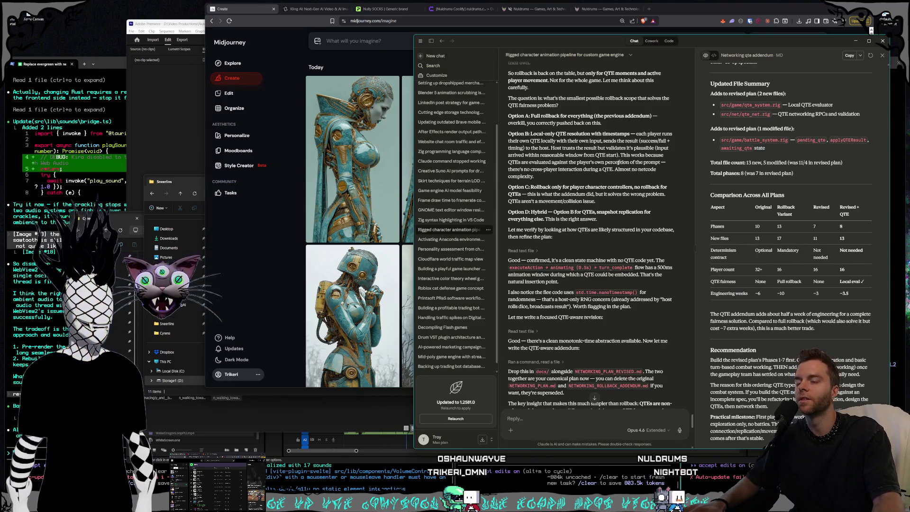
Step: Scroll to the end of the pipeline reply, close the networking addendum panel, and show the chats list
scroll(656, 177, down, 5)
scroll(635, 173, down, 5)
scroll(616, 168, down, 5)
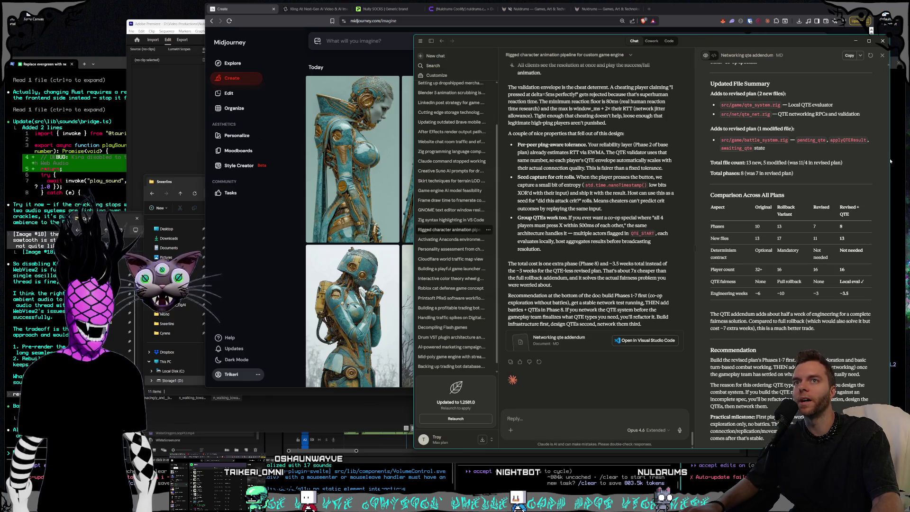
click(880, 56)
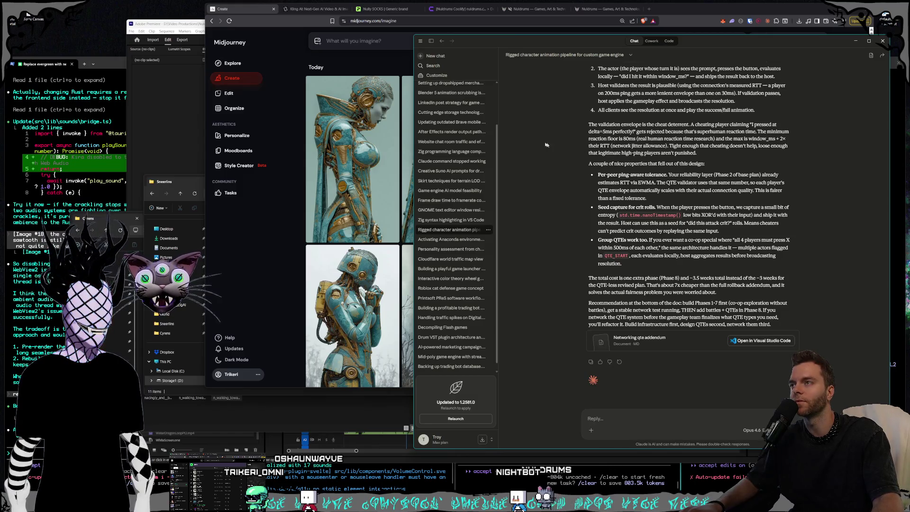
scroll(489, 142, up, 2)
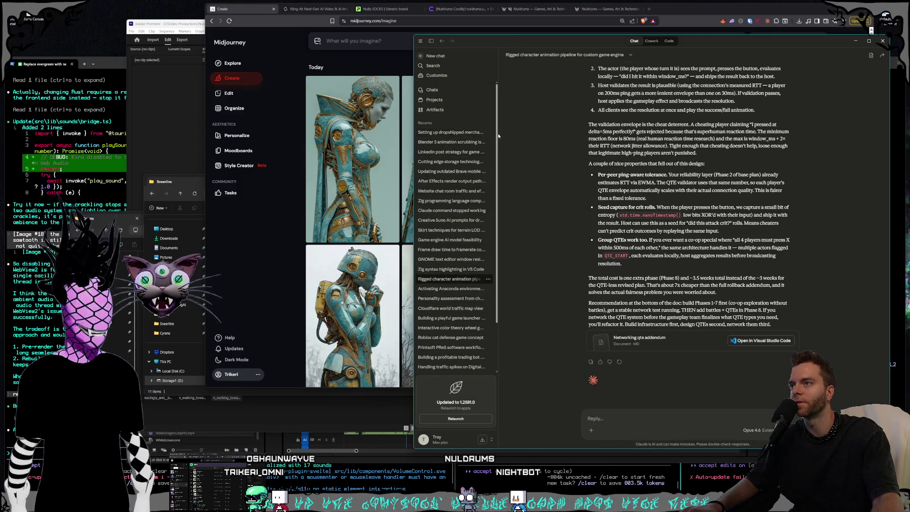
click(435, 90)
Step: Start a new chat asking how to stylize the Midjourney robot to look more toon-like
click(799, 74)
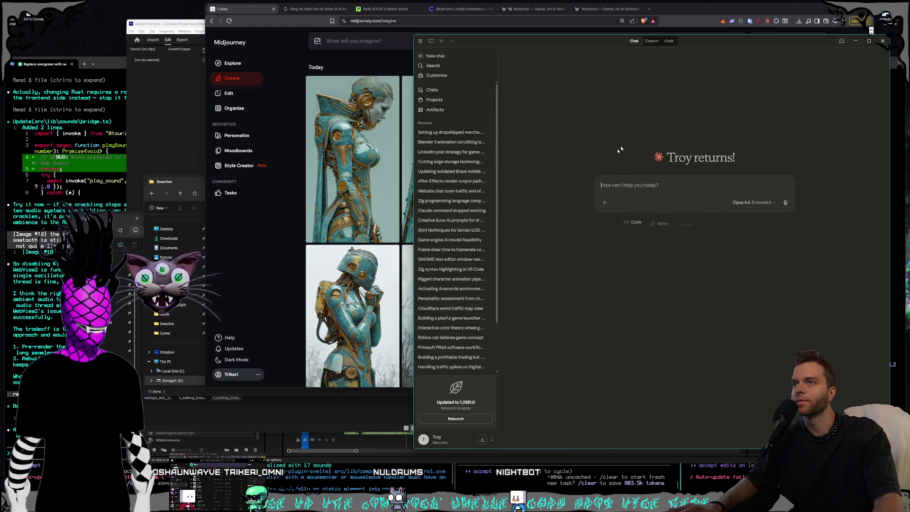
text(Hey,)
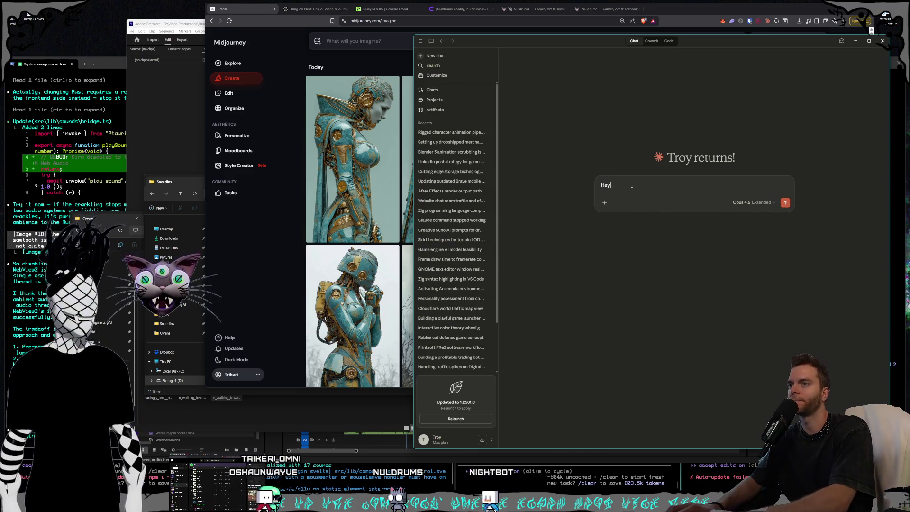
text( I'm having tr)
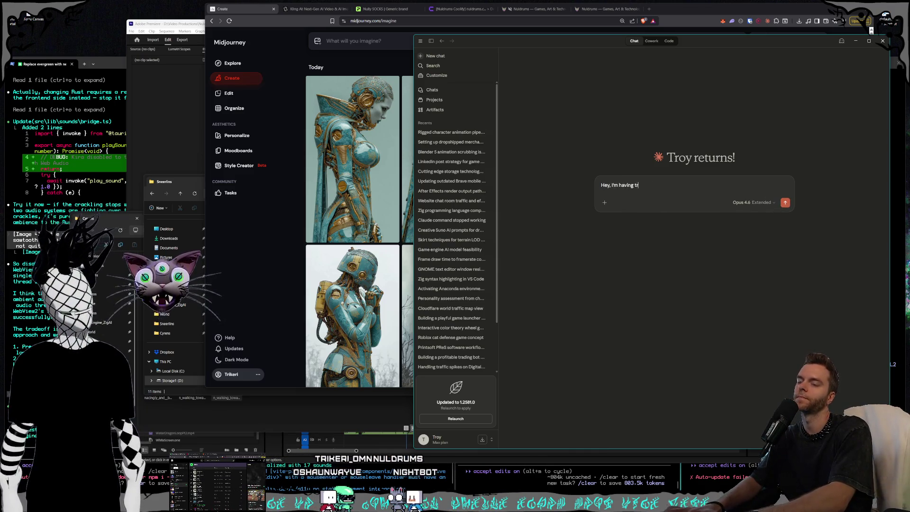
text(ouble figuring o)
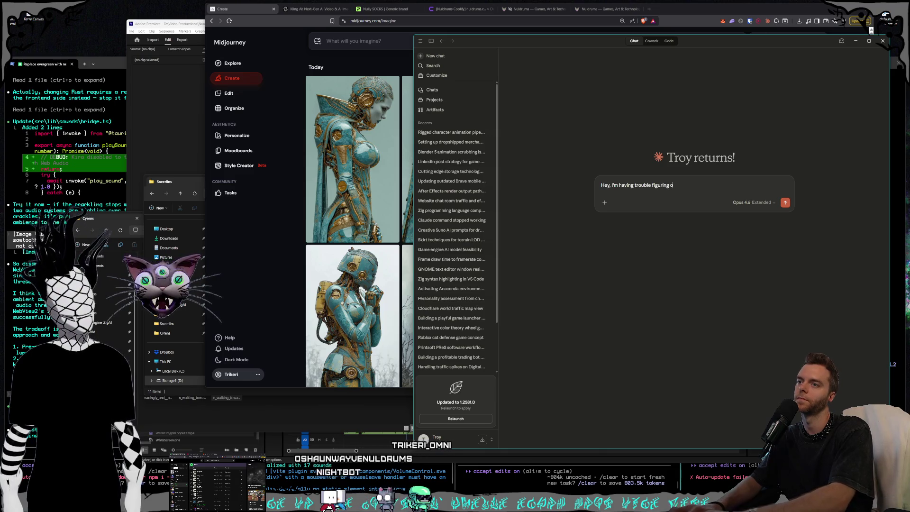
text(ut how to styliz)
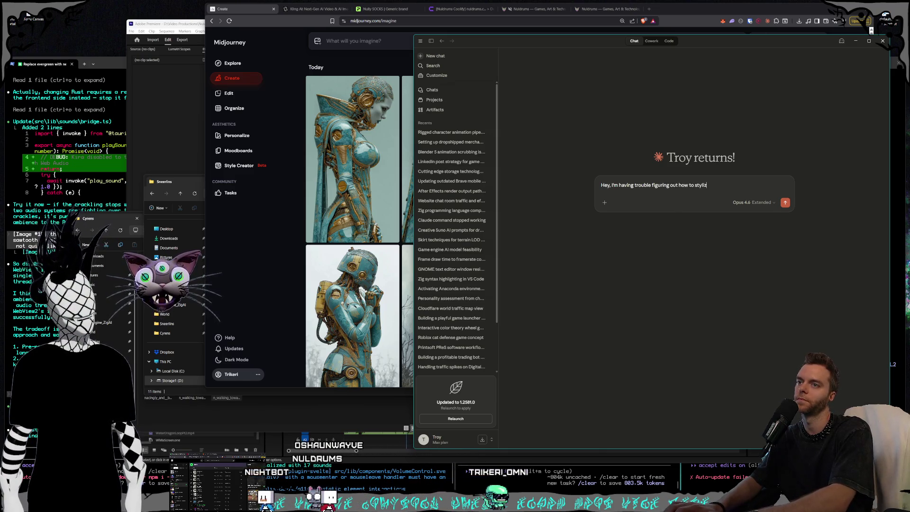
text(e this image, using style and omni reference)
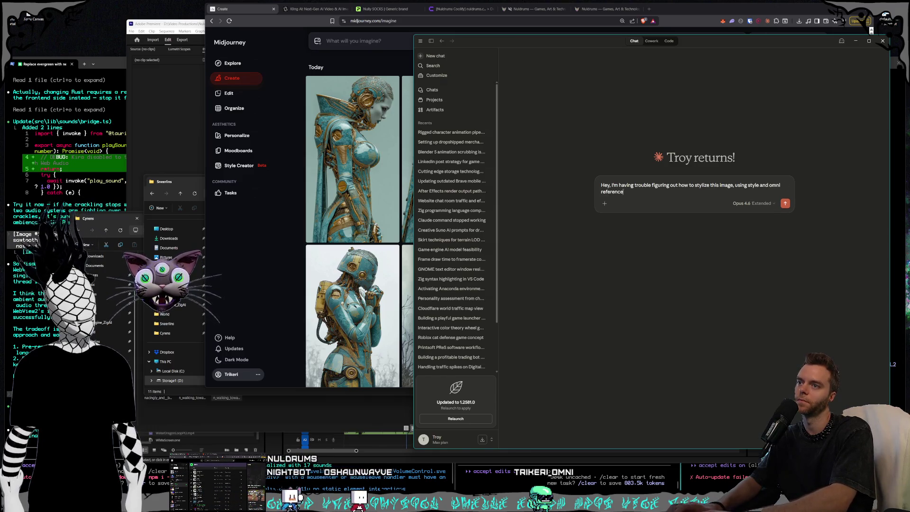
text( in midjourney)
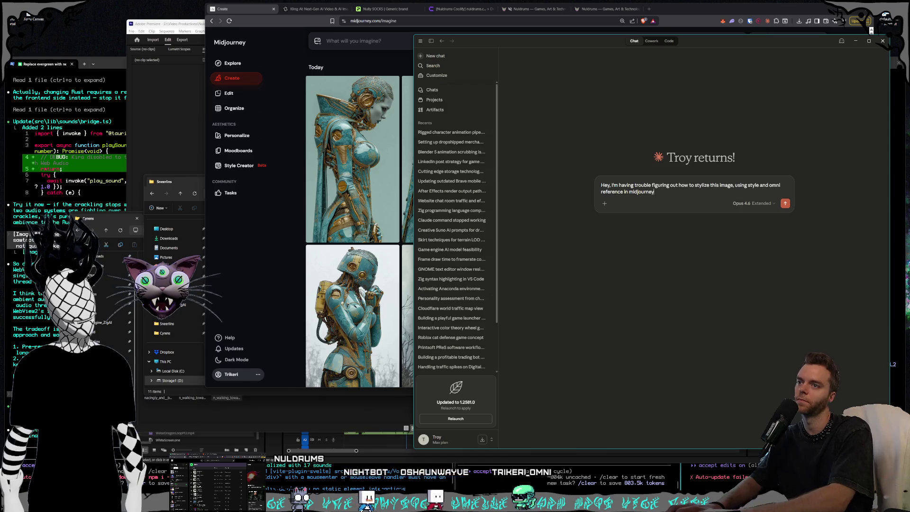
text(, should I jus)
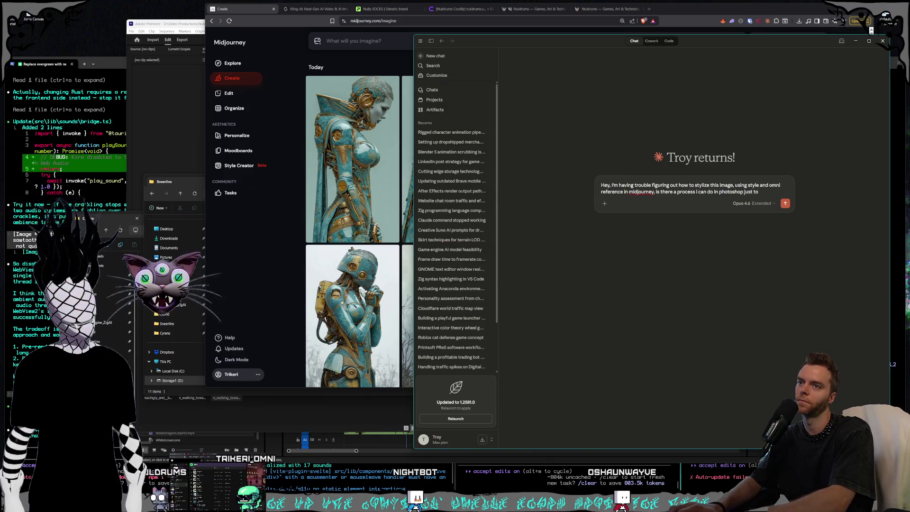
text(do some)
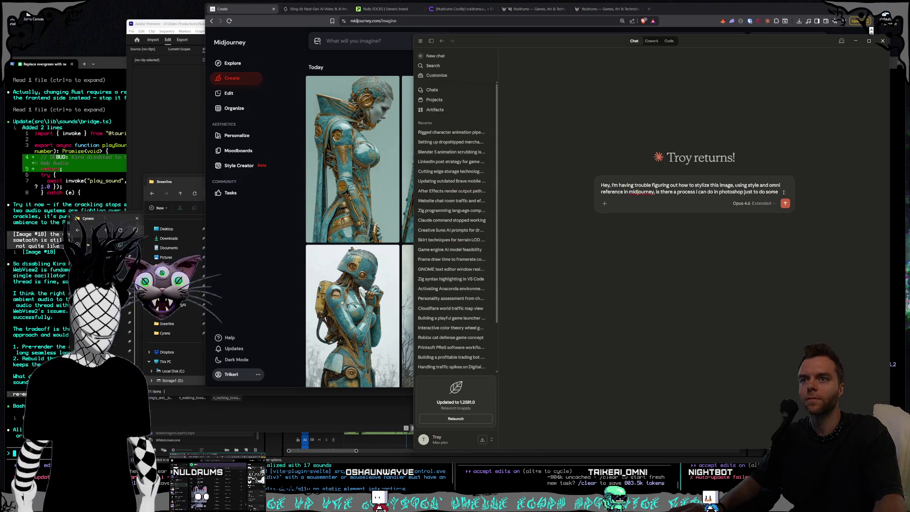
text(clam)
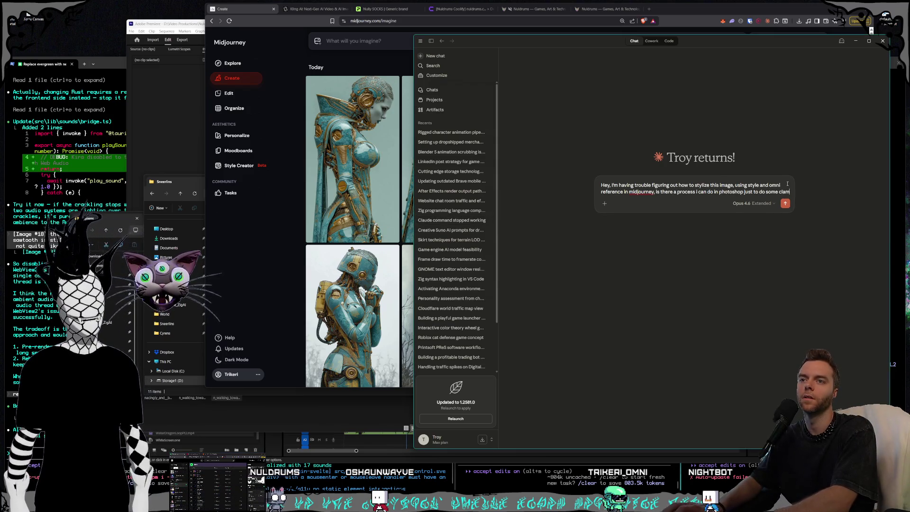
text(ping on the shadows and such t)
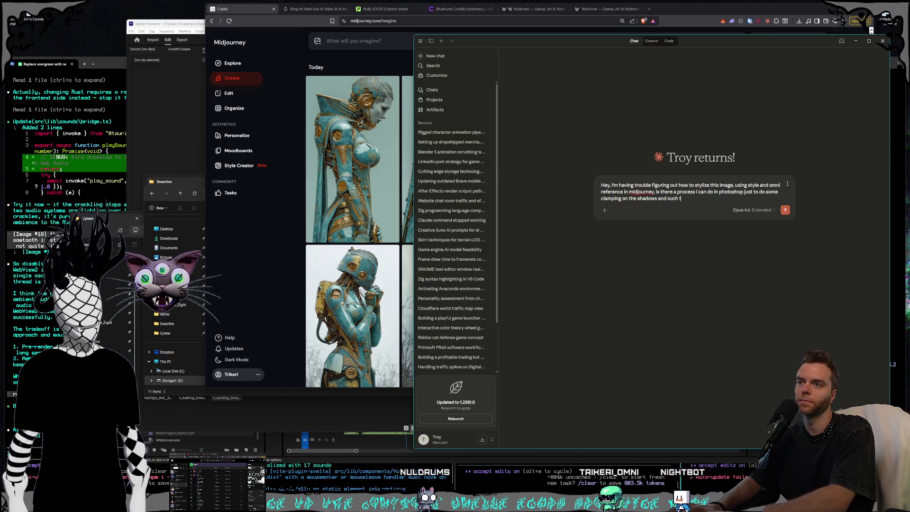
text(o make it more )
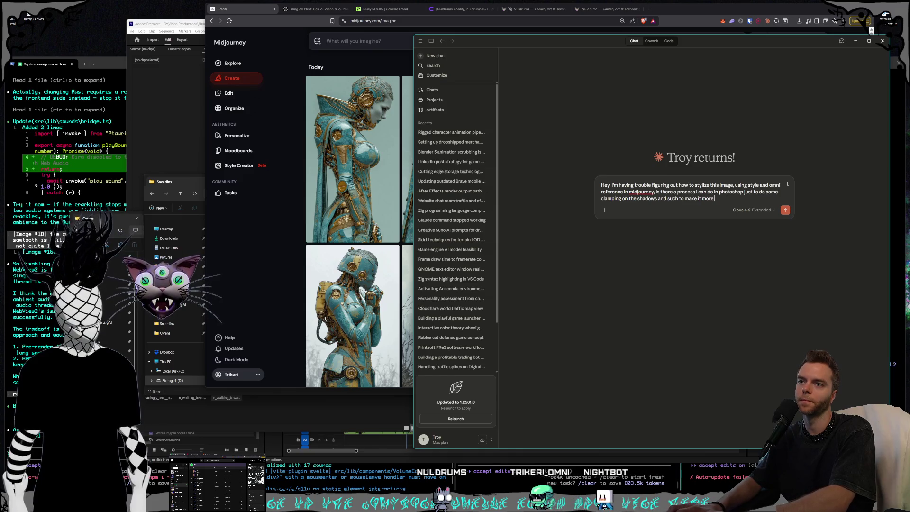
text(n ()
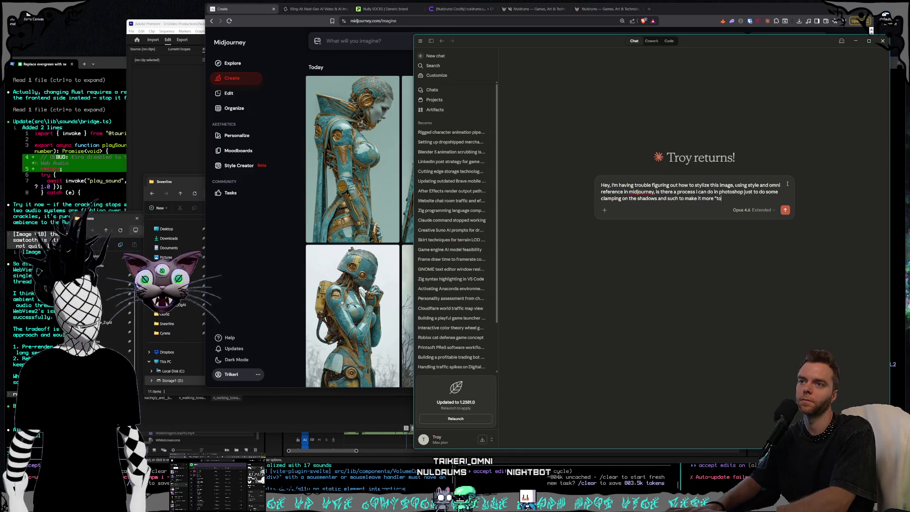
text(like")
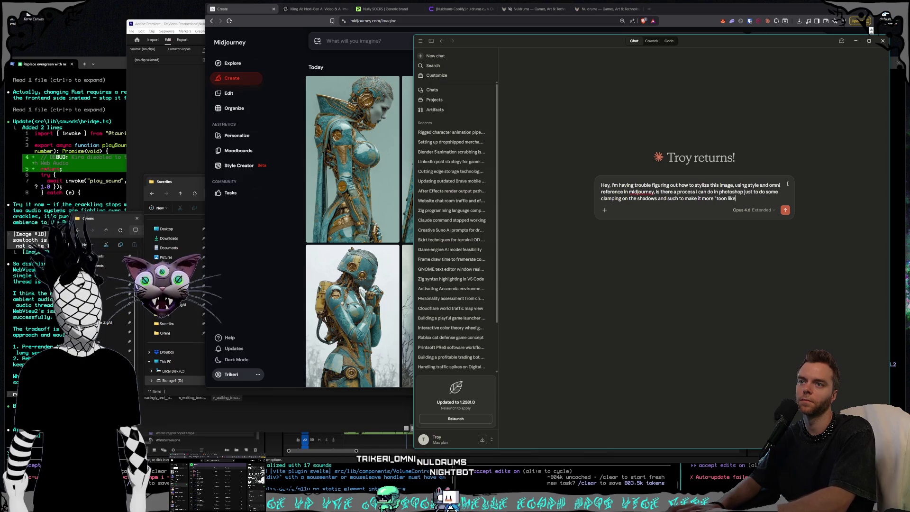
Step: Attach the evil robot image from the Cyrens folder, send the question, and return to the browser
click(175, 181)
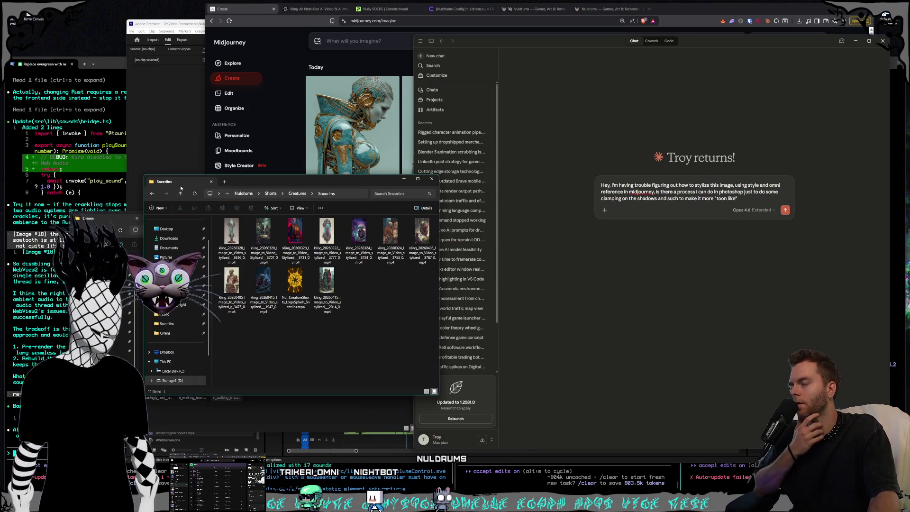
key(alt+Tab)
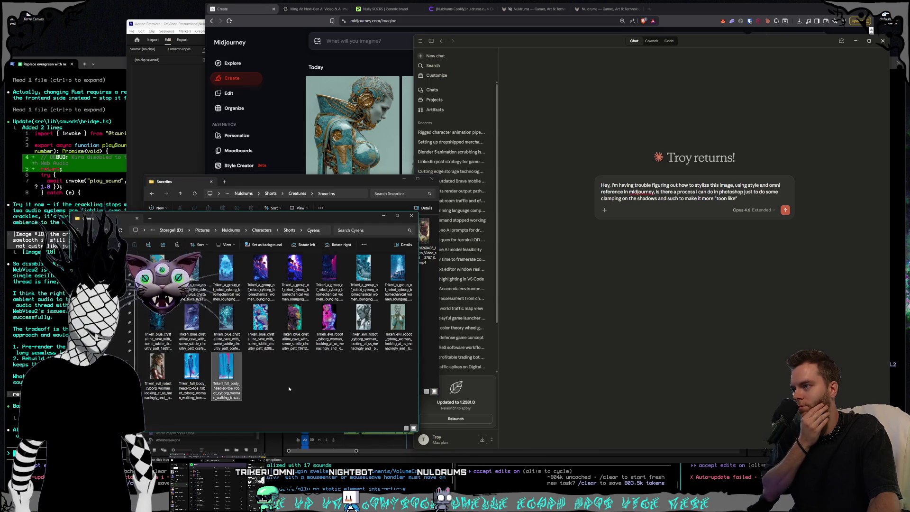
click(289, 389)
drag(393, 322, 739, 201)
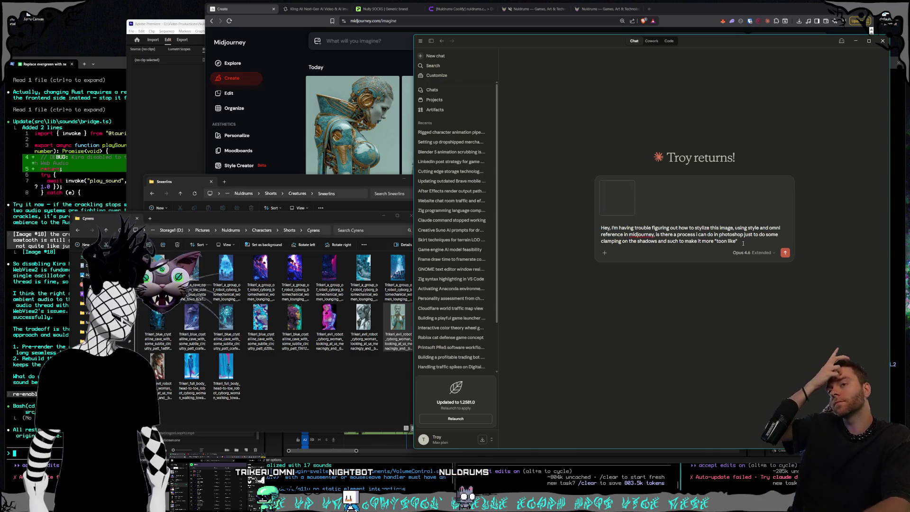
click(755, 253)
click(638, 280)
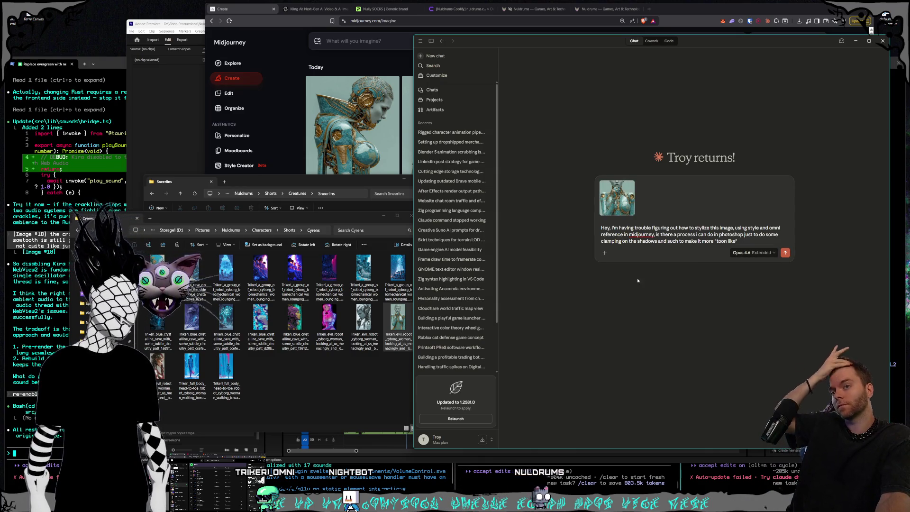
click(785, 253)
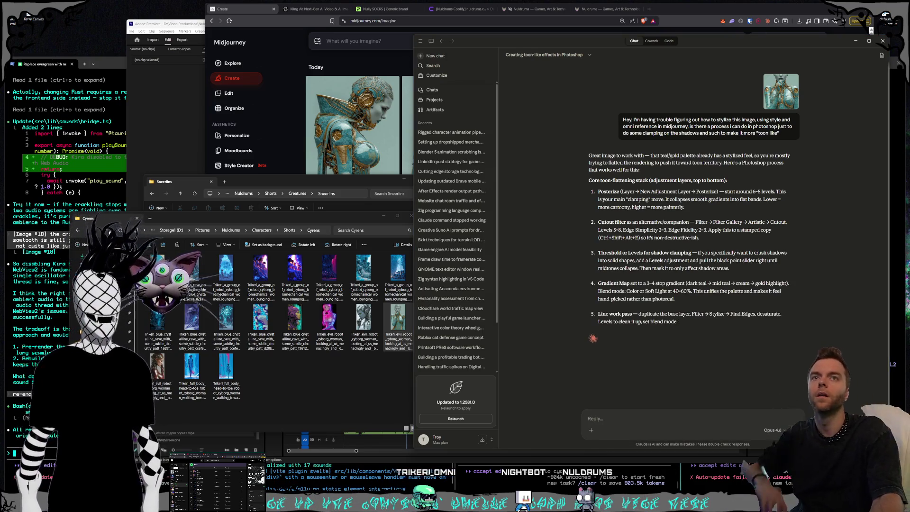
click(313, 11)
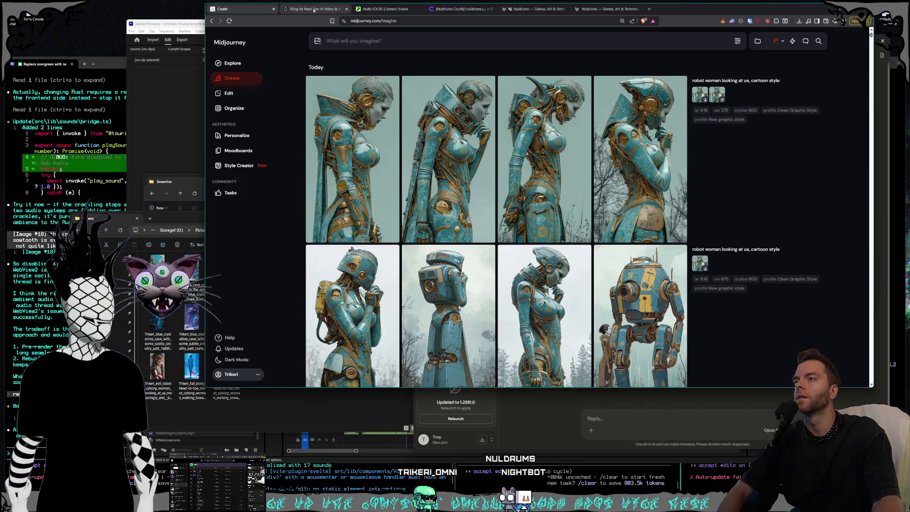
Step: Return to Kling AI and replay the robot woman dancing video
click(314, 9)
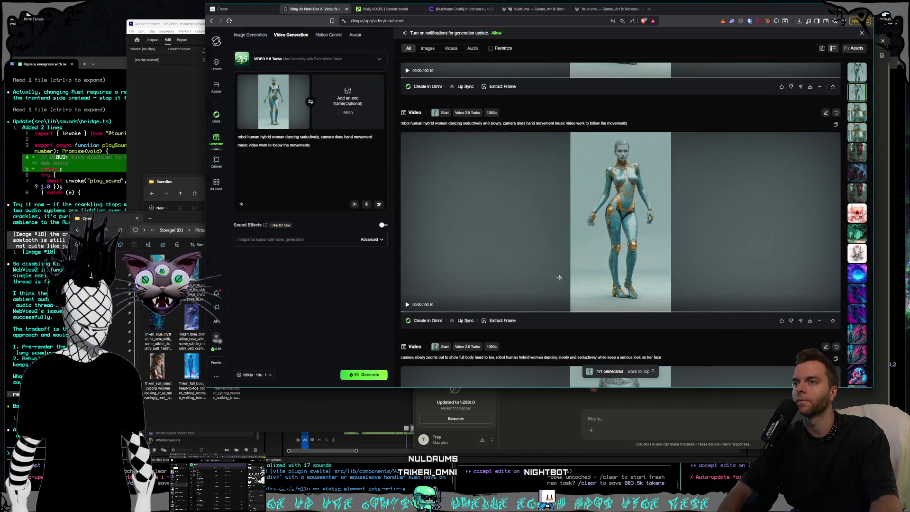
click(559, 278)
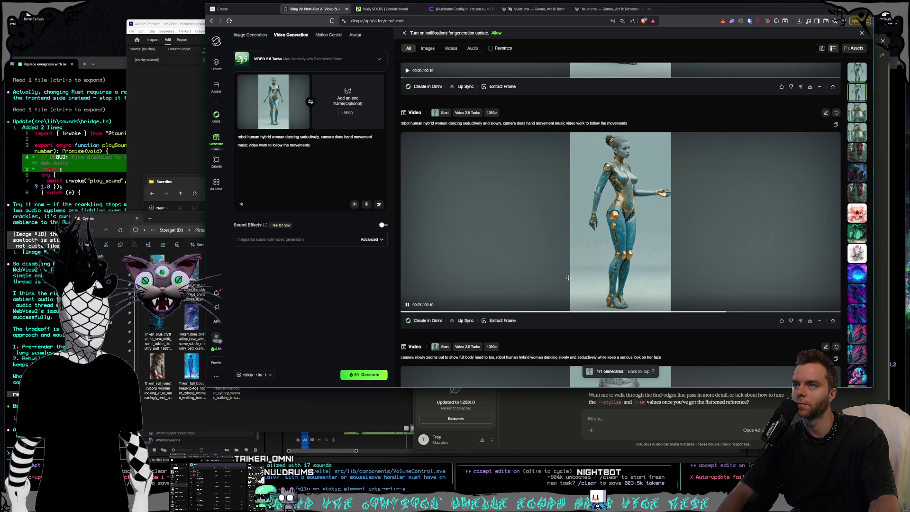
scroll(568, 278, up, 4)
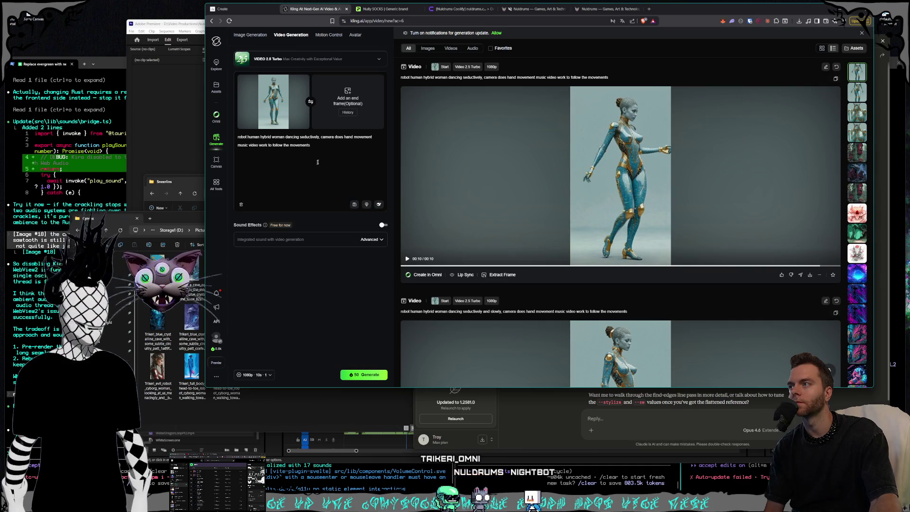
Step: Insert 'and maintaining eye contact with… almost the whole time,' after 'seductively' in the prompt
click(320, 137)
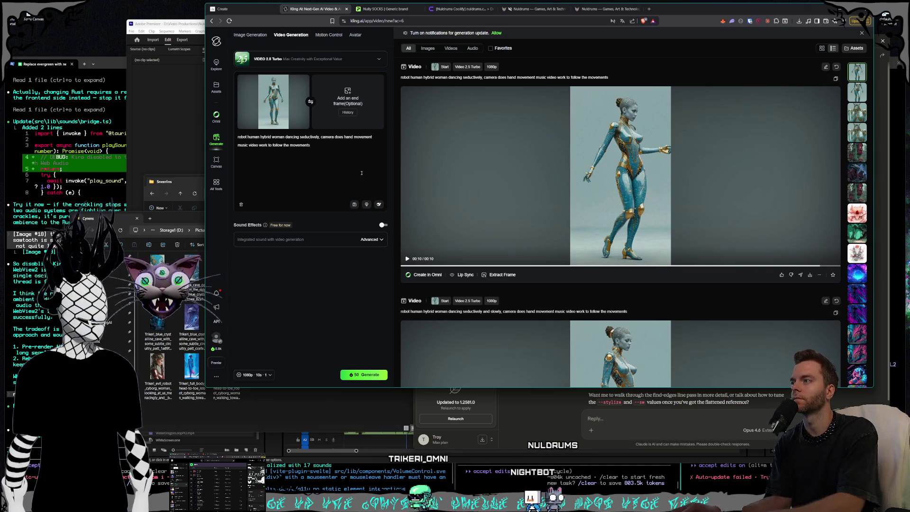
text(and sland maintaining)
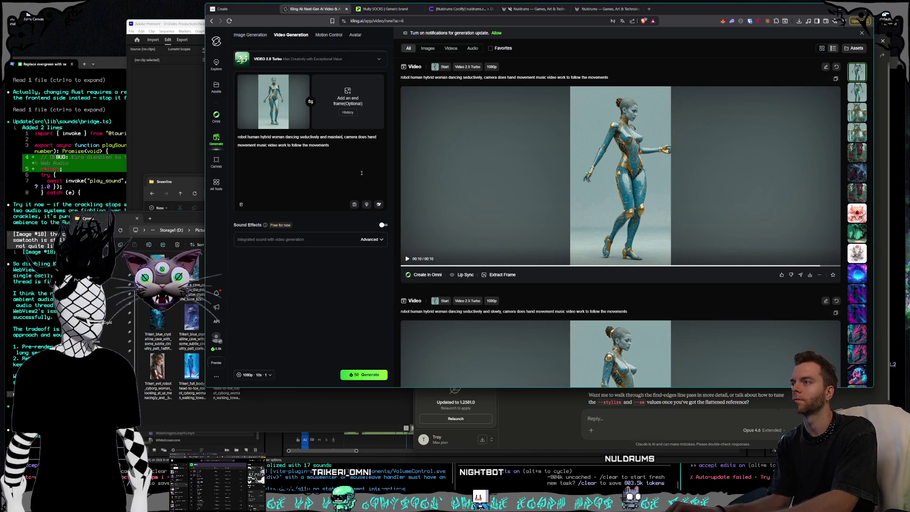
text( eye contact with us staring straight at the)
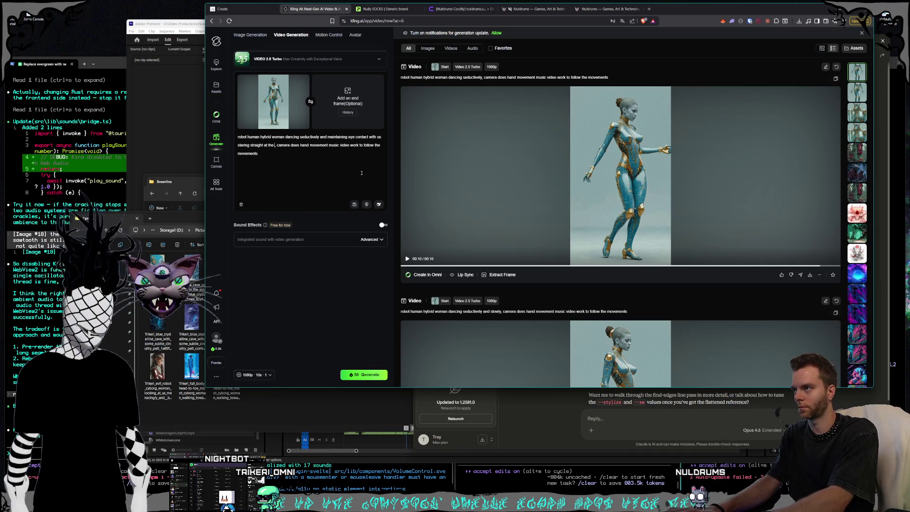
text(almost the)
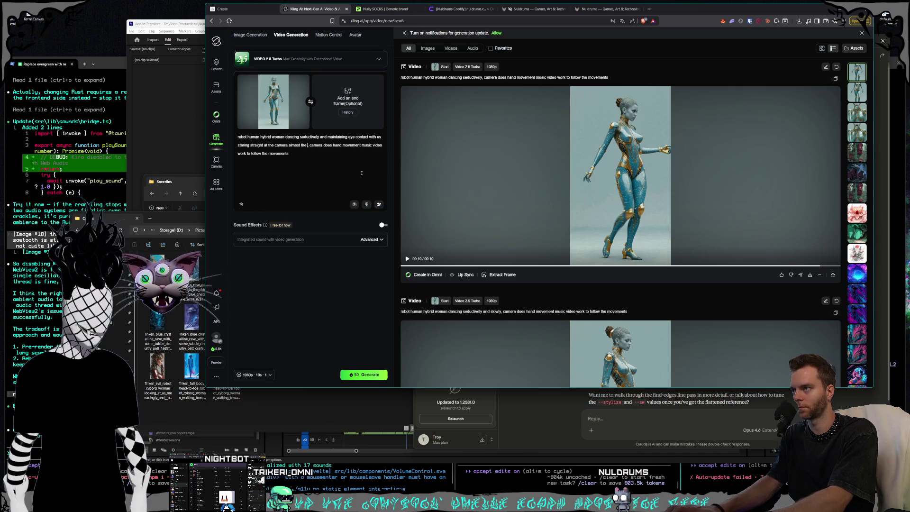
text( whole time,)
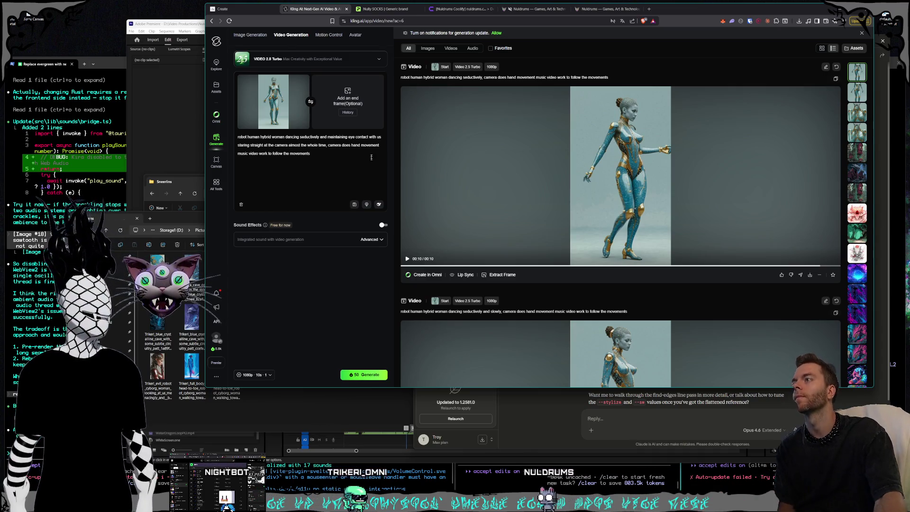
click(580, 210)
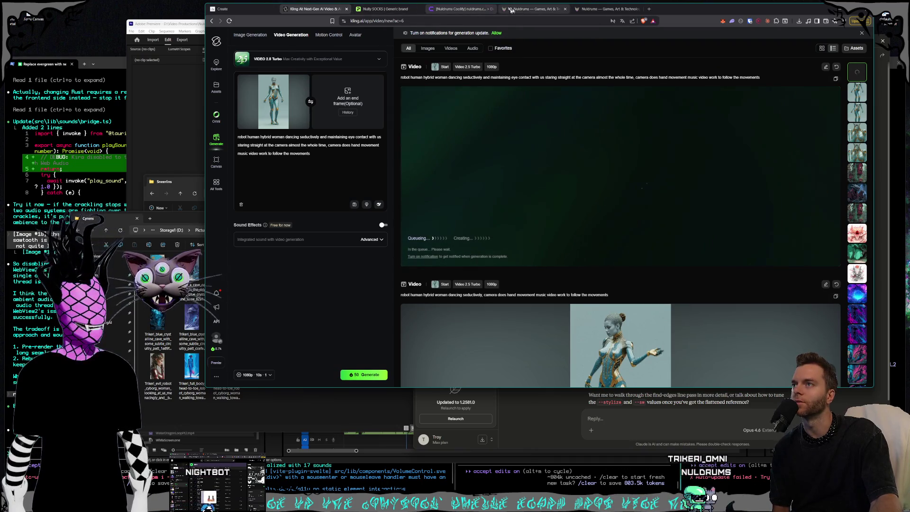
click(527, 9)
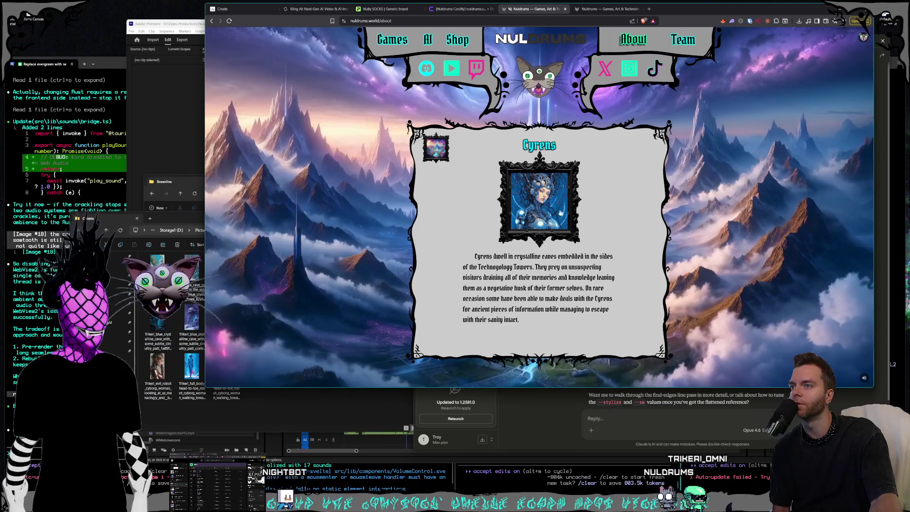
Step: View the enlarged Cyrens portrait, then move File Explorer up to the Nuldrums pictures folder
click(596, 210)
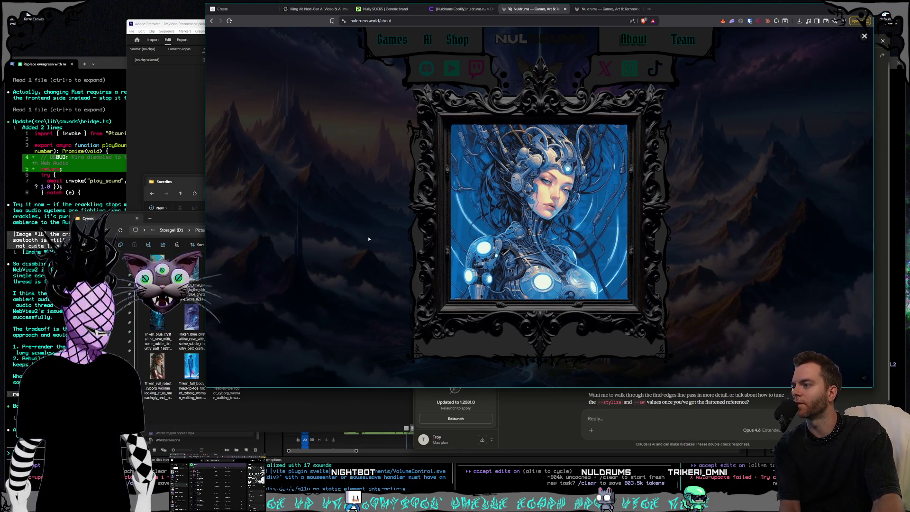
click(369, 238)
click(189, 221)
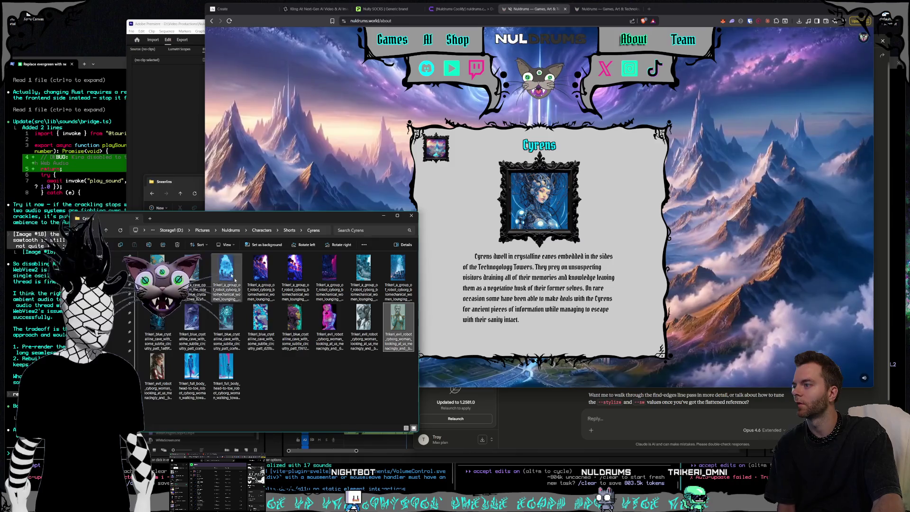
click(278, 376)
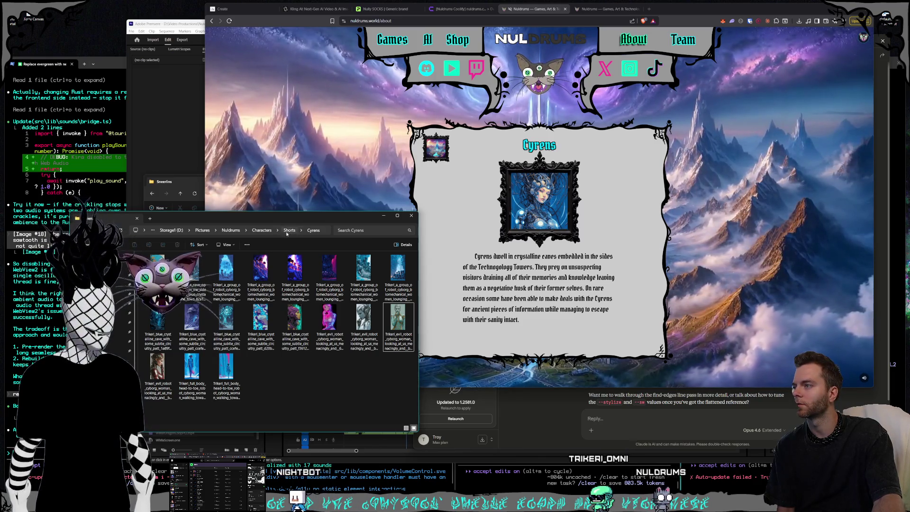
click(232, 230)
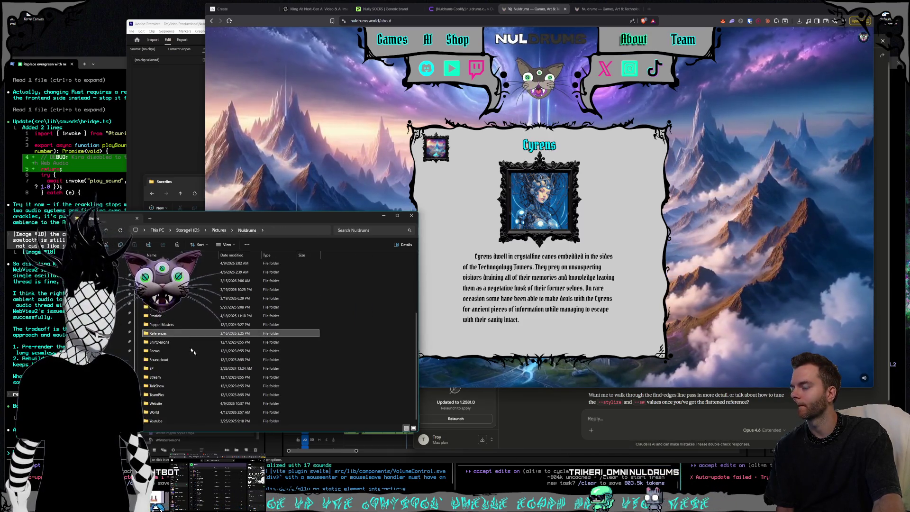
Step: Browse References > Races and inspect the biomechanical woman reference images
double_click(242, 370)
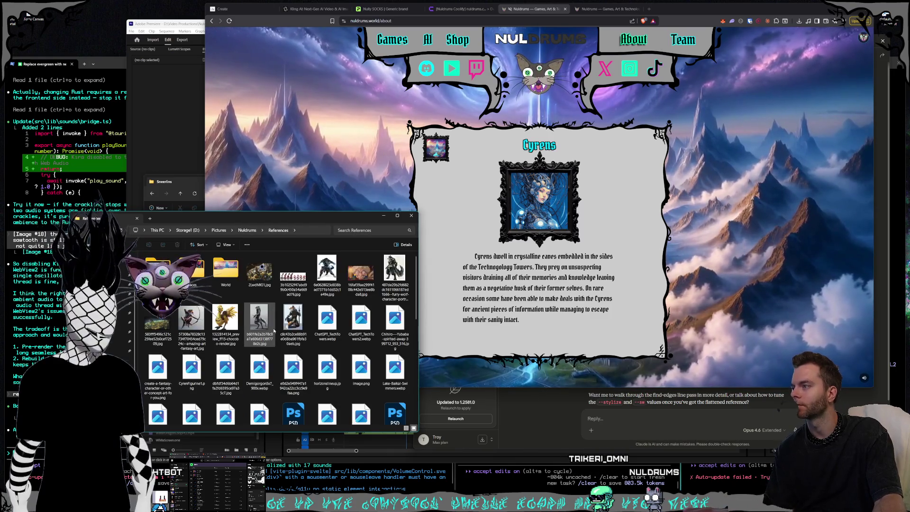
double_click(192, 270)
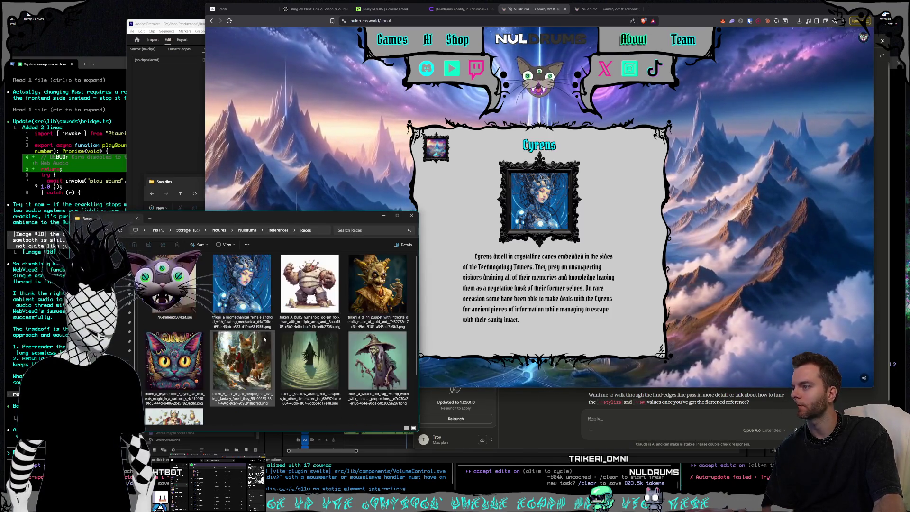
click(261, 325)
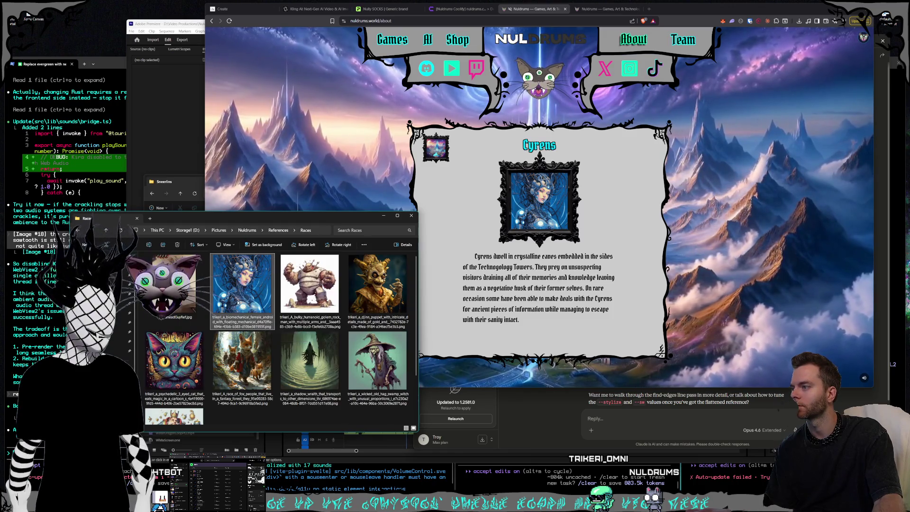
click(277, 230)
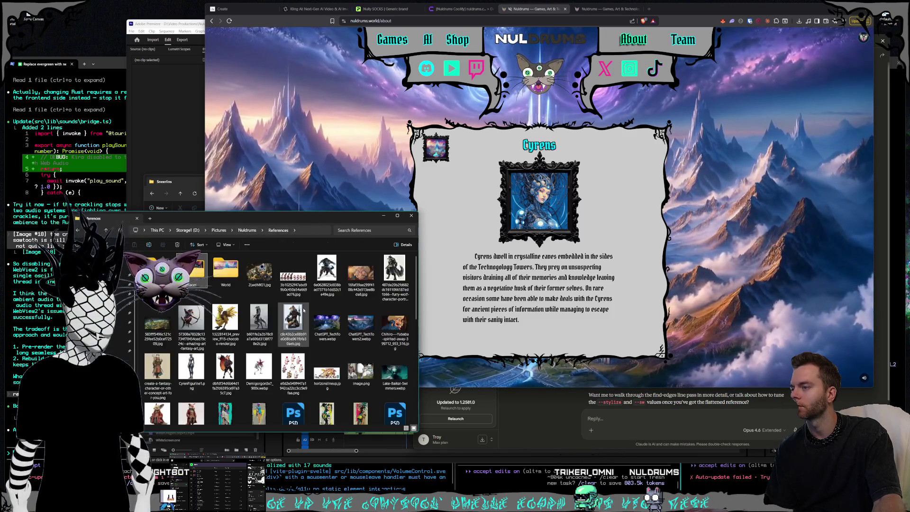
mouse_move(293, 345)
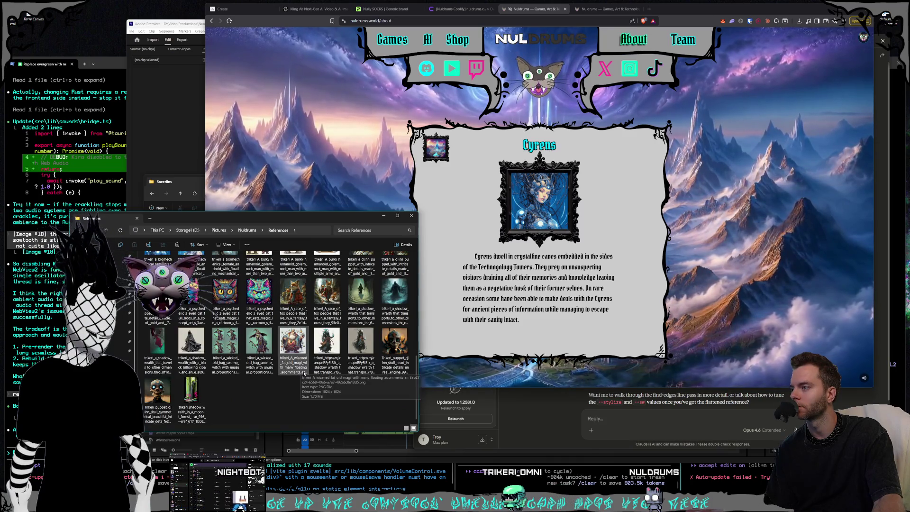
scroll(303, 365, up, 2)
click(158, 325)
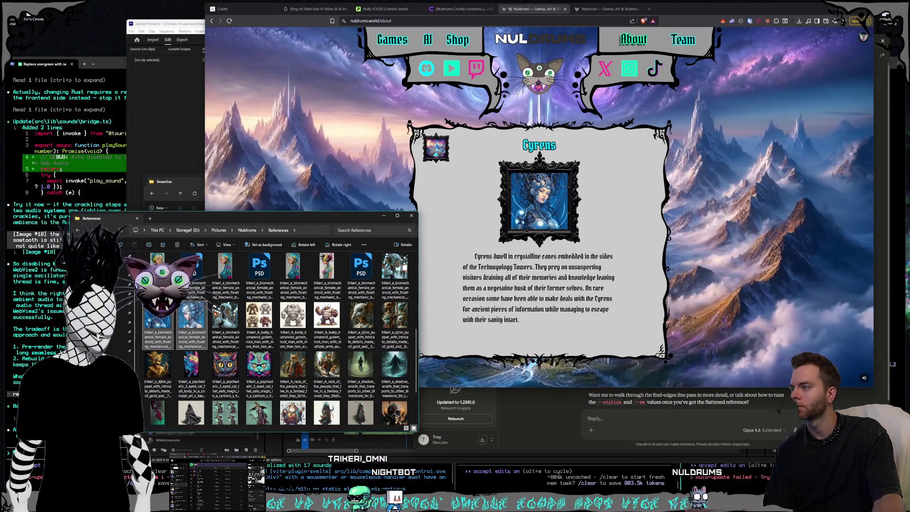
right_click(183, 330)
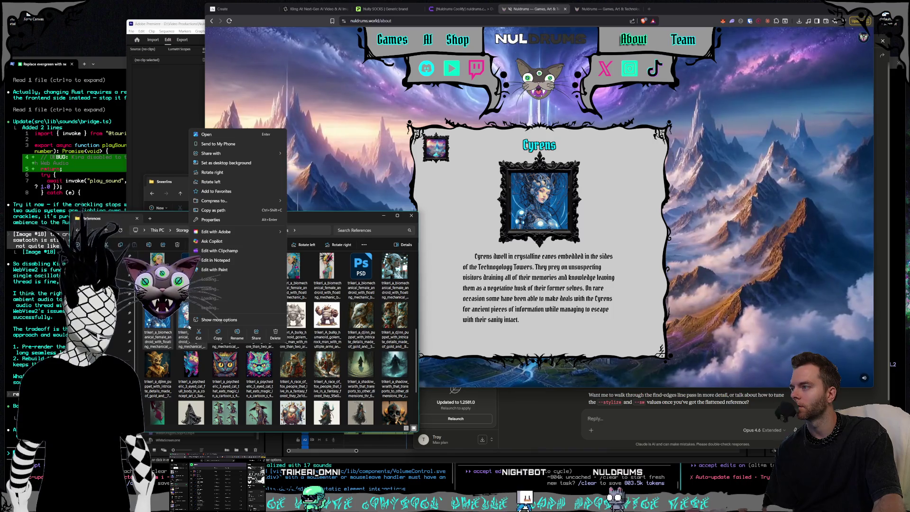
click(213, 333)
scroll(241, 323, up, 10)
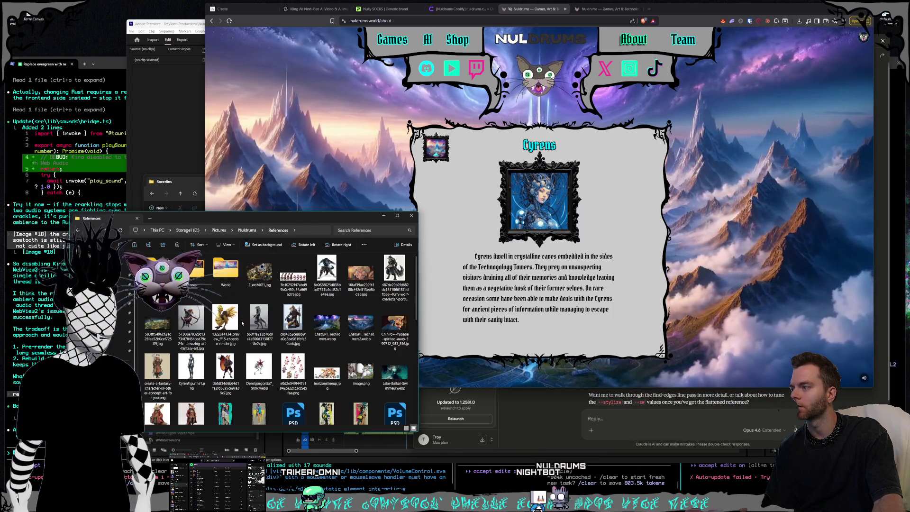
Step: Navigate to Pictures > Nuldrums > Characters > Shorts > Cyrens
click(218, 231)
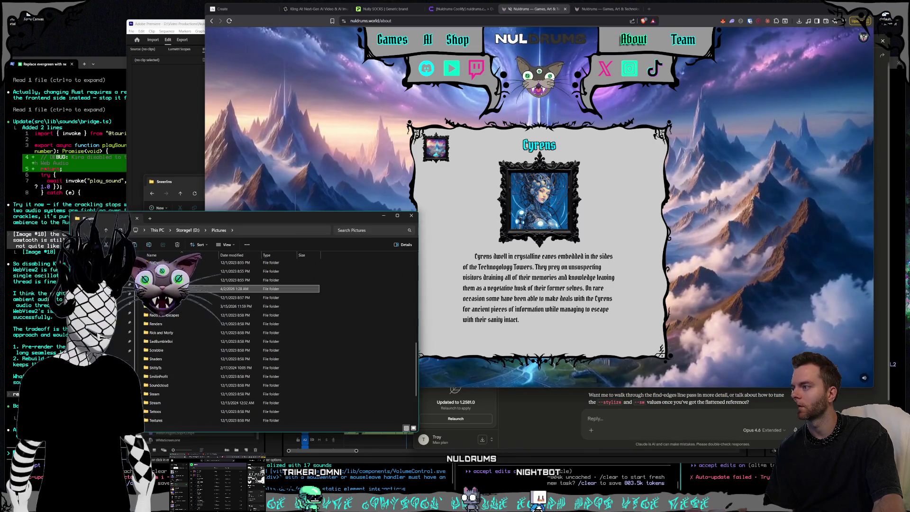
double_click(265, 288)
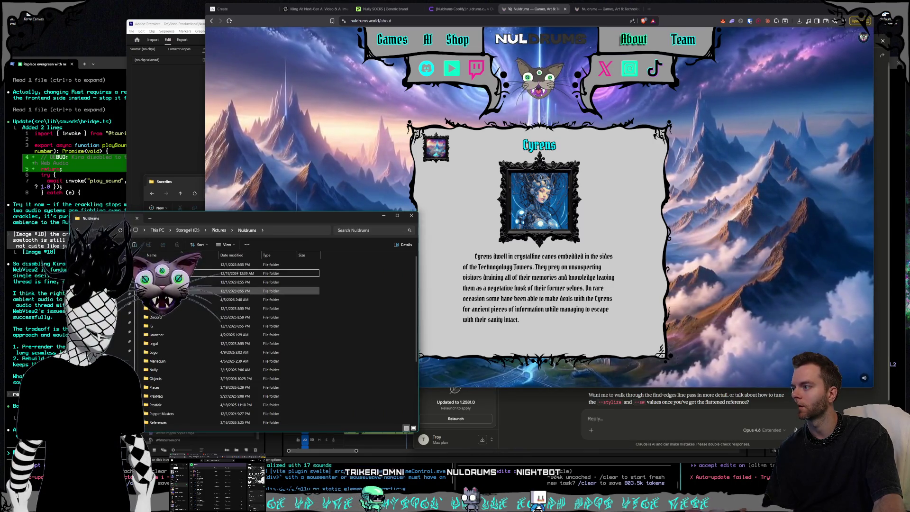
click(237, 290)
click(199, 300)
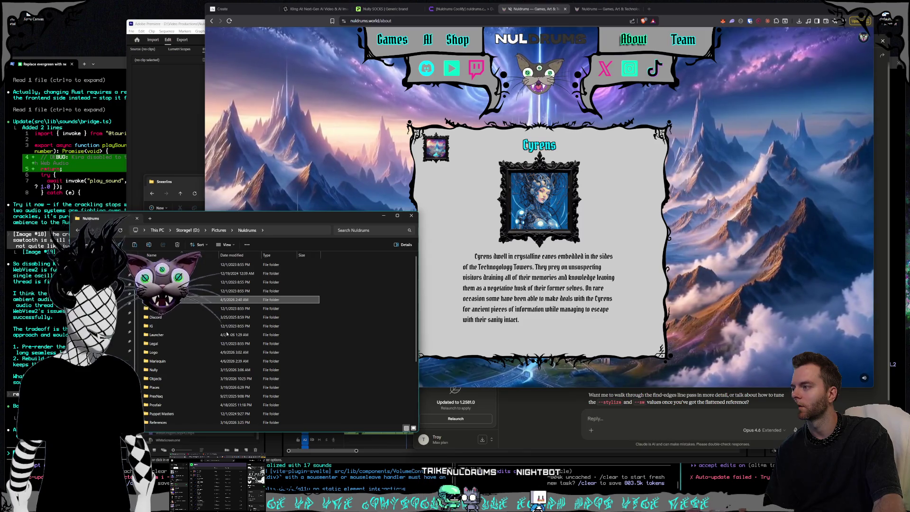
key(Return)
click(176, 318)
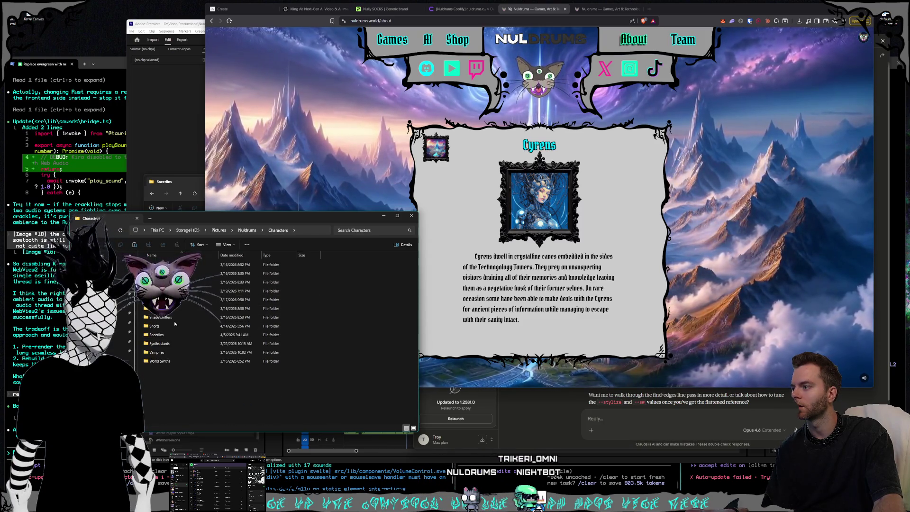
click(176, 327)
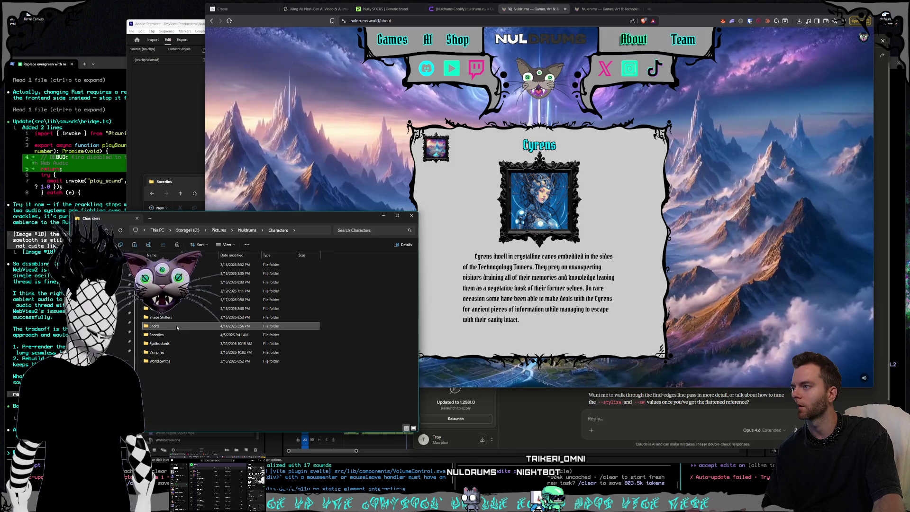
double_click(177, 327)
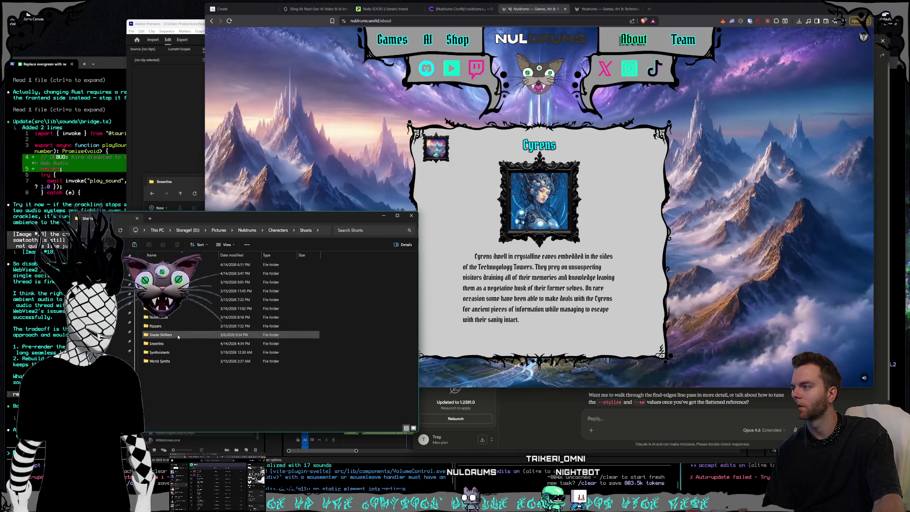
double_click(180, 274)
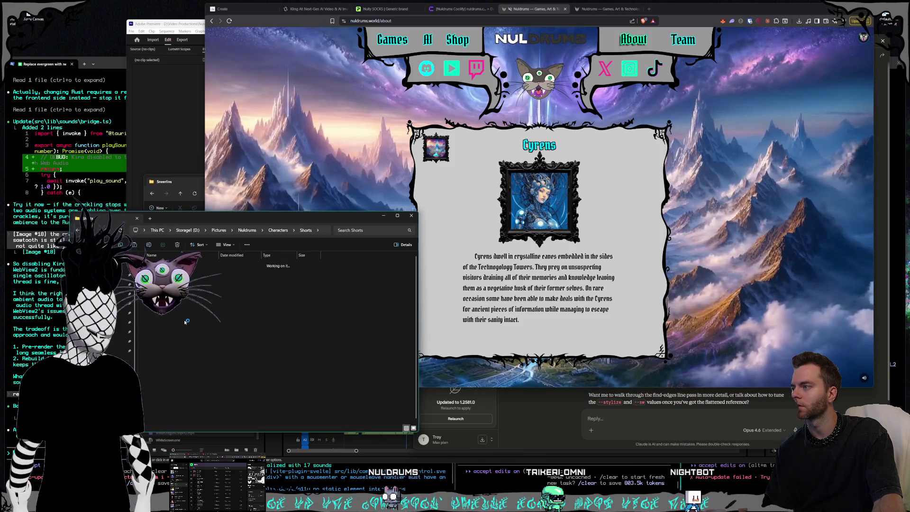
Step: Bring the Photoshop sock pattern document to the front
right_click(291, 385)
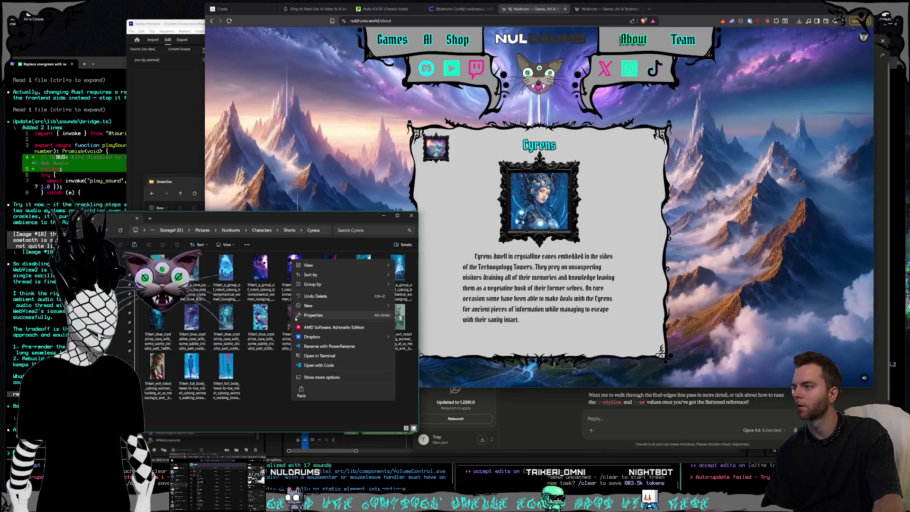
click(279, 393)
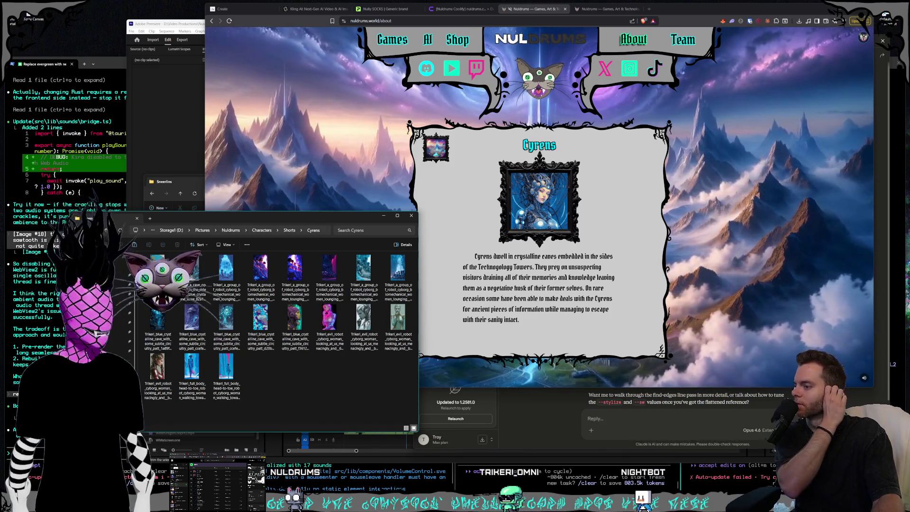
click(372, 474)
click(280, 93)
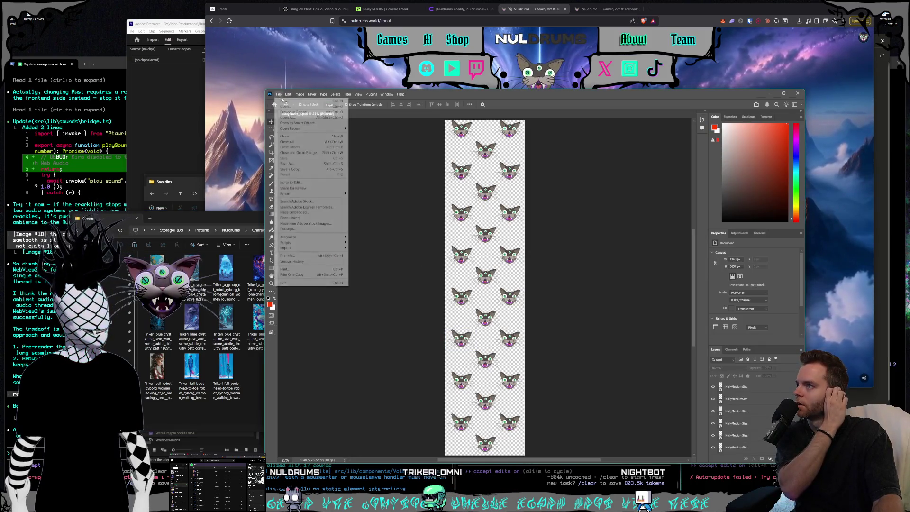
Step: Create a new 1080 by 1920 document and convert its background into Layer 0
click(286, 101)
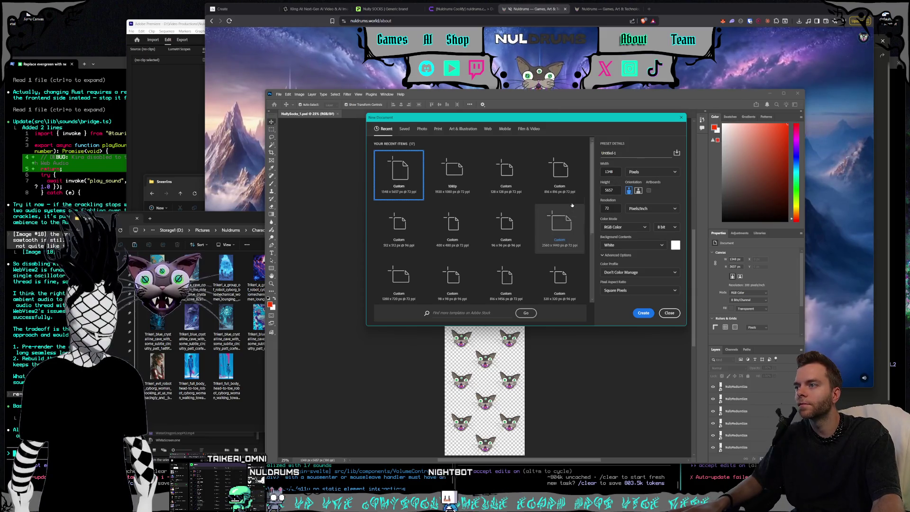
scroll(564, 222, down, 3)
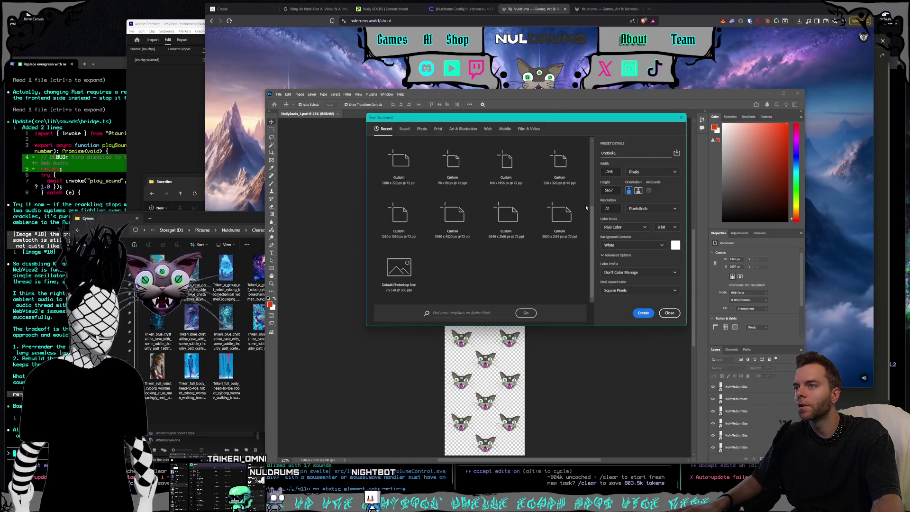
scroll(585, 206, up, 3)
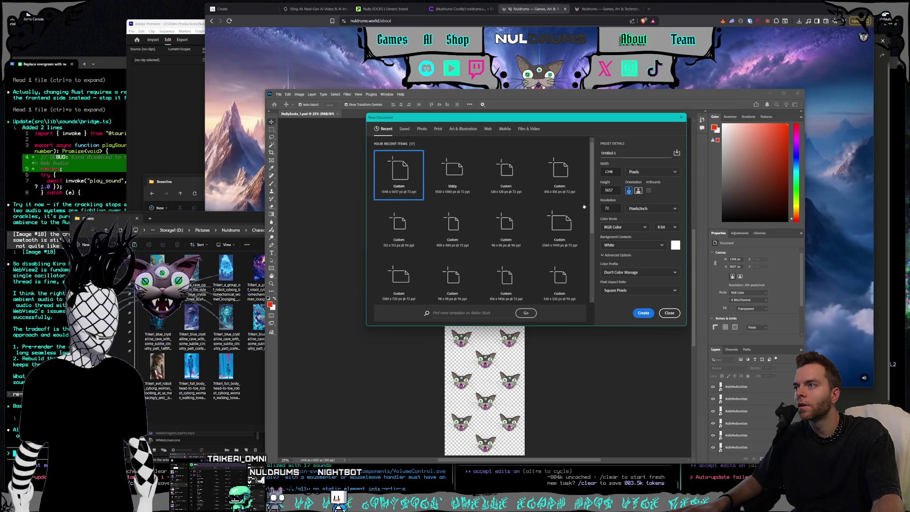
double_click(615, 174)
text(1080)
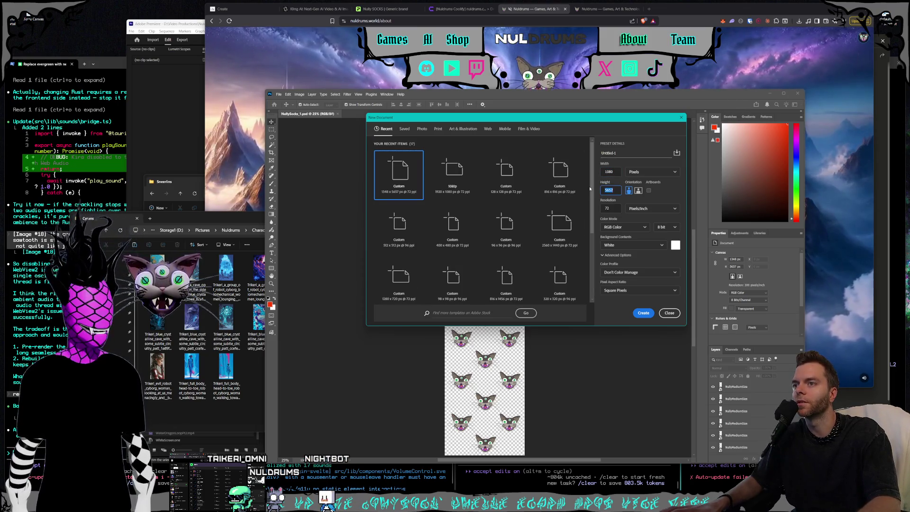
click(646, 313)
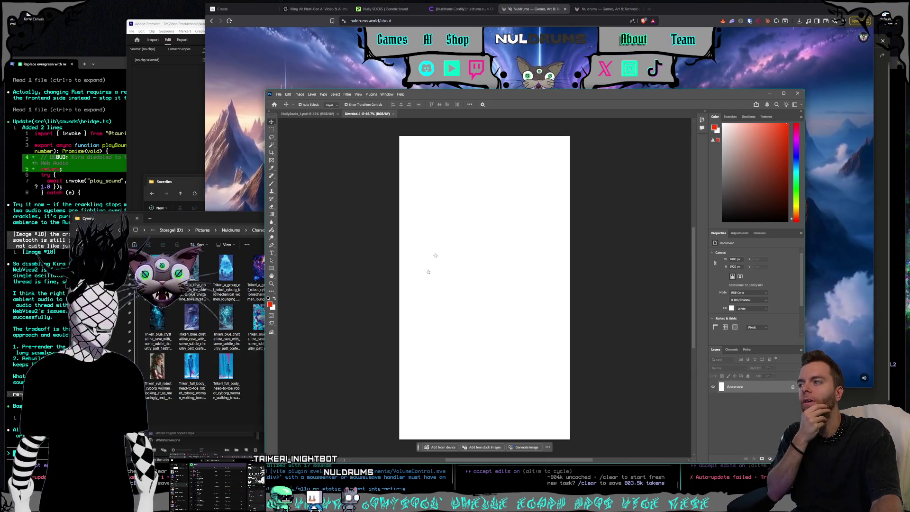
key(ctrl+shift+n)
key(Return)
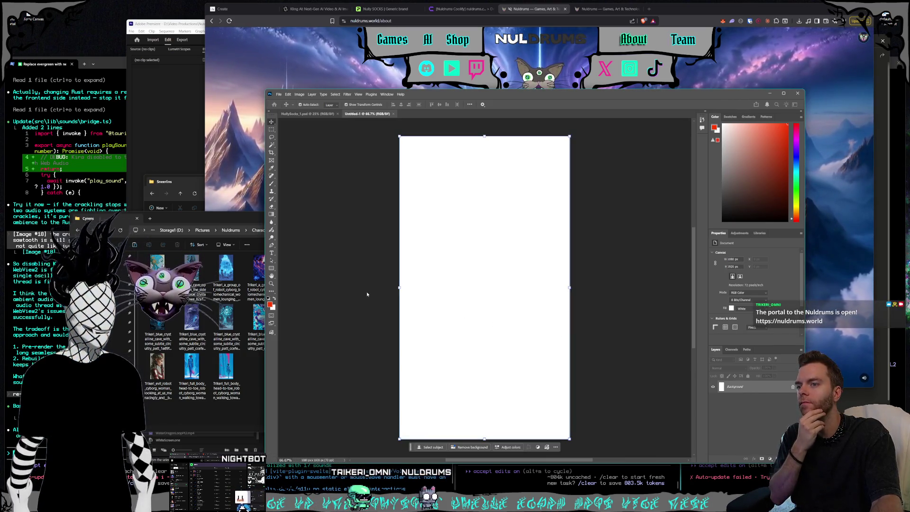
Step: Open Nuldrums > References and place the blue biomechanical android image onto the canvas
click(258, 221)
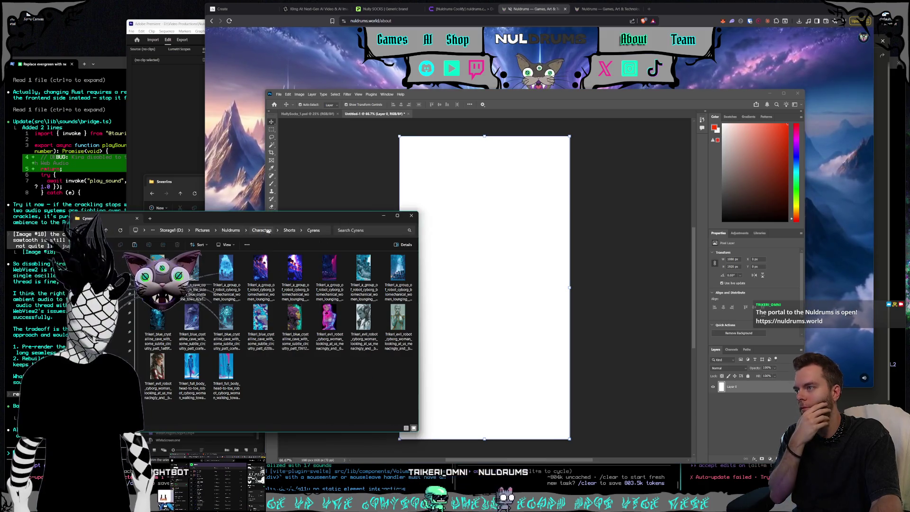
click(231, 230)
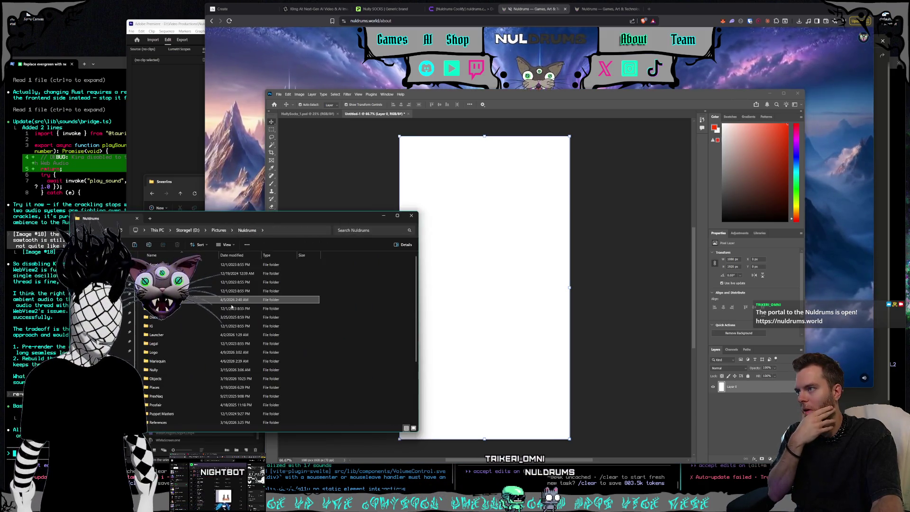
double_click(246, 334)
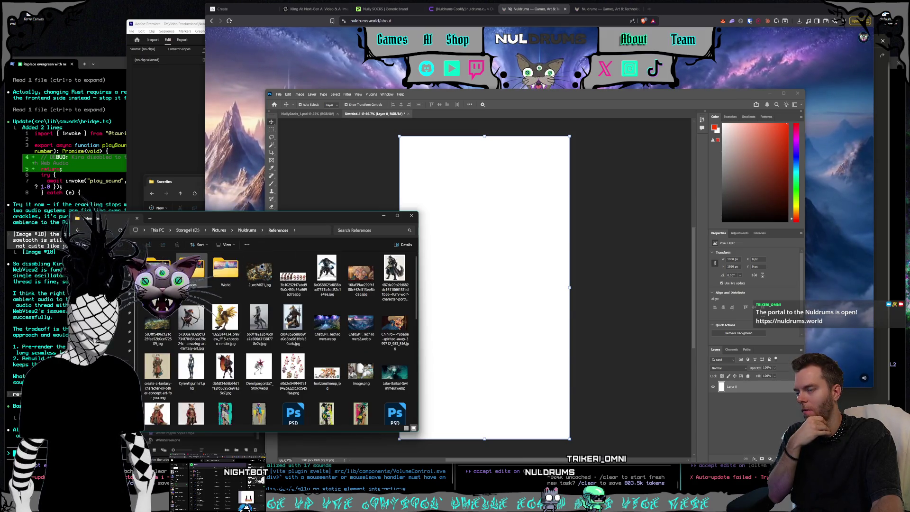
scroll(283, 377, down, 5)
scroll(283, 378, down, 5)
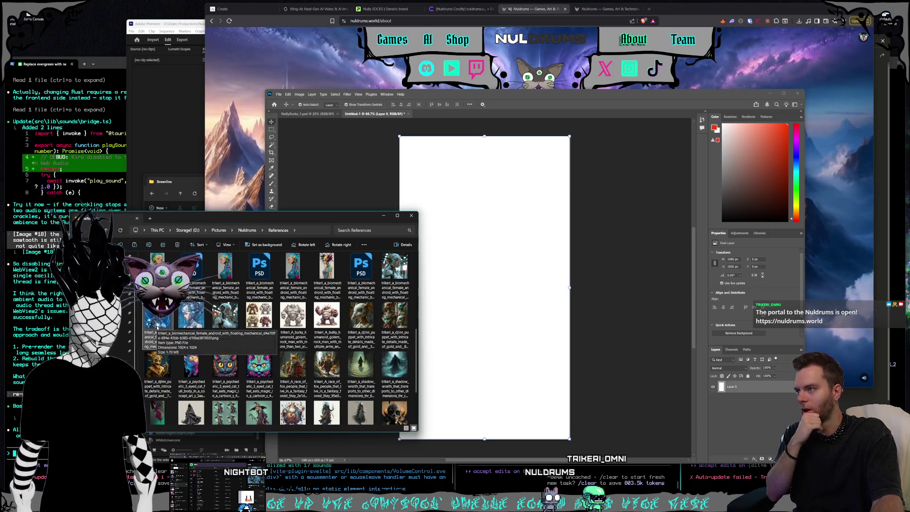
drag(158, 327, 480, 321)
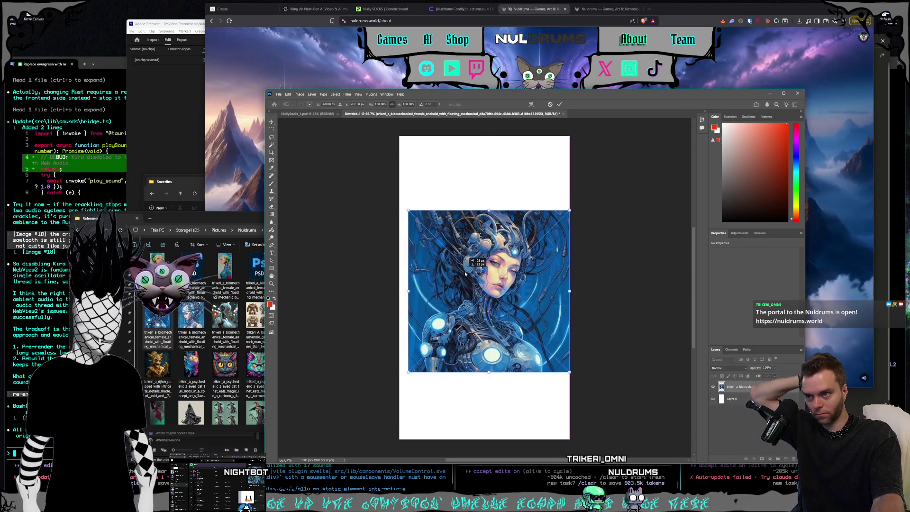
Step: Scale the android image to the full 1080 px canvas width, centre it vertically and commit
drag(462, 270, 467, 274)
drag(408, 211, 399, 206)
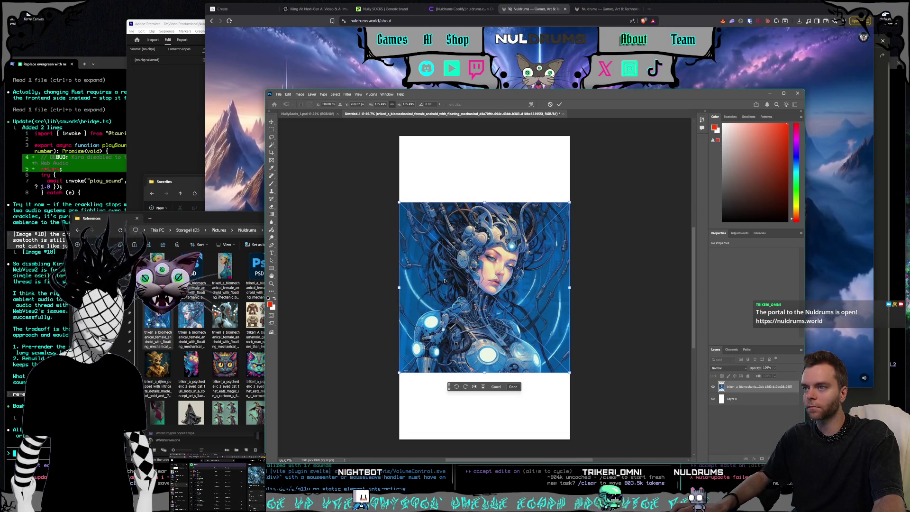
mouse_move(443, 280)
mouse_down()
mouse_move(444, 244)
mouse_move(444, 252)
mouse_up()
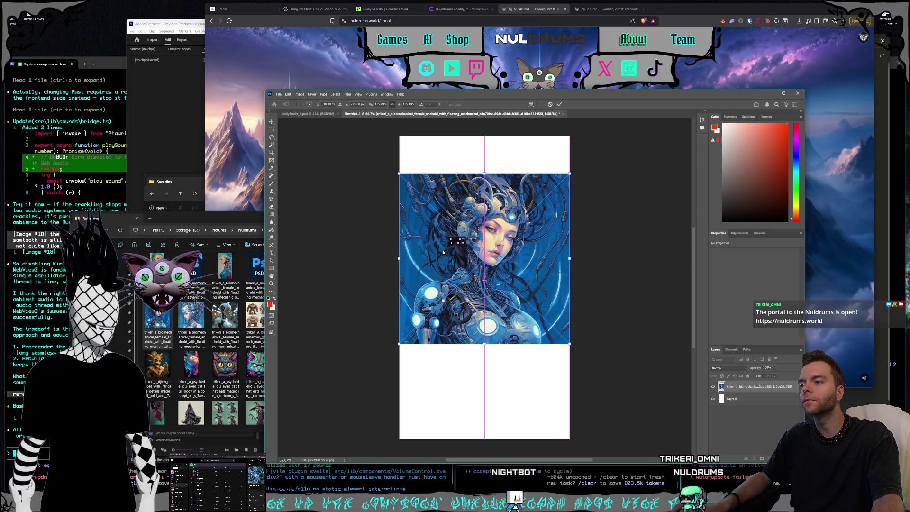
key(Return)
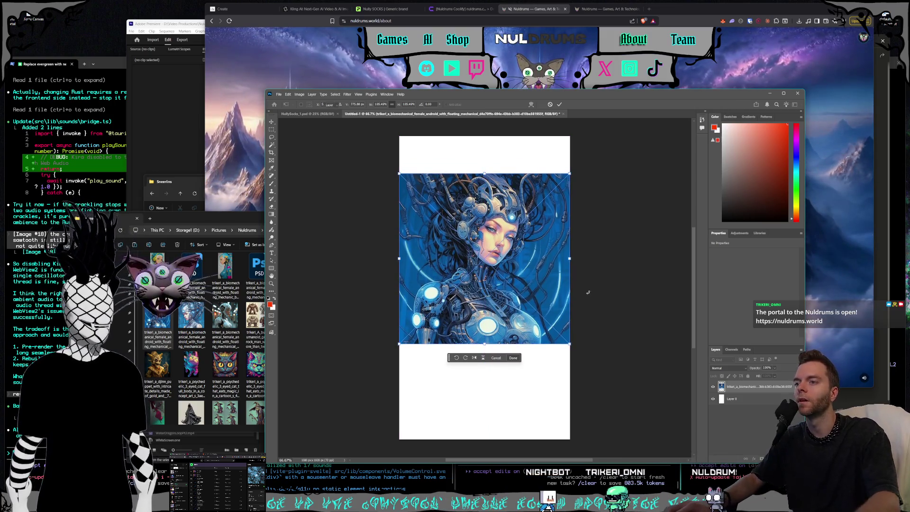
Step: Delete the white Layer 0 so the empty strips show transparency
click(577, 285)
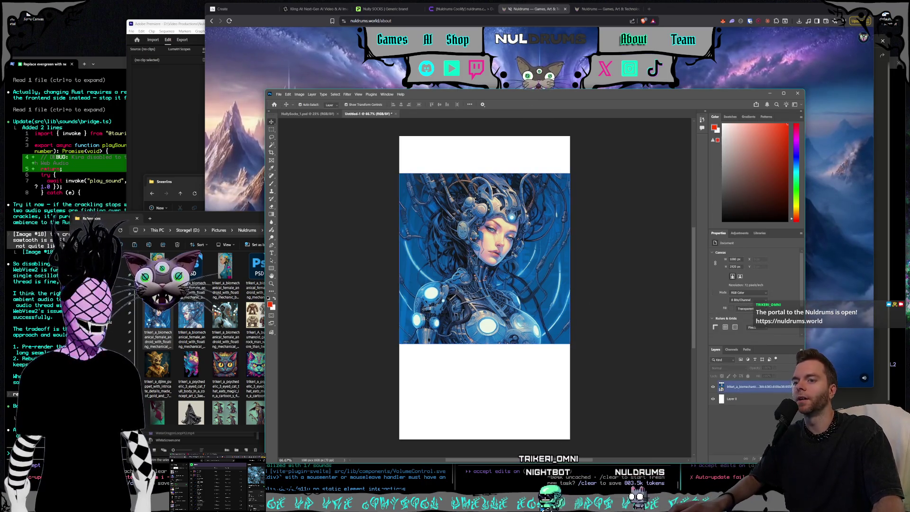
click(742, 399)
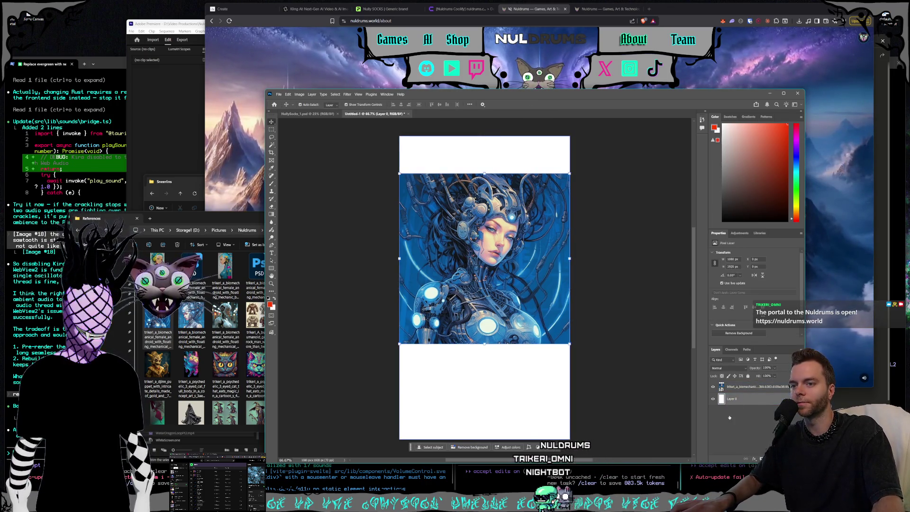
key(Delete)
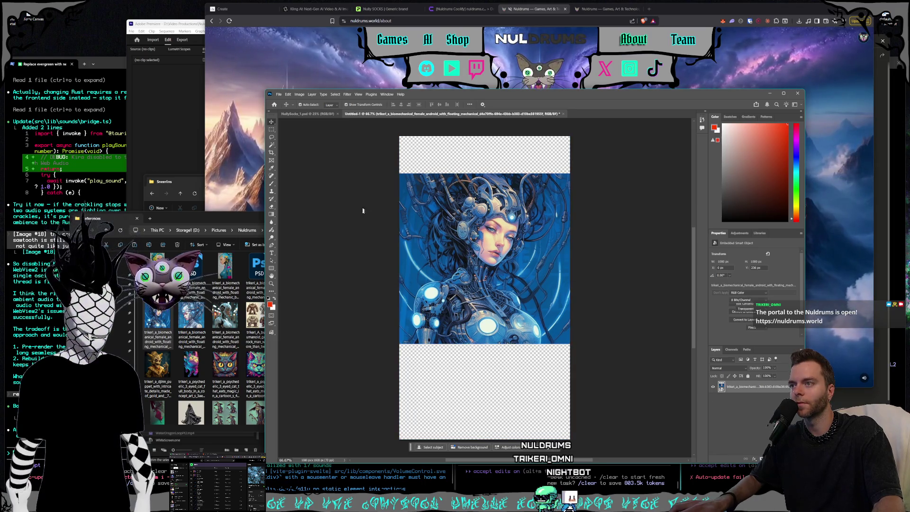
Step: Marquee-select the empty transparent strips above and below the android image
click(363, 211)
click(271, 129)
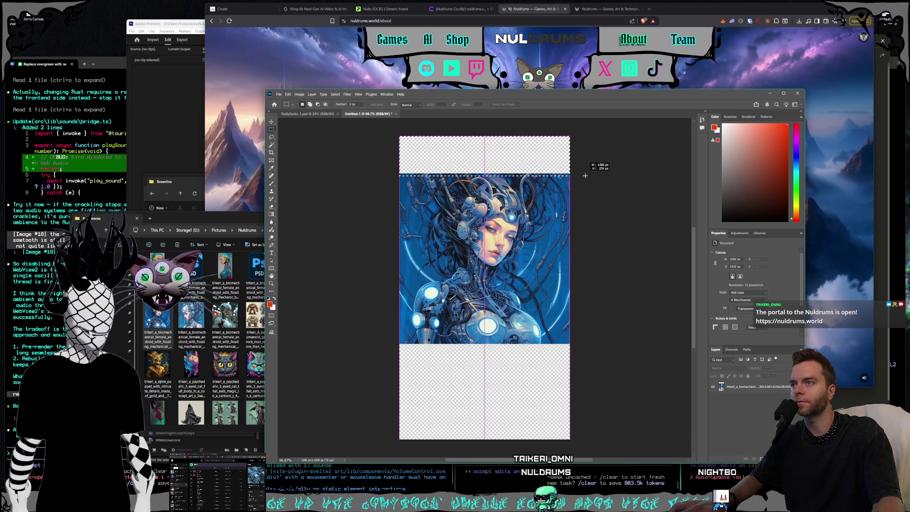
drag(574, 173, 396, 133)
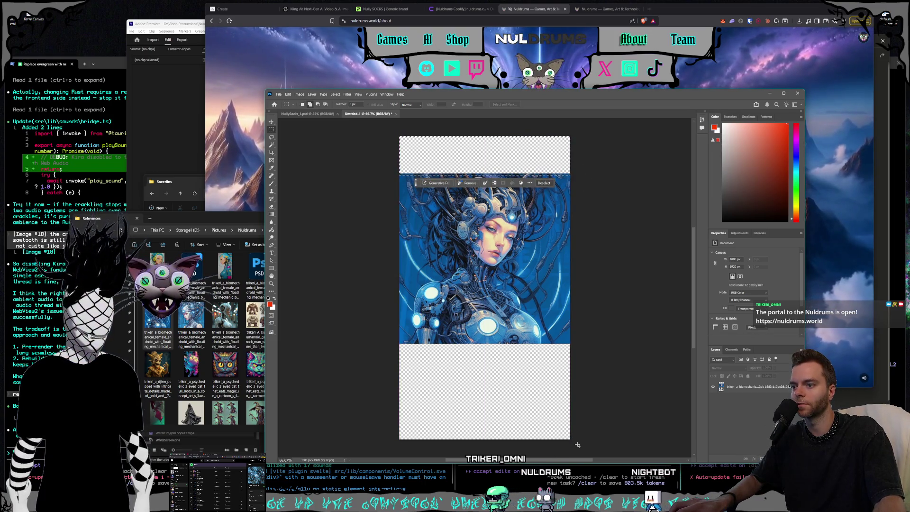
drag(577, 445, 375, 342)
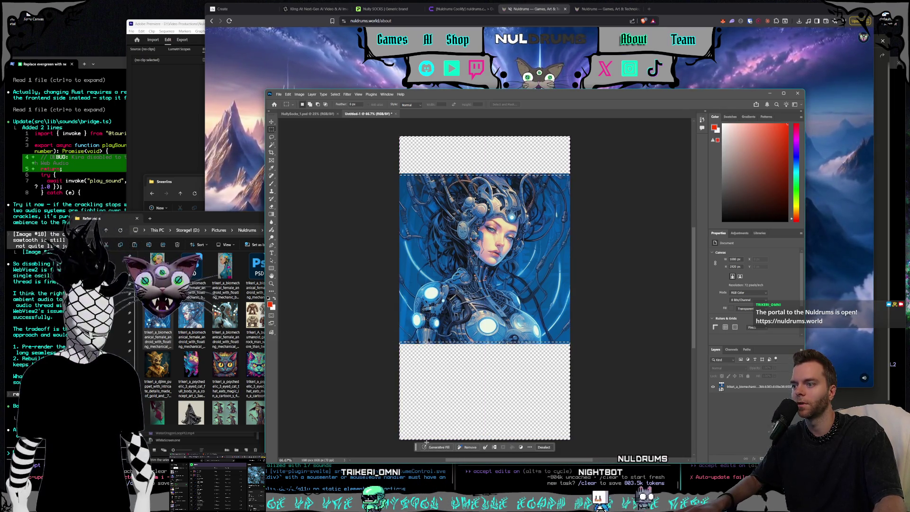
Step: Generative Fill the strips with Gemini 3 and 'biomechanical robot woman with exposed mechanical pieces'
click(435, 449)
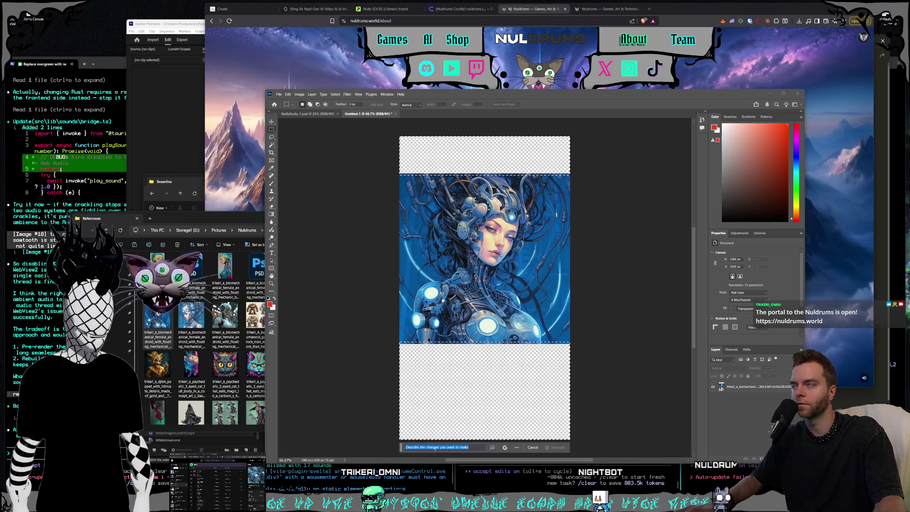
click(506, 449)
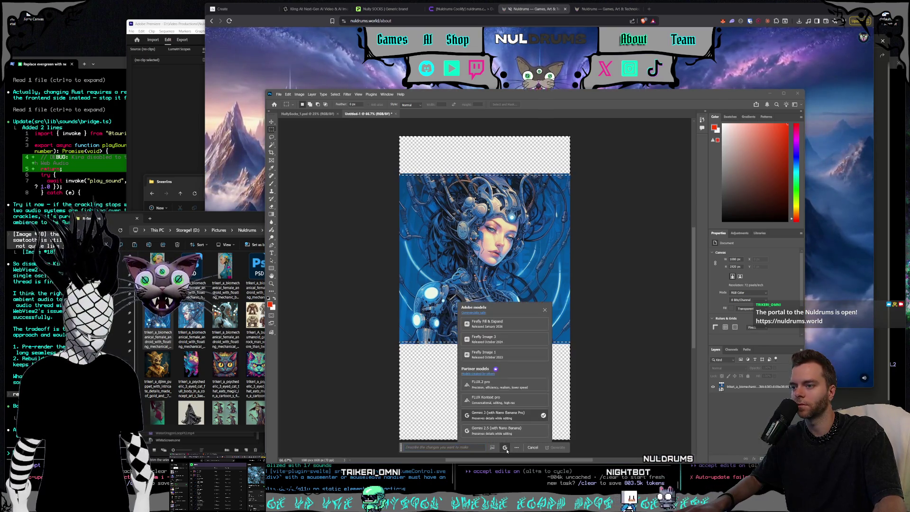
click(510, 416)
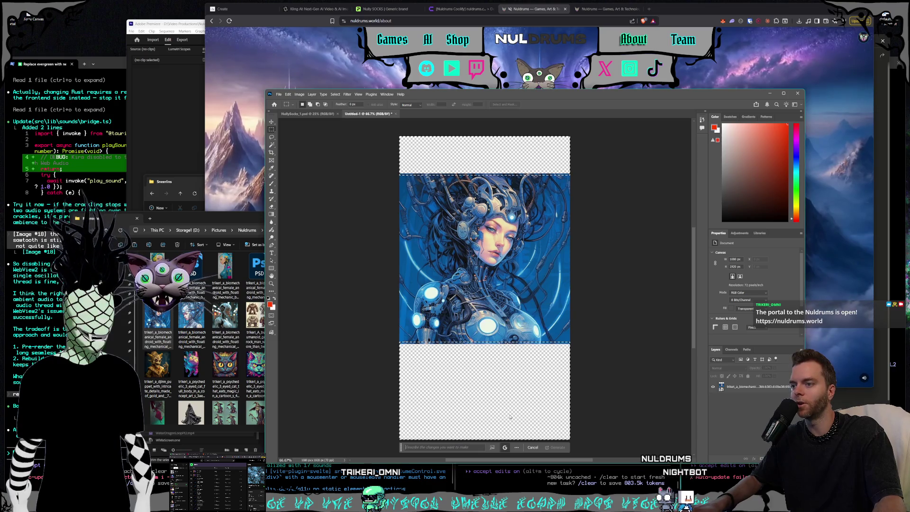
click(454, 446)
text(i)
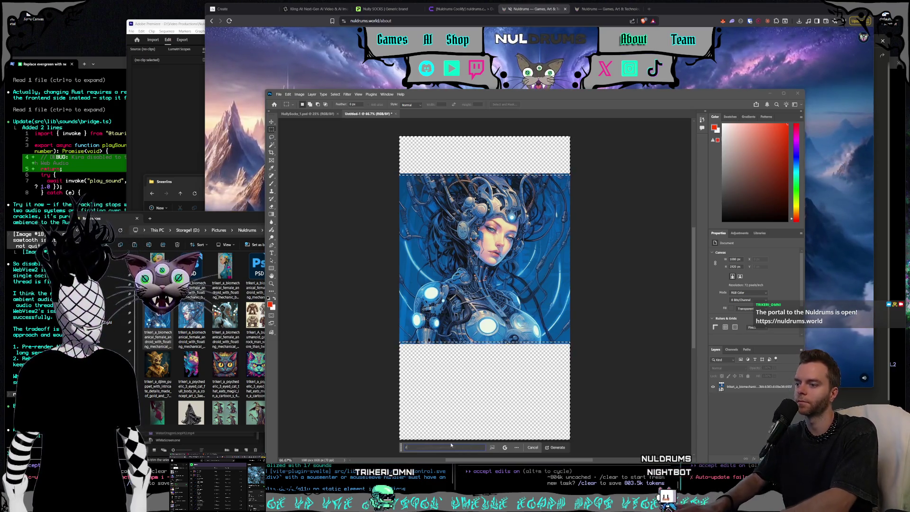
text(obot)
key(BackSpace)
key(BackSpace)
key(BackSpace)
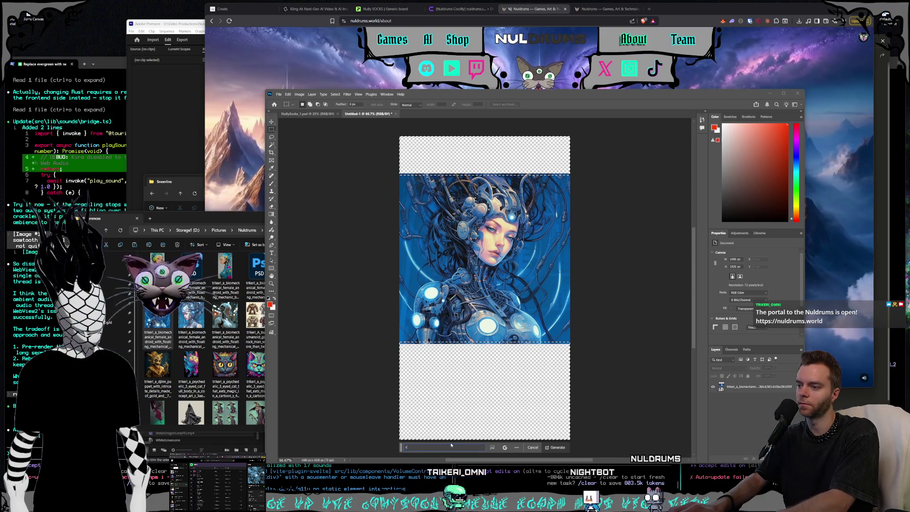
text(biomechanical robot w)
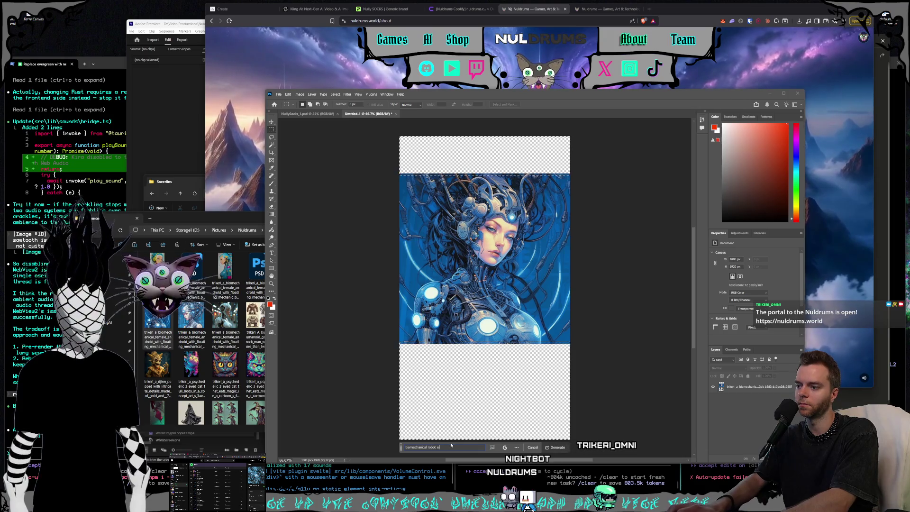
text(oman with lots of wires and exposed)
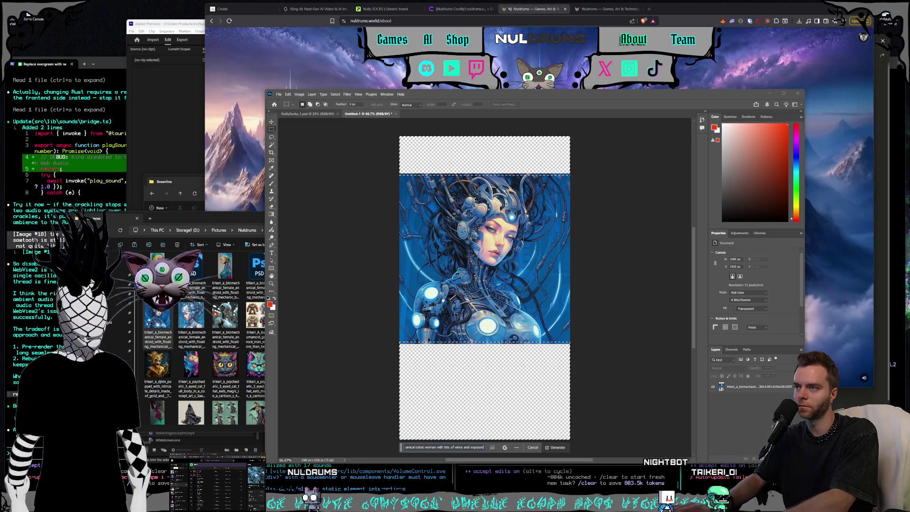
text(mechanical pieces)
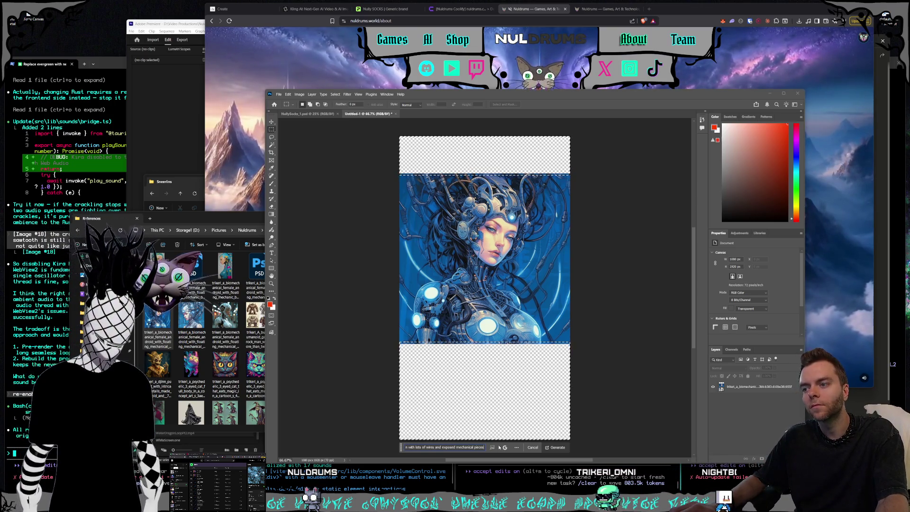
click(555, 447)
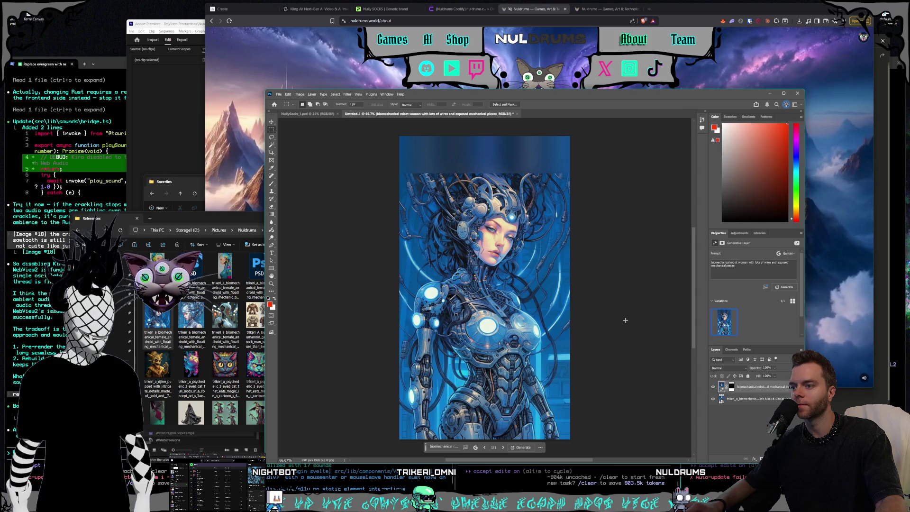
Step: Clear the selection, dismiss the no-pixels warning, and select the original android image layer
drag(625, 321, 626, 325)
click(529, 232)
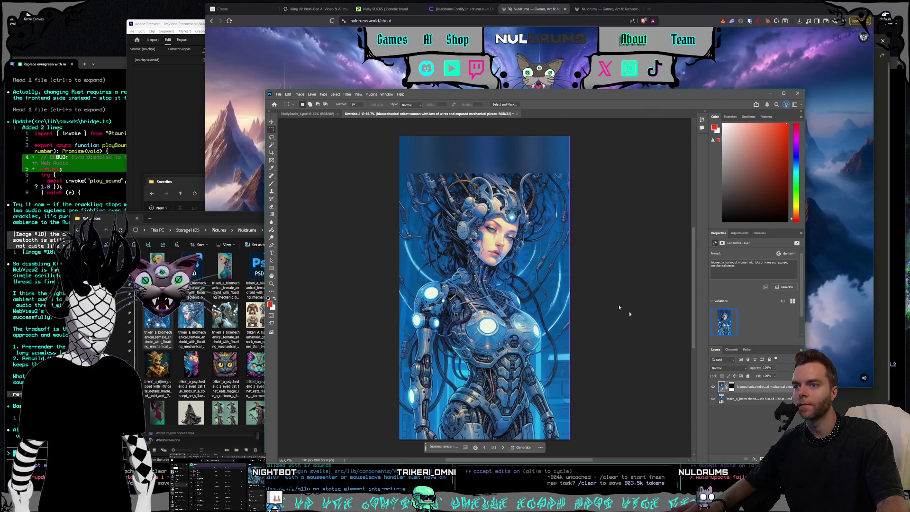
click(751, 401)
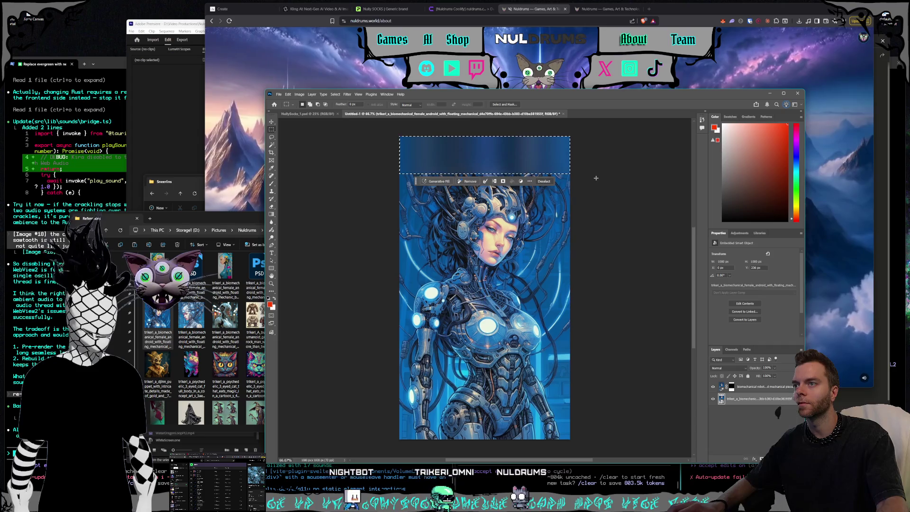
Step: Generative Fill the blue top band with a robot woman prompt to add wires and hair
drag(588, 133, 396, 173)
scroll(483, 199, up, 1)
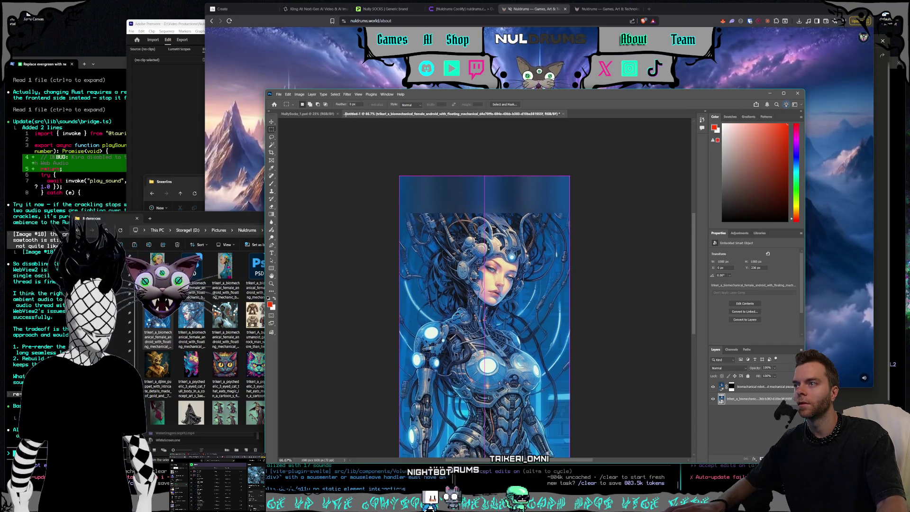
scroll(451, 216, down, 1)
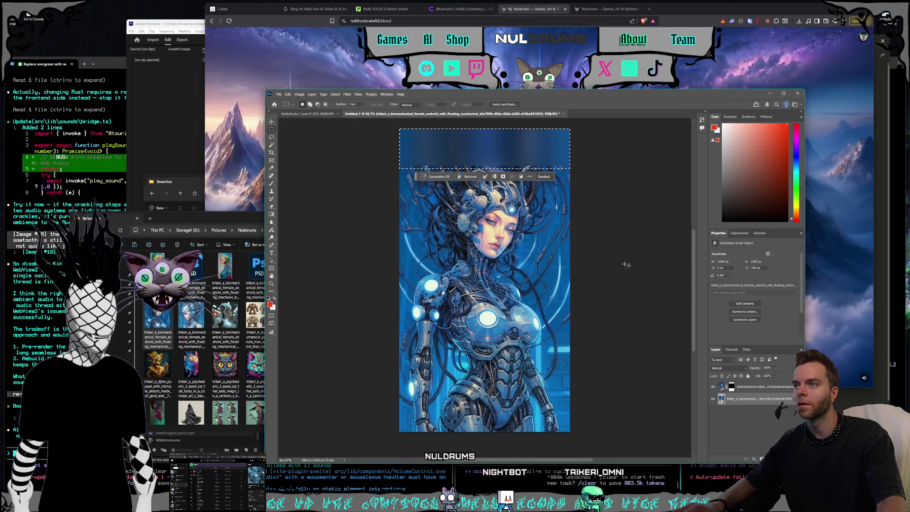
click(432, 174)
text(top area and hair of a biomechanical rob)
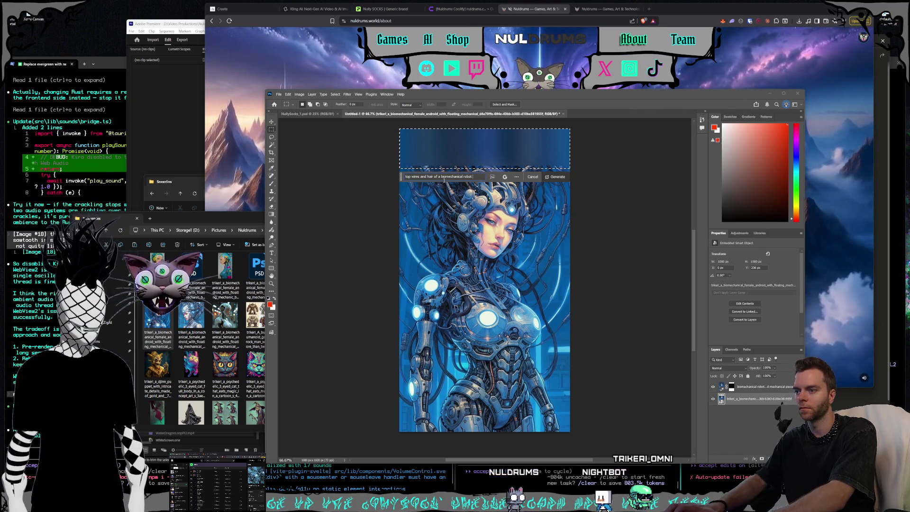
text(ot woman)
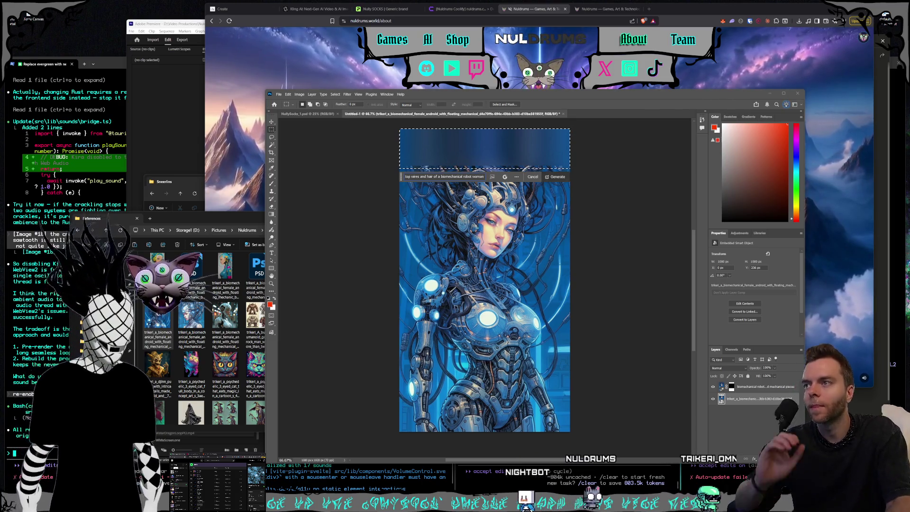
key(Return)
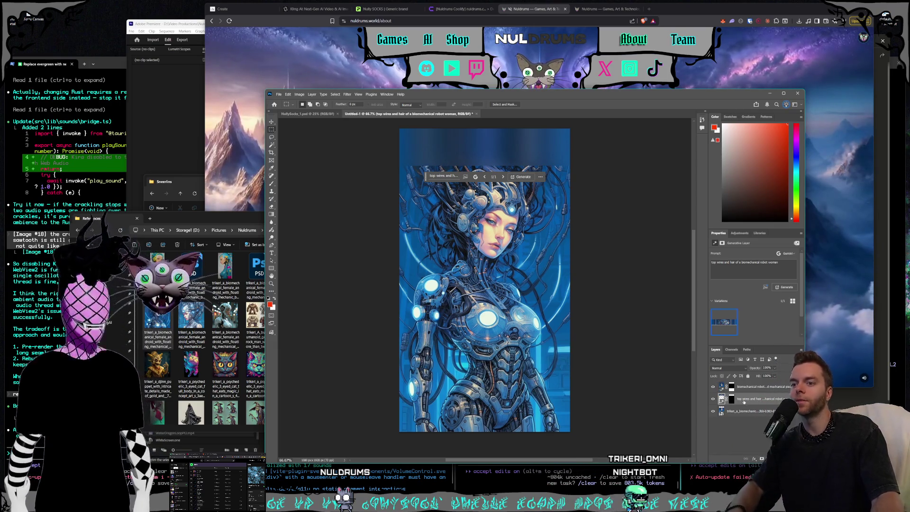
Step: Move the generated hair layer up, delete it, and switch to NullySocks_1.psd
key(ctrl+bracketright)
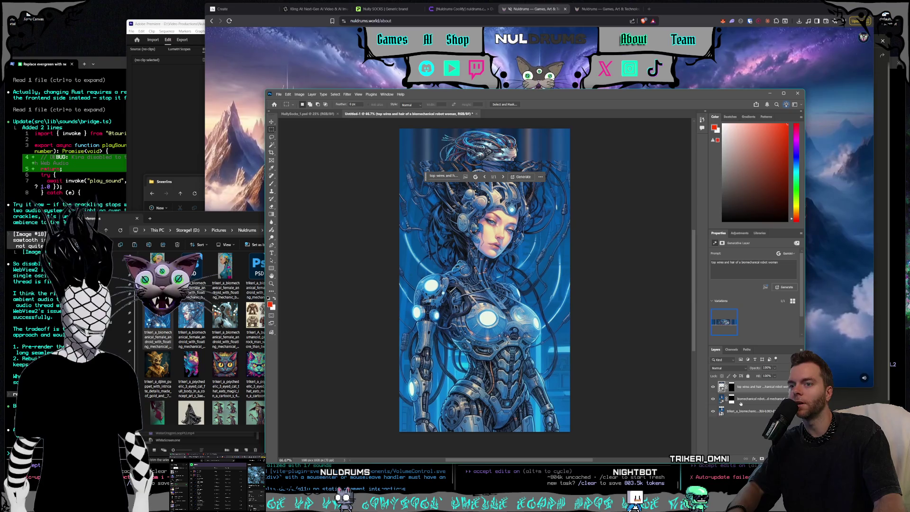
key(Delete)
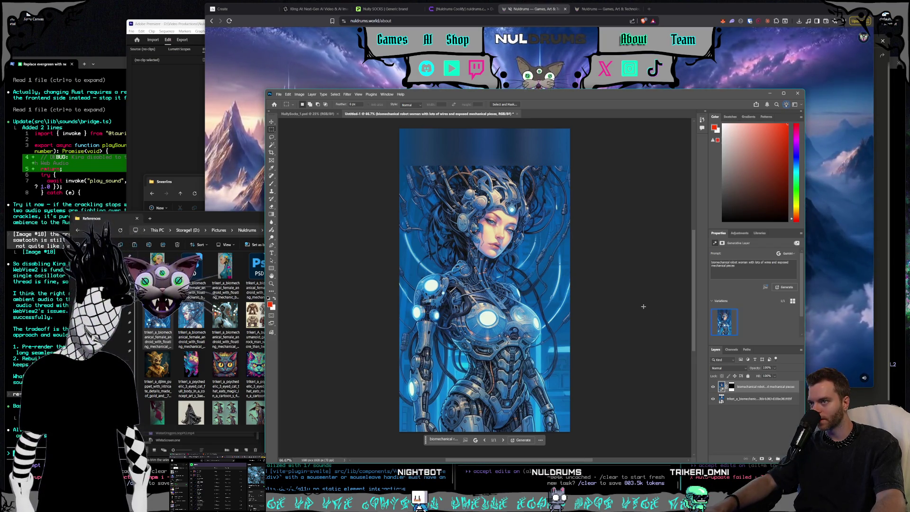
click(307, 113)
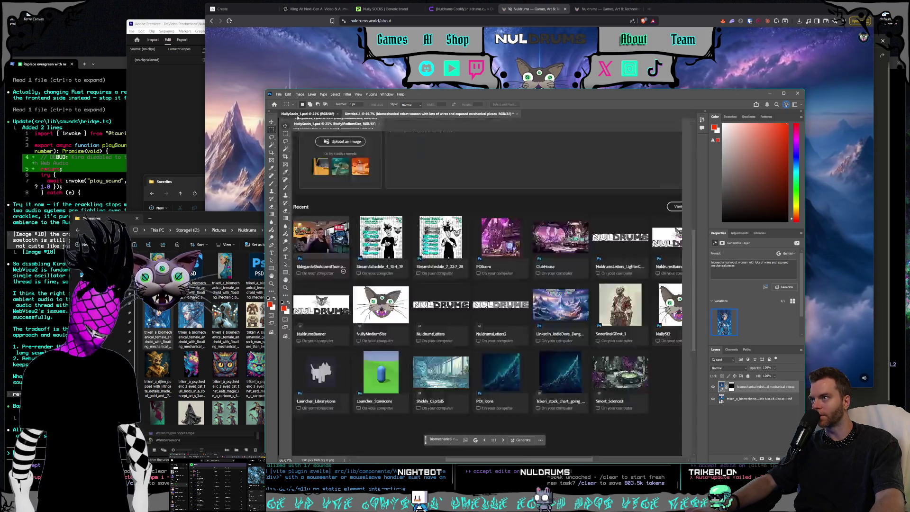
Step: Add 'lifts her hand and beckons for us to come closer' to the Kling dance prompt
click(317, 13)
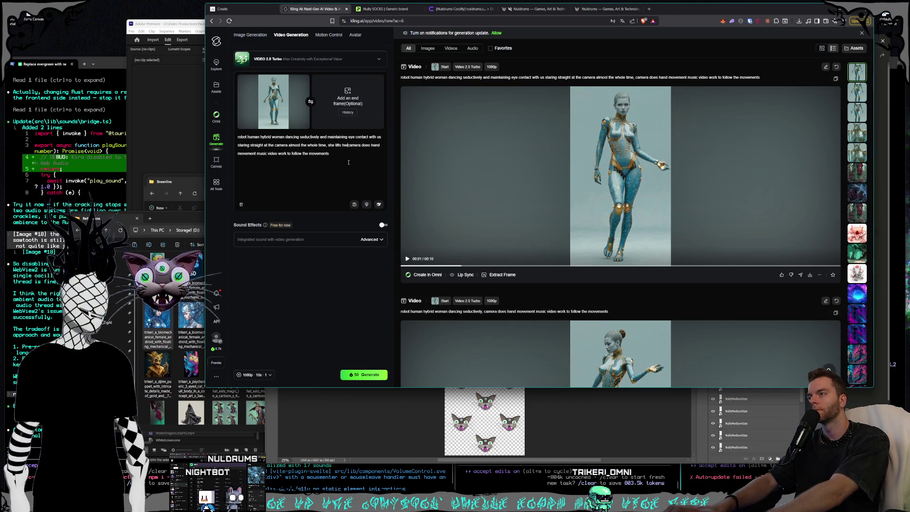
text(r hand)
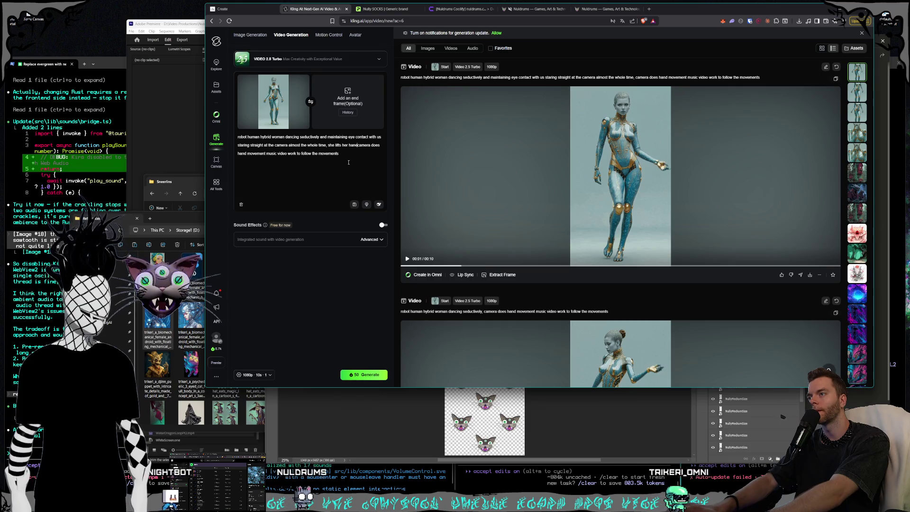
text( and beckons for us to come closer)
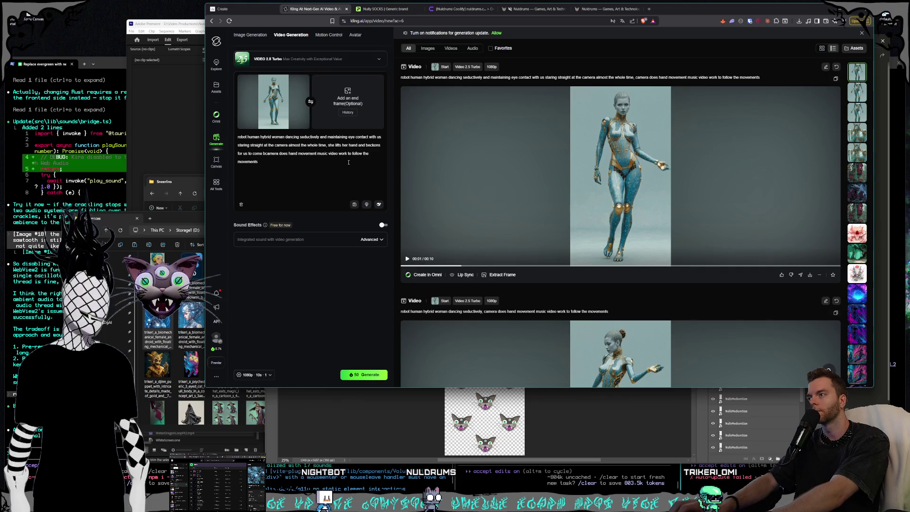
text(,)
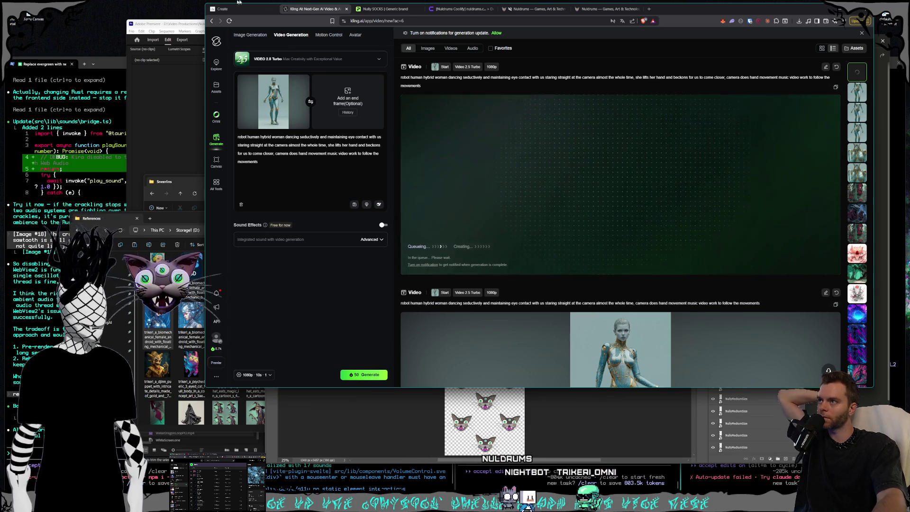
click(222, 8)
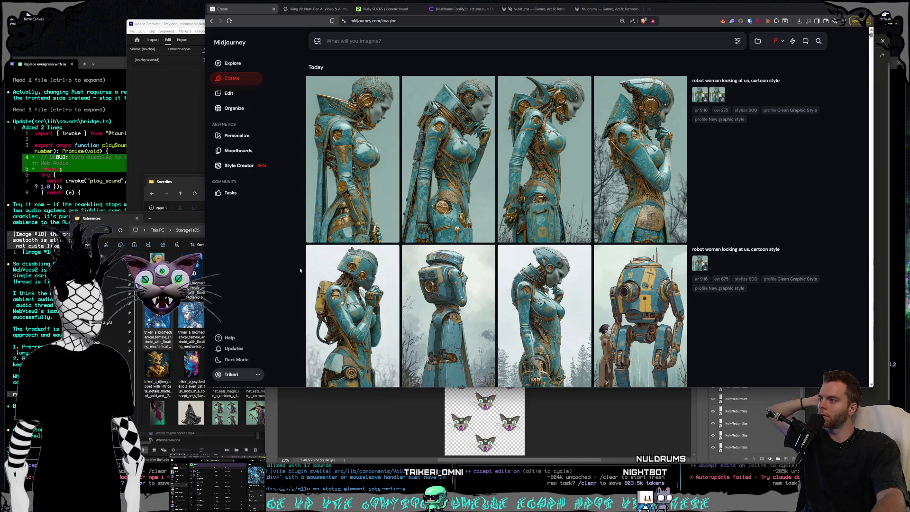
Step: Bring Photoshop forward and show the Untitled-1 biomechanical robot woman document
click(192, 216)
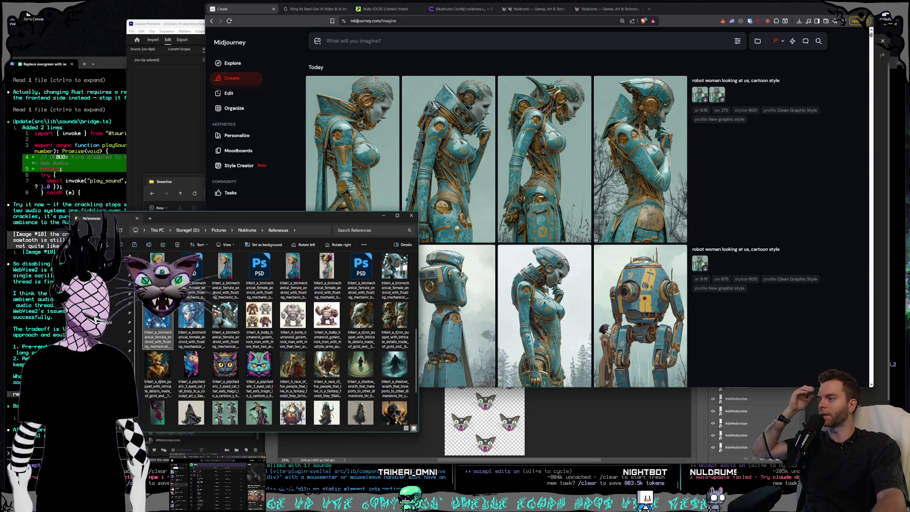
click(641, 433)
click(450, 114)
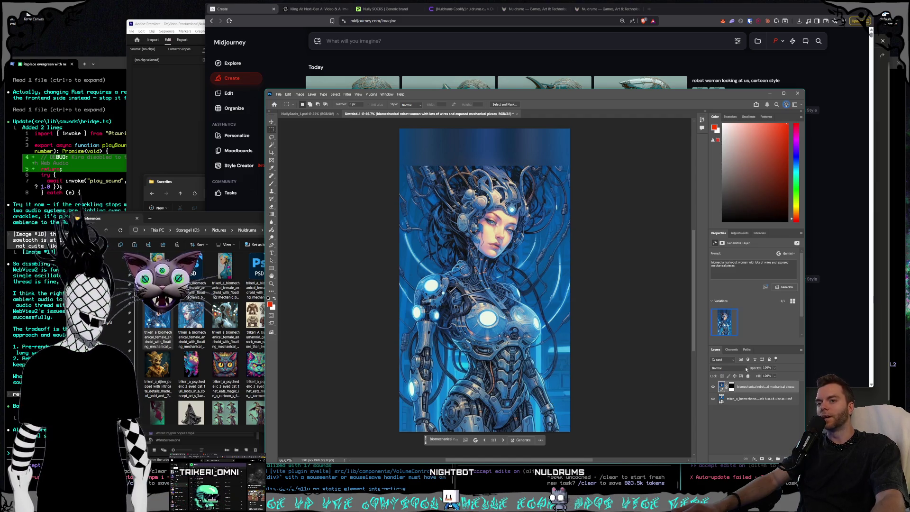
Step: Leave the robot image layer deselected and open the File menu
click(754, 398)
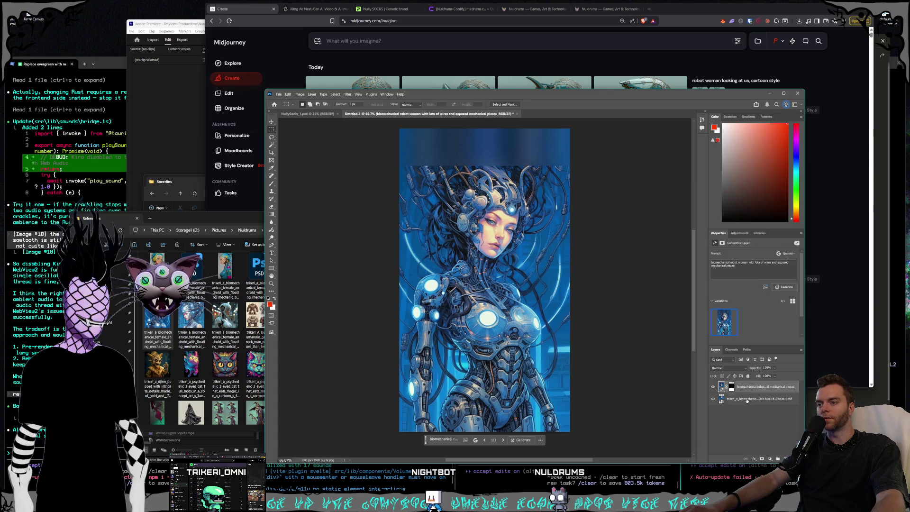
click(323, 217)
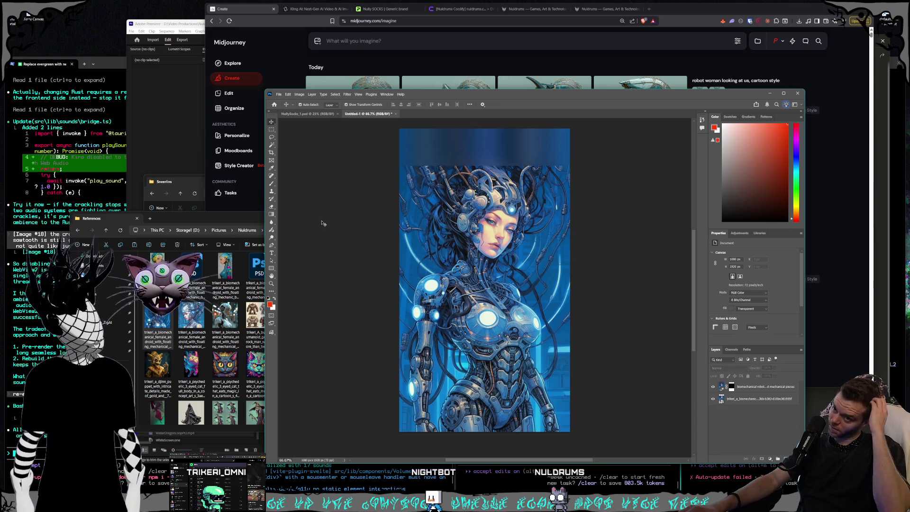
click(450, 194)
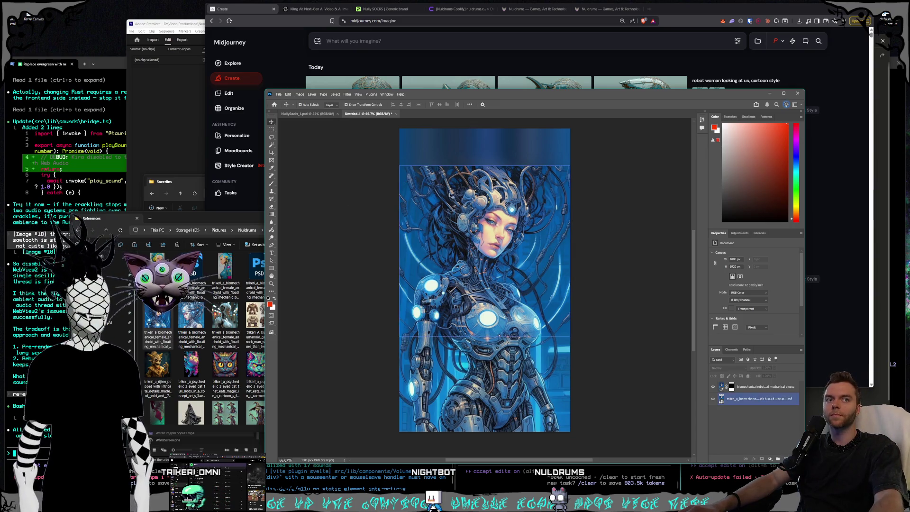
click(392, 180)
click(280, 94)
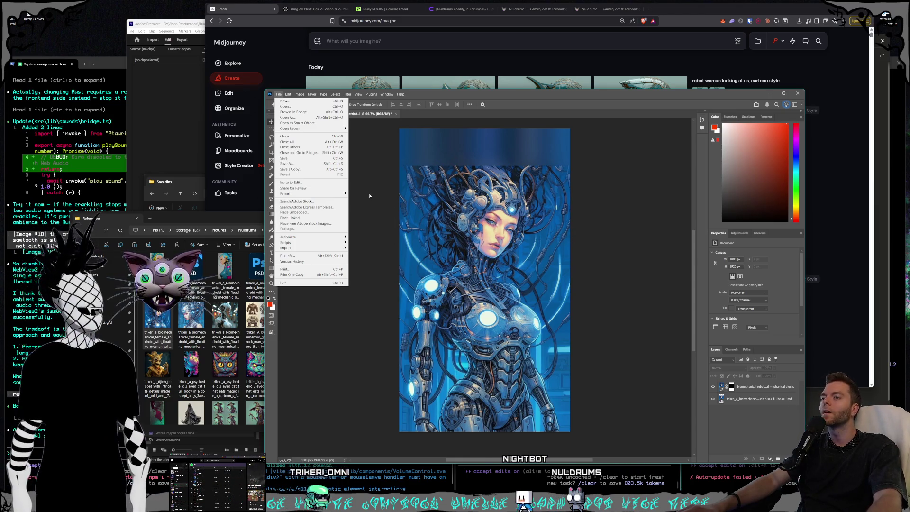
Step: Start Save As and browse to Pictures > Nuldrums > Characters
key(Escape)
click(279, 93)
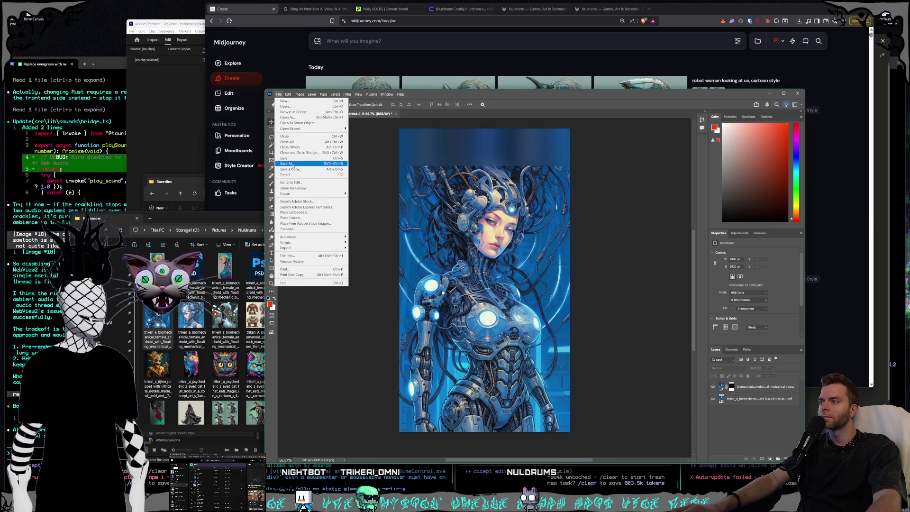
click(287, 163)
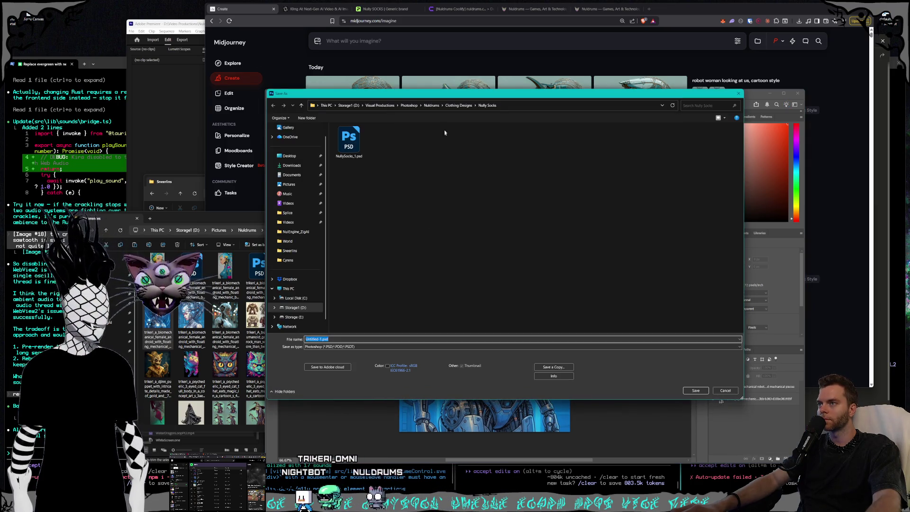
click(429, 105)
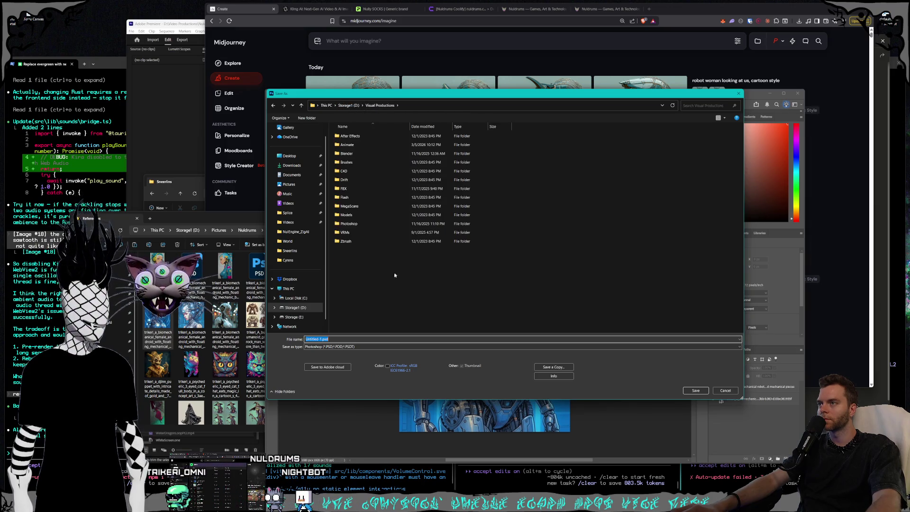
key(alt+Up)
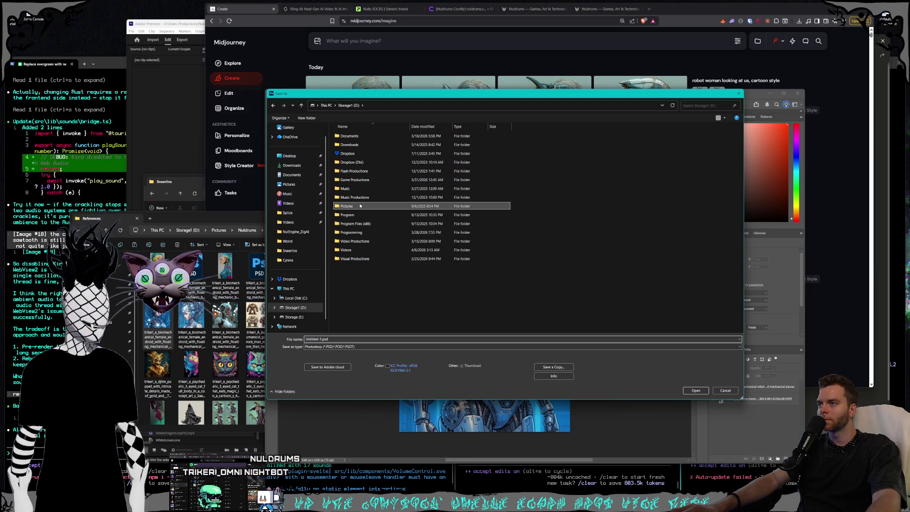
double_click(360, 205)
click(363, 213)
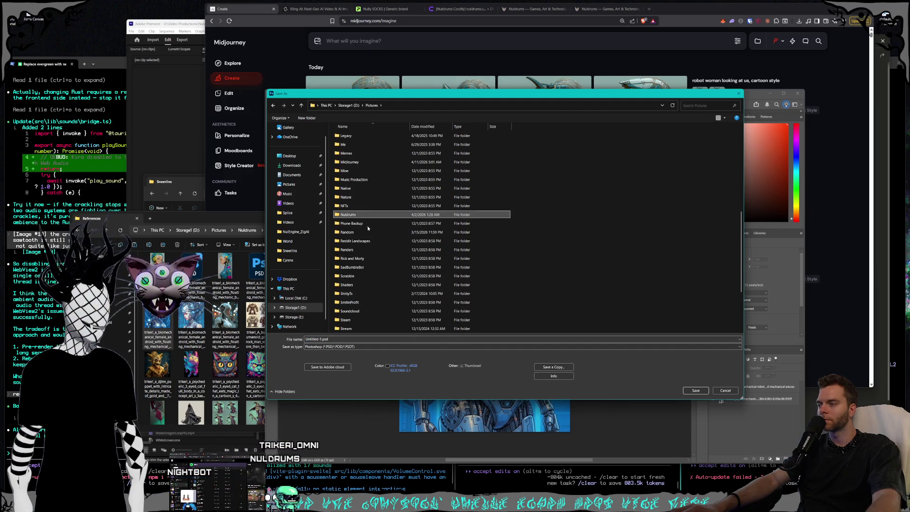
key(Return)
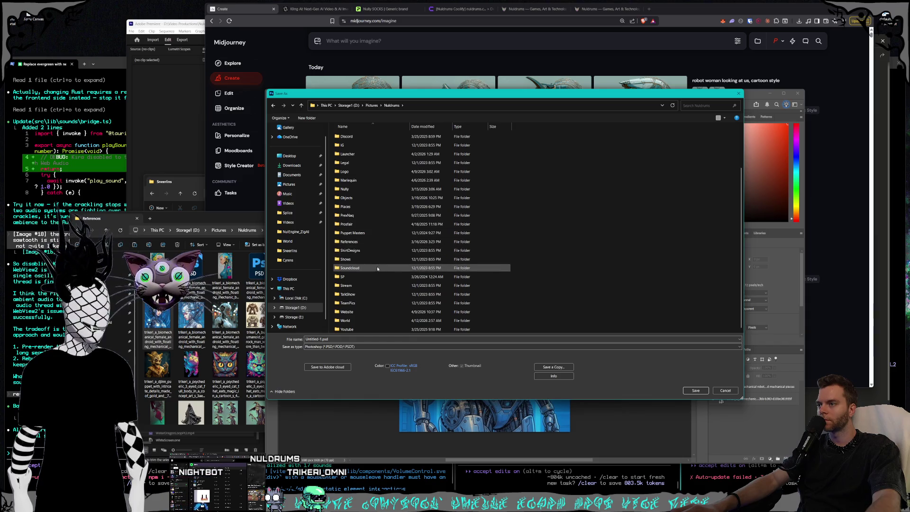
scroll(375, 247, up, 2)
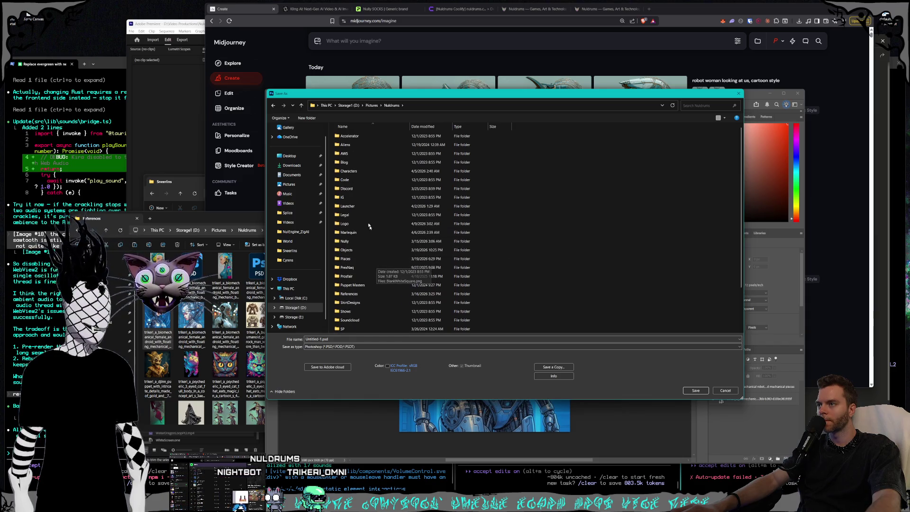
double_click(365, 171)
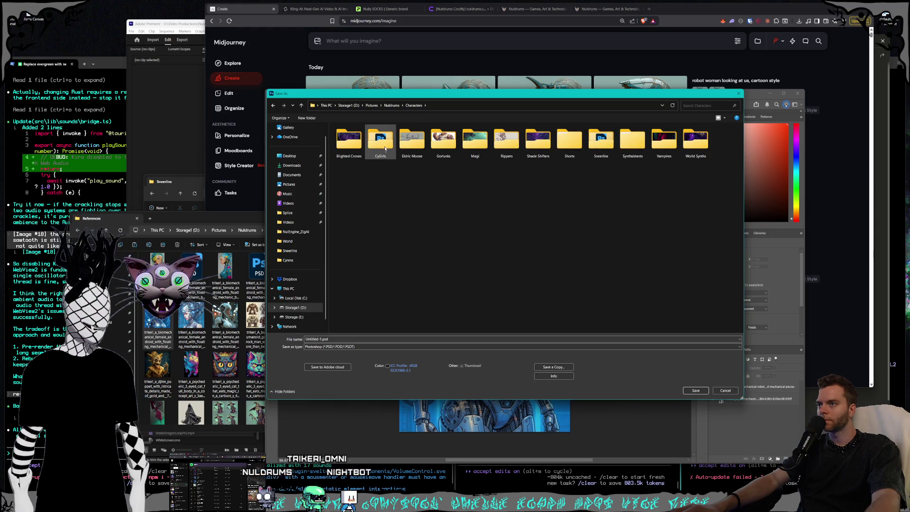
Step: Create a Cyrens folder and save the image there as Cyrens_OriginalImageAttemptedExtension.psd
right_click(412, 193)
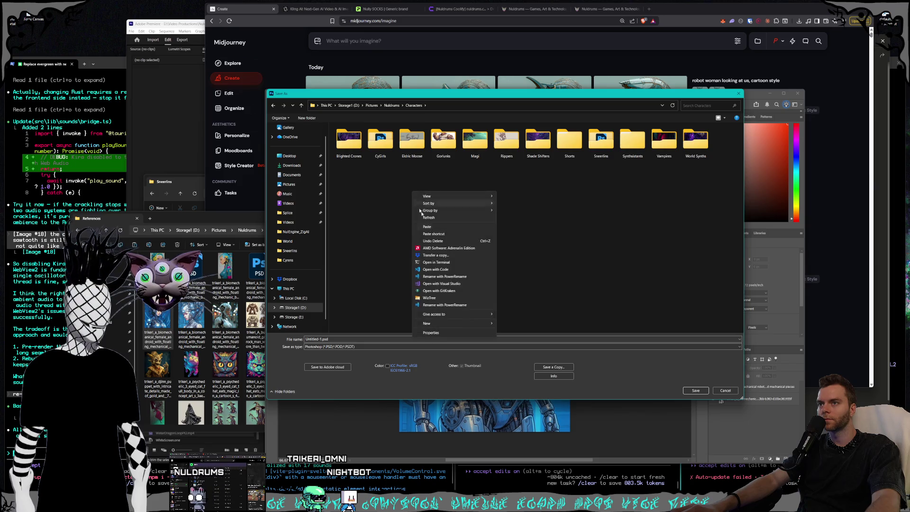
click(523, 328)
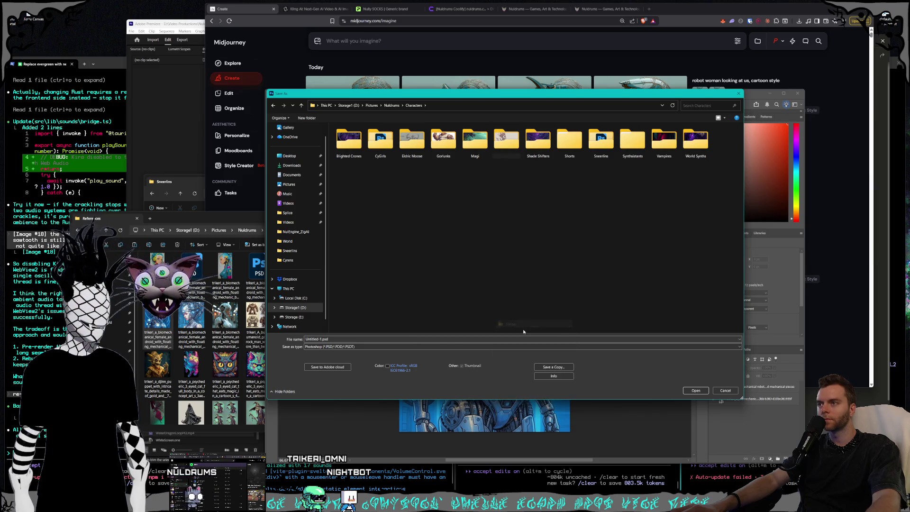
text(Cyrens)
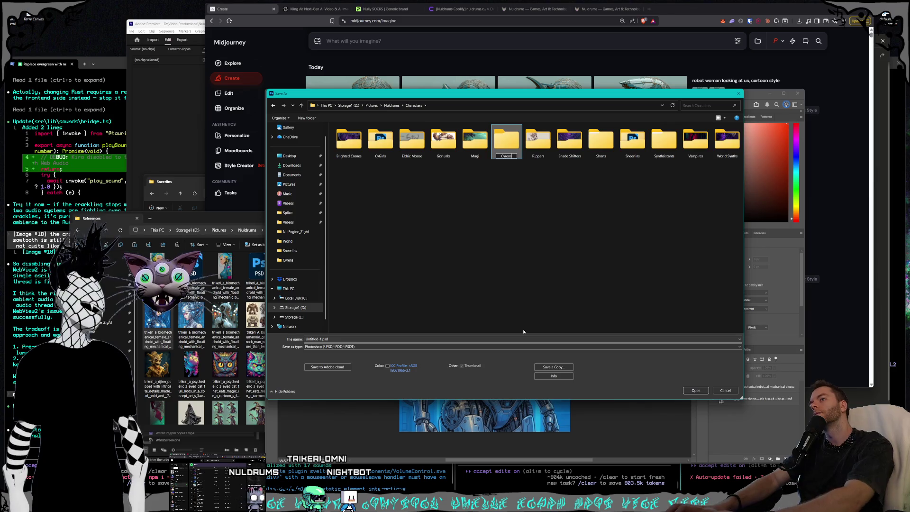
key(Return)
key(Return)
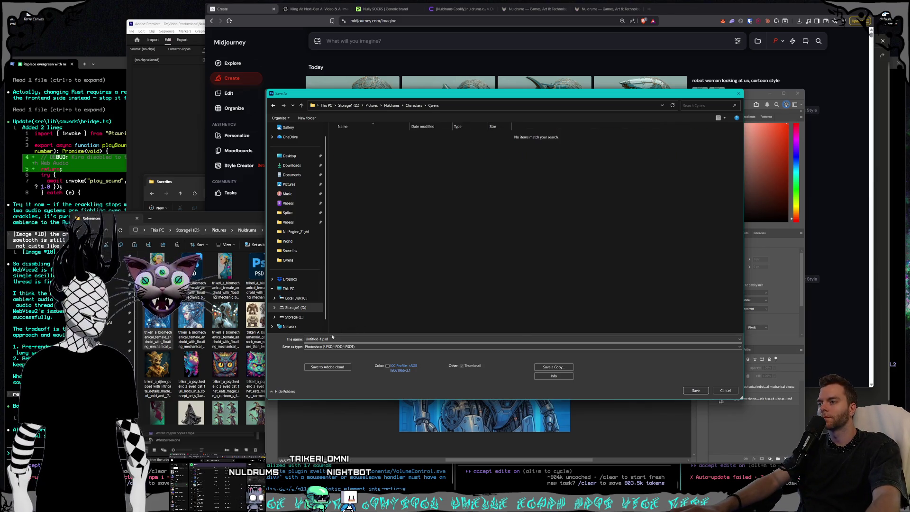
click(320, 339)
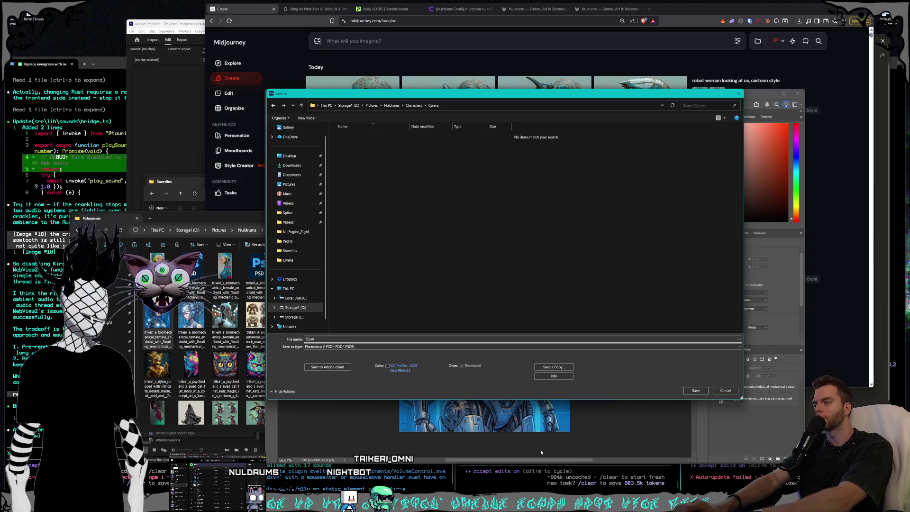
text(Cyrens)
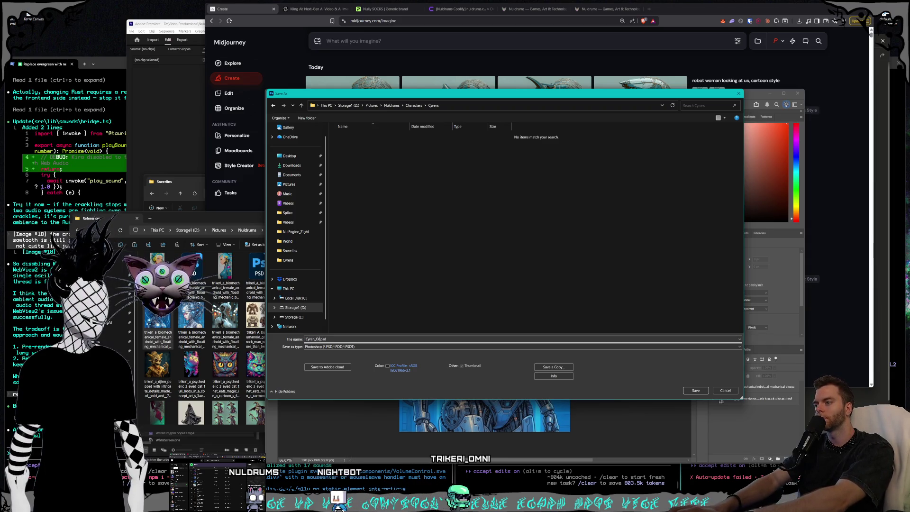
text(OriginalImage)
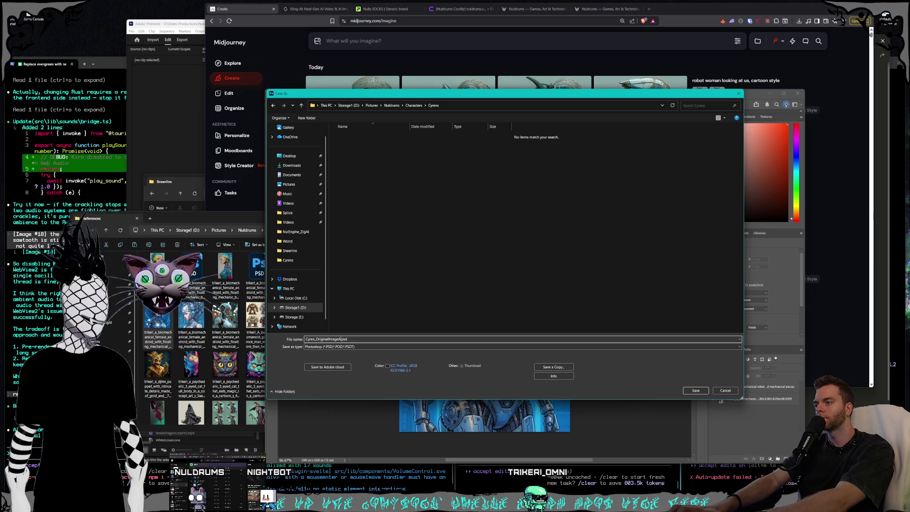
text(AttemptedExtens)
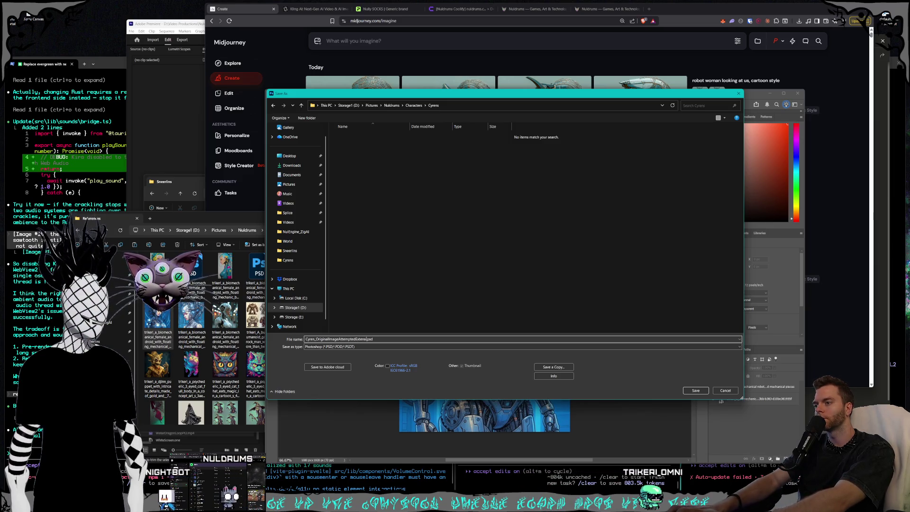
key(Return)
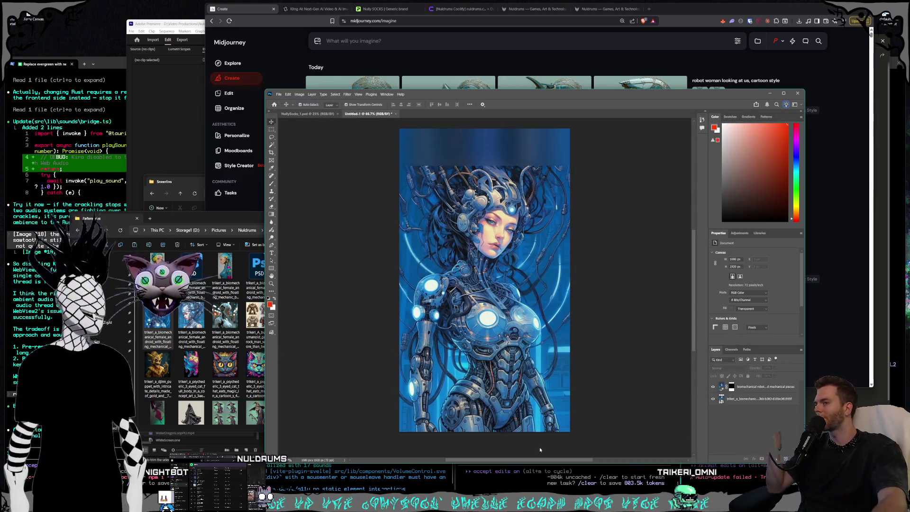
click(521, 153)
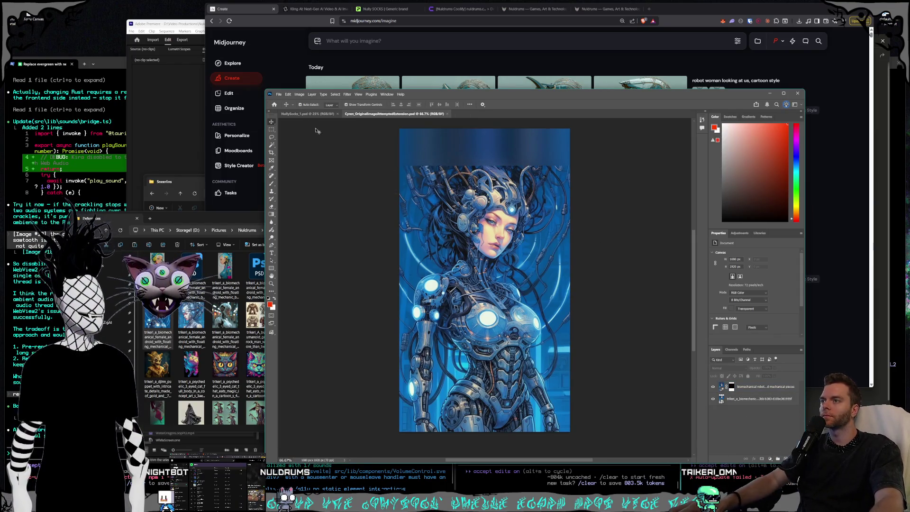
Step: Close the saved robot-woman document
click(278, 94)
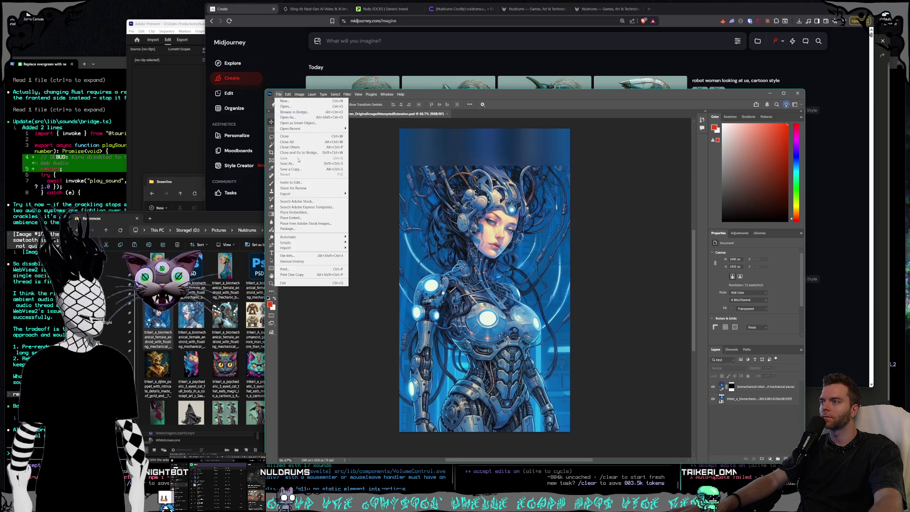
click(432, 111)
click(447, 114)
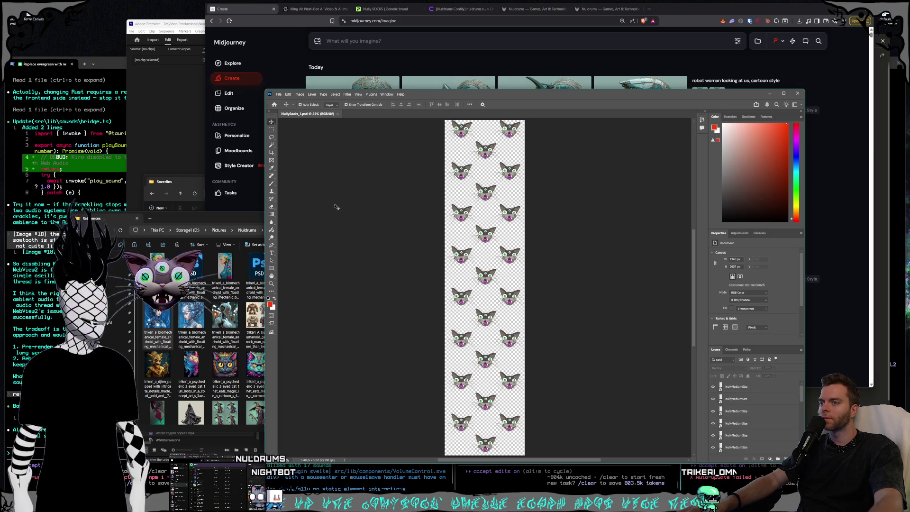
Step: Open SublimationSocks Front M.png from Nuldrums > Clothing Designs > Nully Socks
click(279, 94)
click(286, 106)
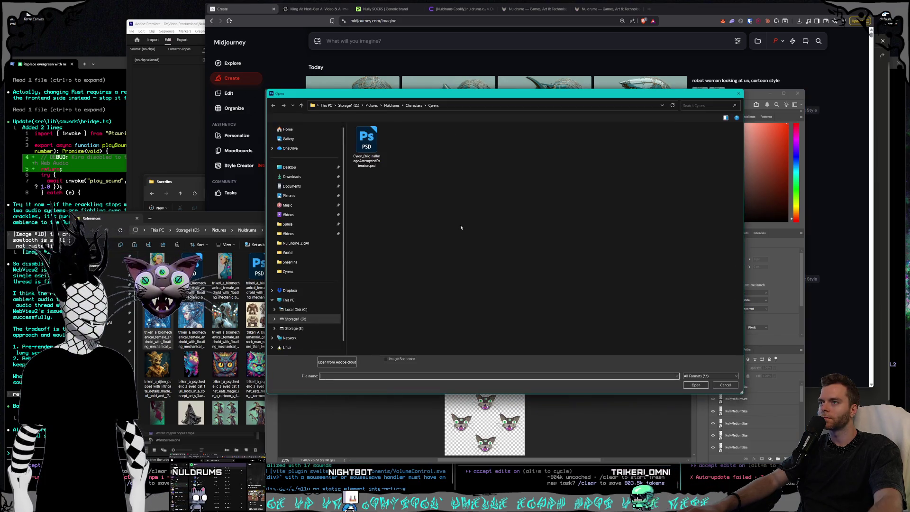
click(375, 106)
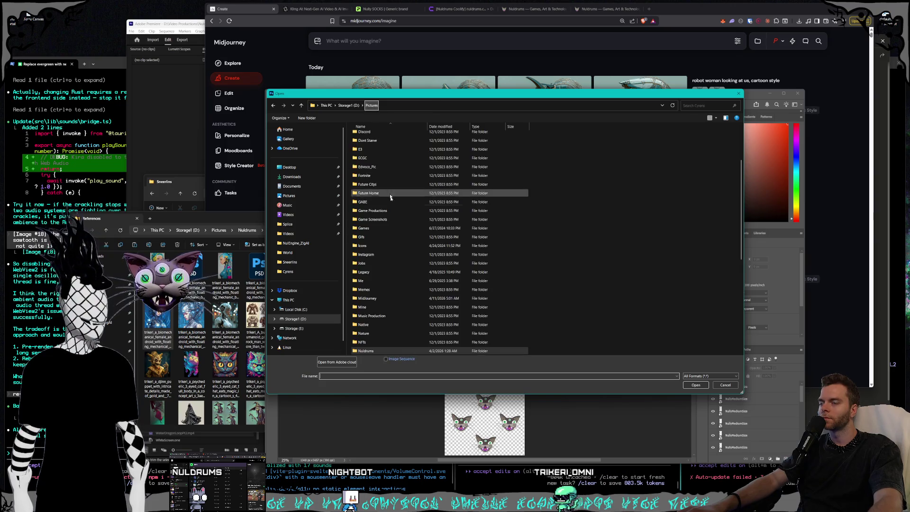
click(352, 107)
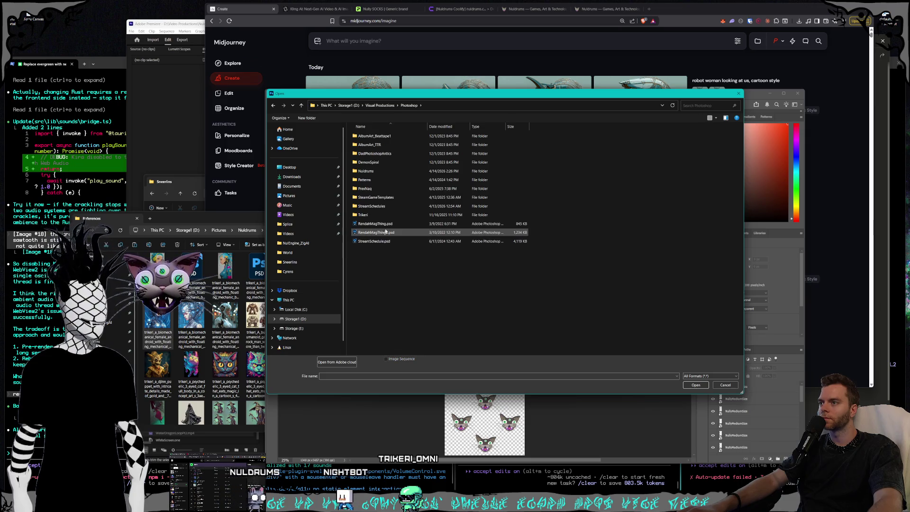
double_click(369, 171)
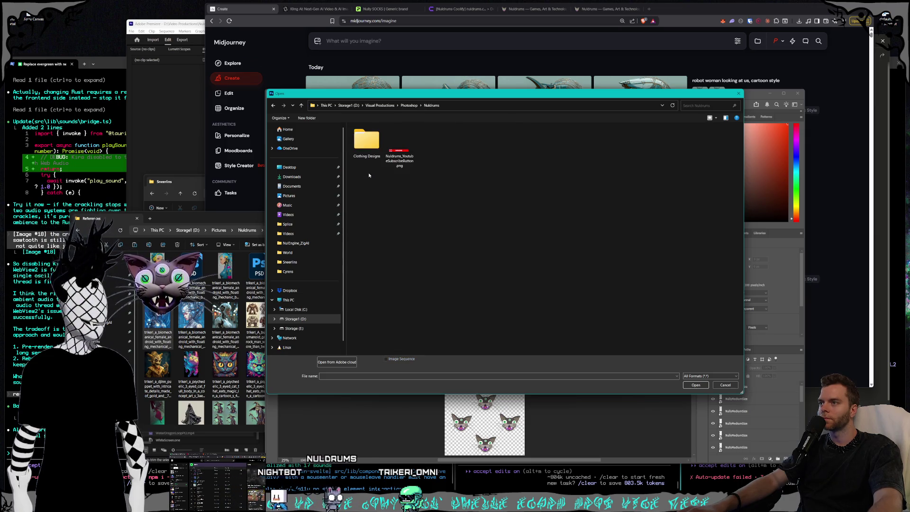
double_click(365, 150)
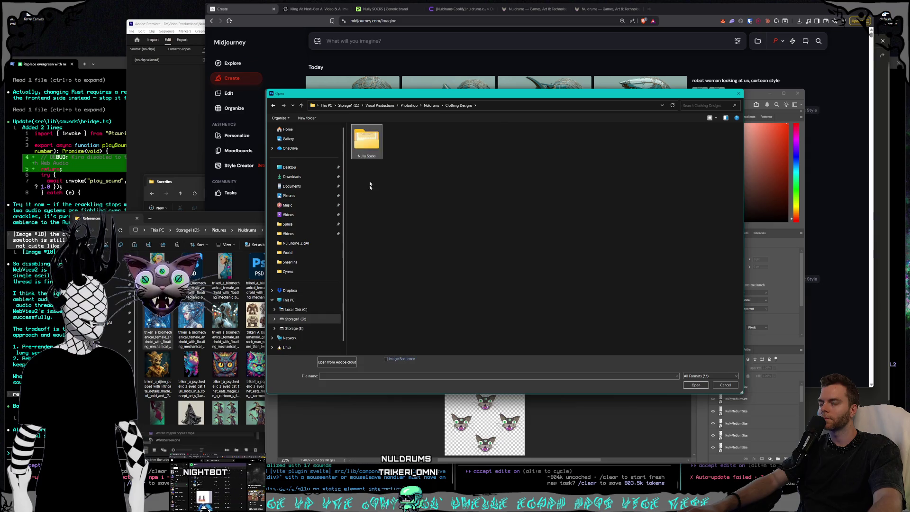
double_click(367, 145)
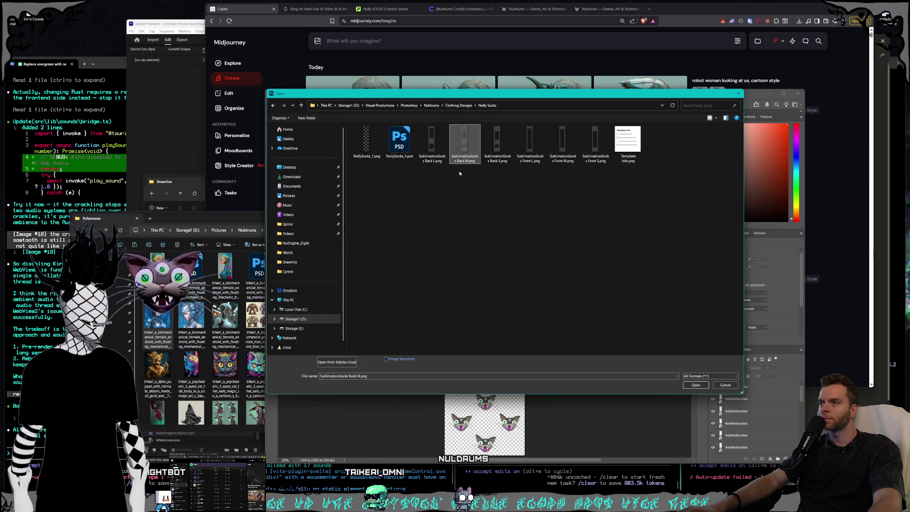
click(500, 161)
click(523, 161)
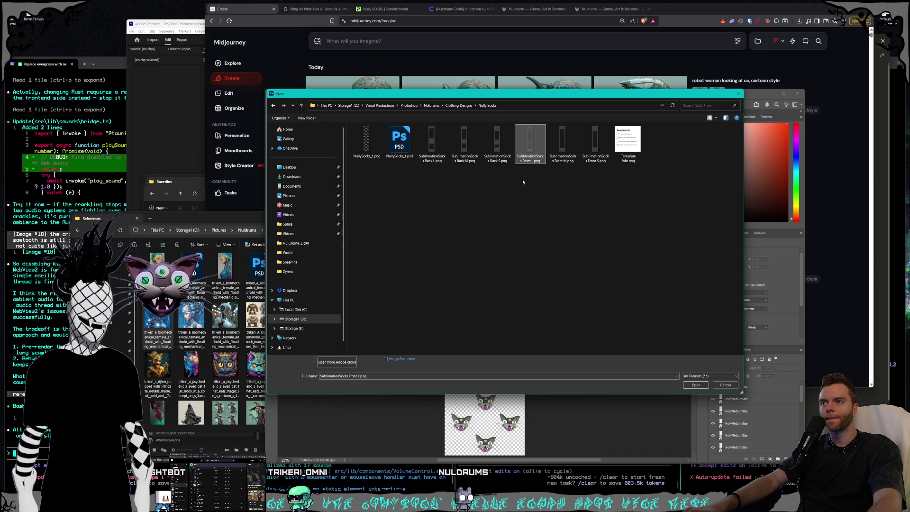
click(571, 163)
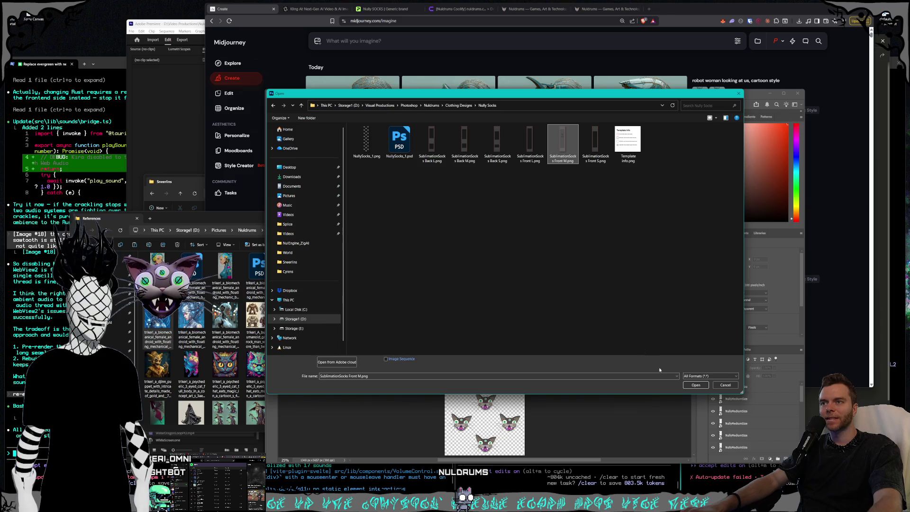
click(695, 385)
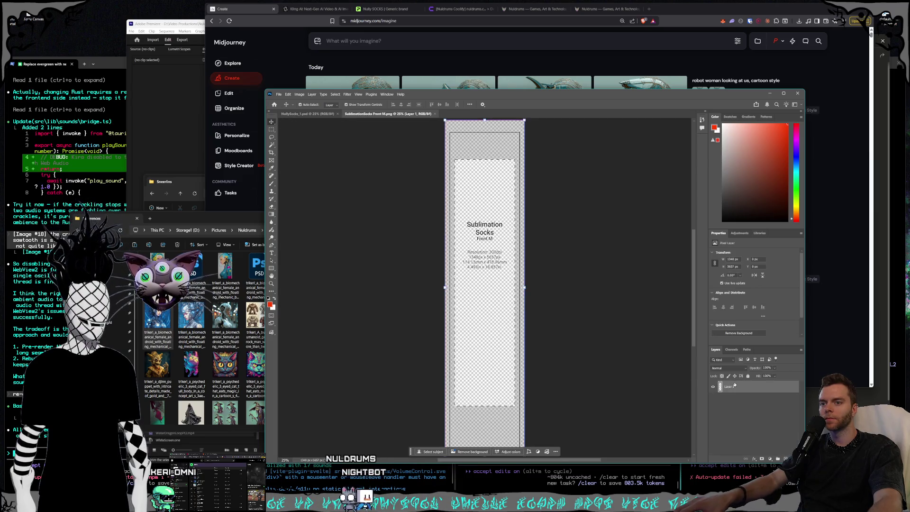
Step: Select the whole Front M sock template with the Rectangular Marquee
right_click(735, 385)
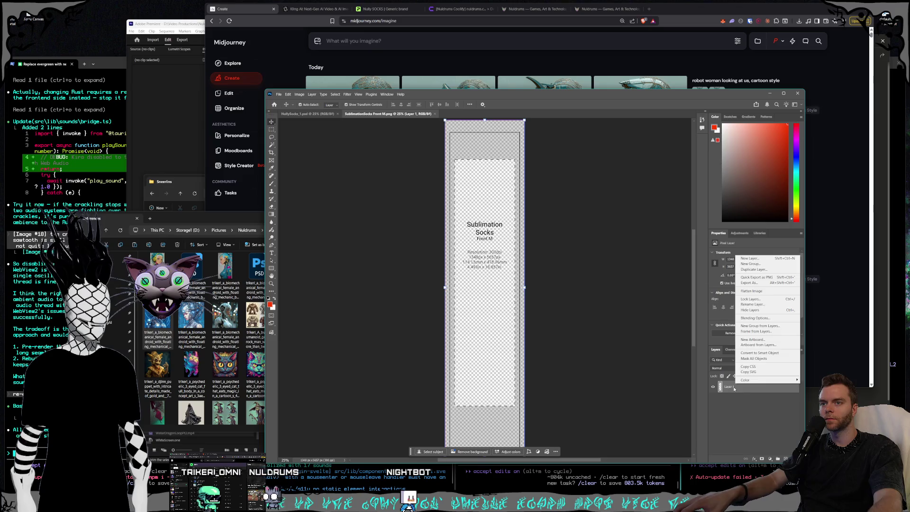
click(438, 158)
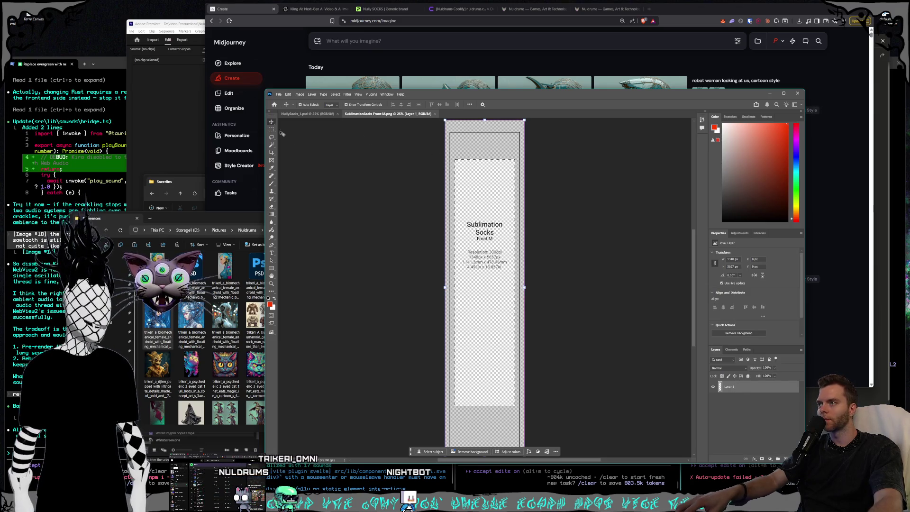
key(m)
drag(445, 122, 526, 302)
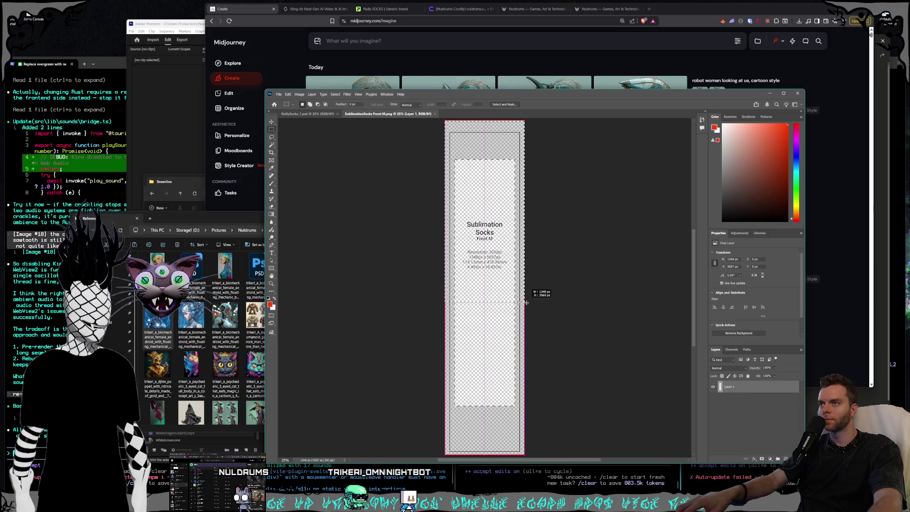
drag(554, 446, 561, 414)
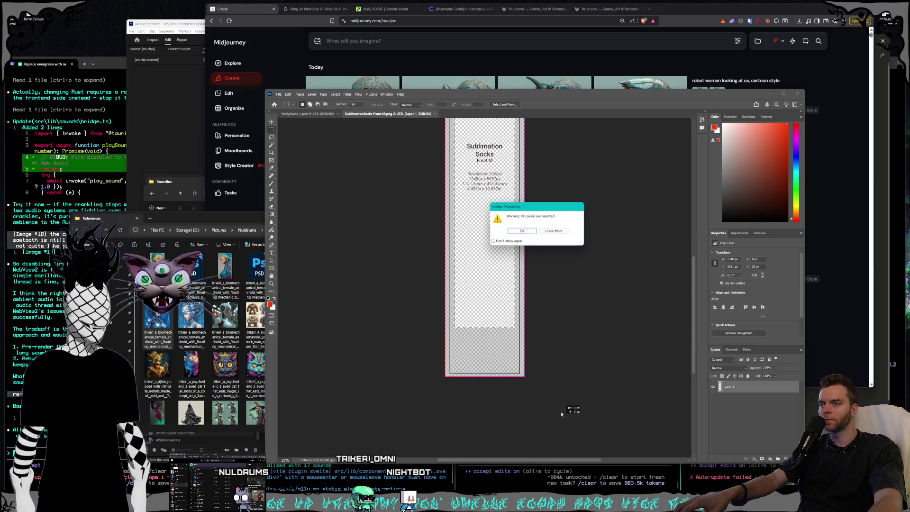
click(528, 233)
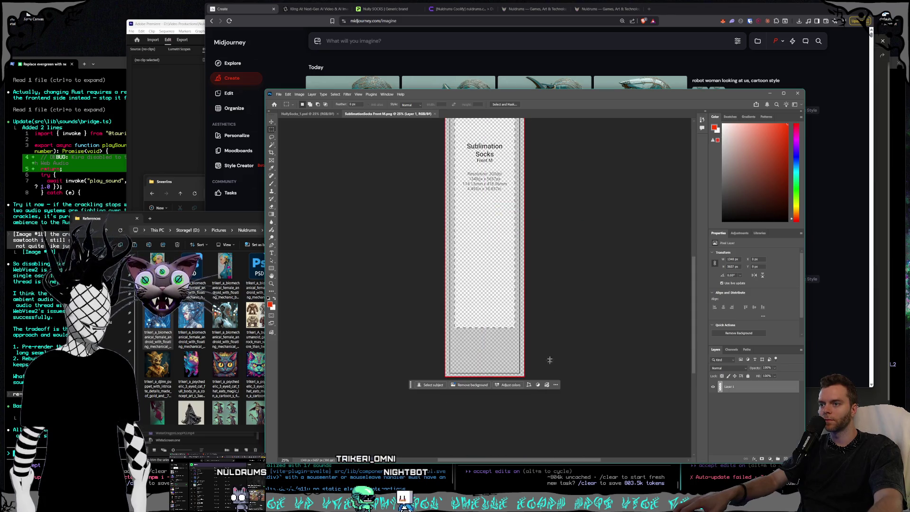
mouse_move(534, 378)
mouse_down()
mouse_move(436, 186)
mouse_move(333, 136)
mouse_up()
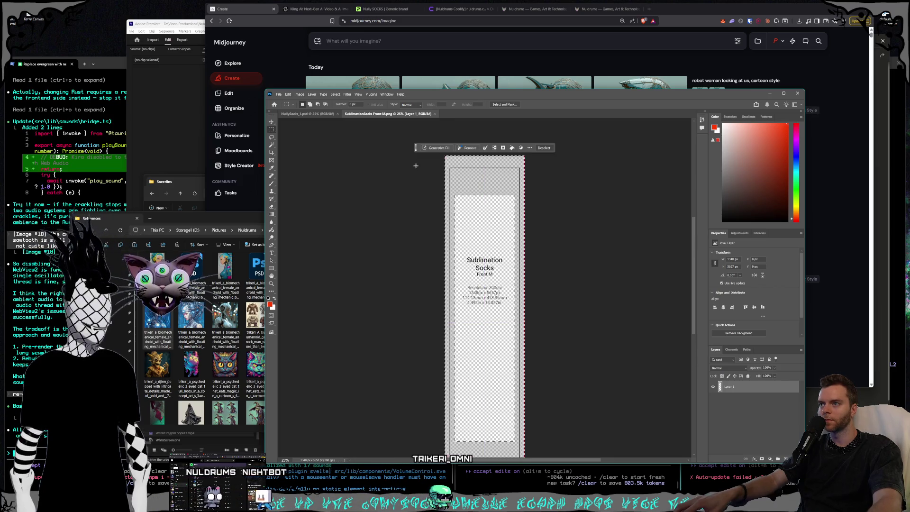
Step: Copy the sock template and return to the NullySocks_1 cat-pattern document
click(287, 94)
click(297, 135)
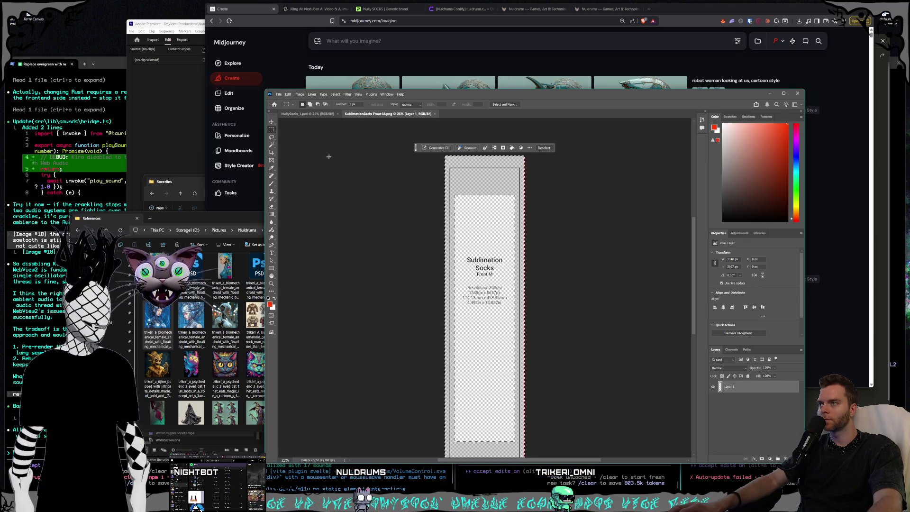
click(304, 116)
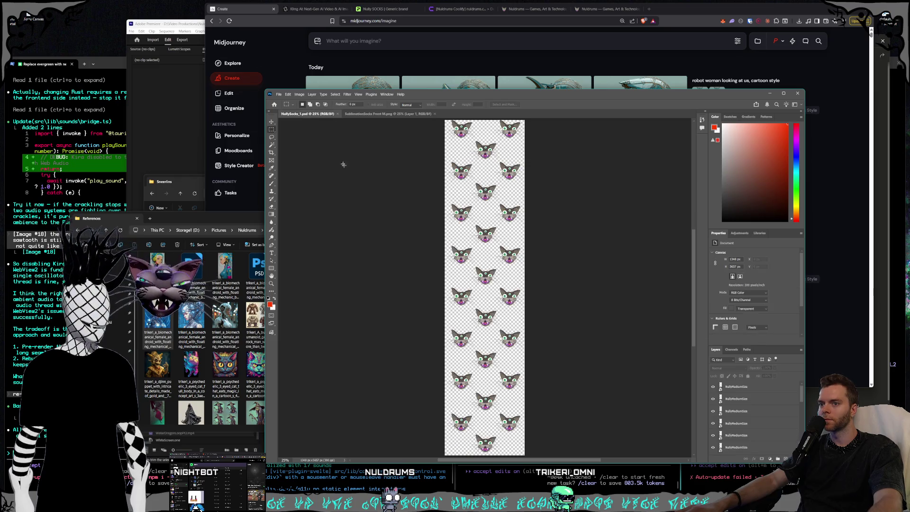
Step: Paste the sock template into NullySocks_1.psd as a new Layer 1
click(288, 93)
click(304, 145)
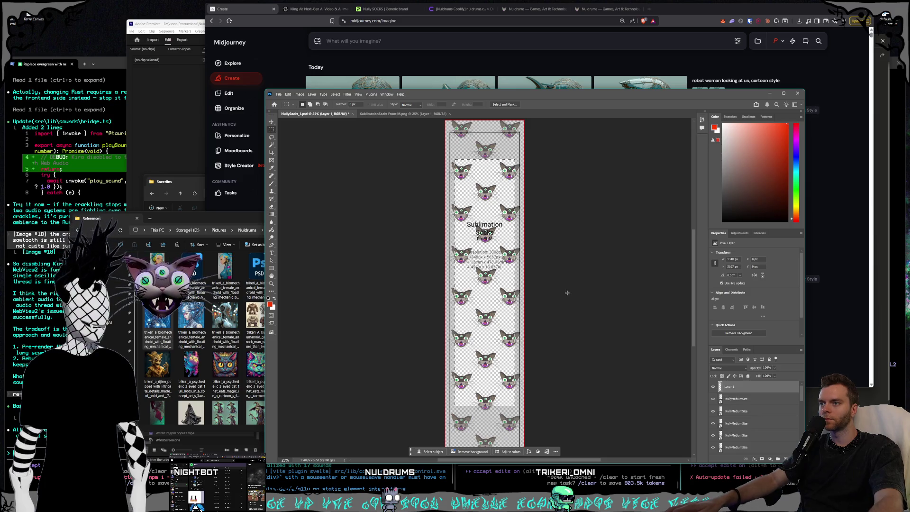
scroll(567, 293, up, 2)
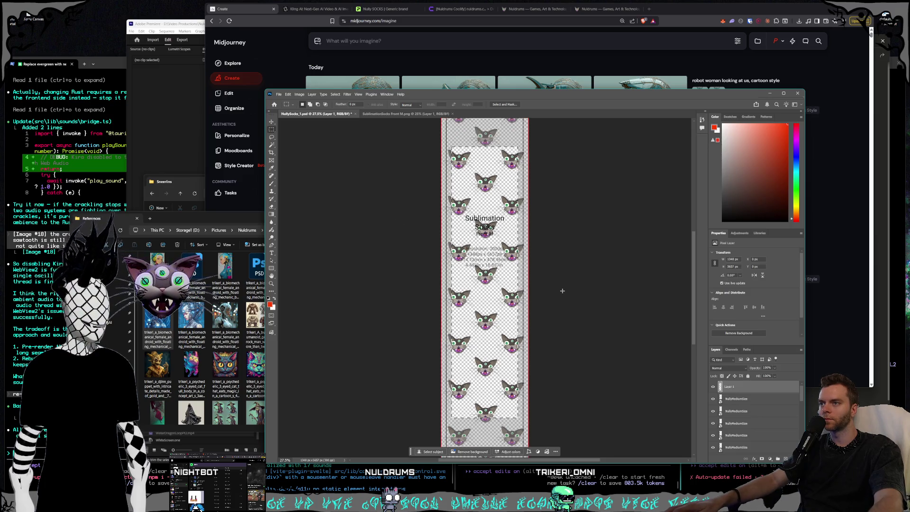
Step: Merge all the NullyMediumSize cat-head layers into a single layer
click(764, 399)
scroll(749, 397, down, 2)
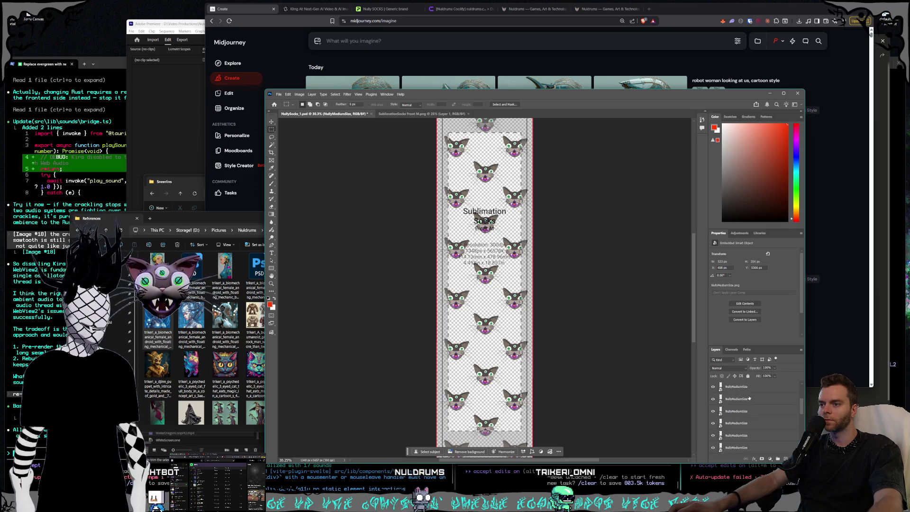
shift+click(741, 447)
scroll(606, 355, up, 3)
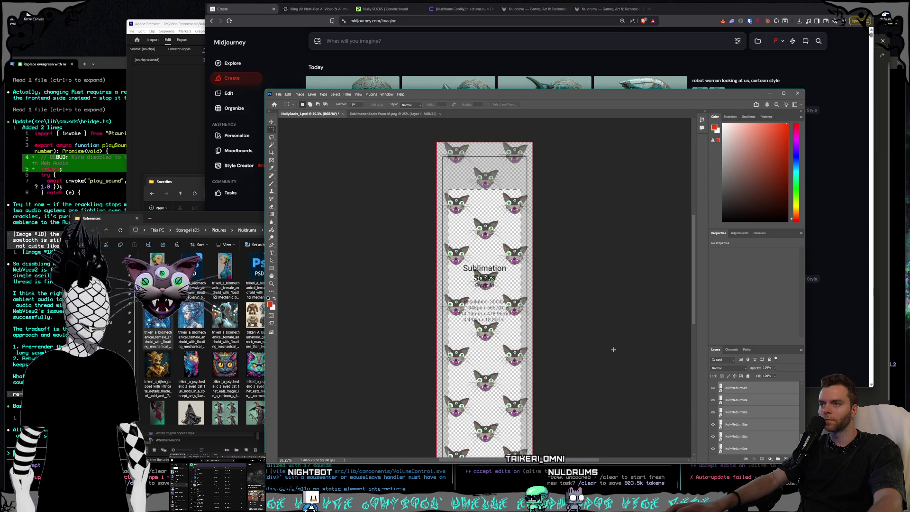
scroll(686, 396, down, 1)
right_click(764, 417)
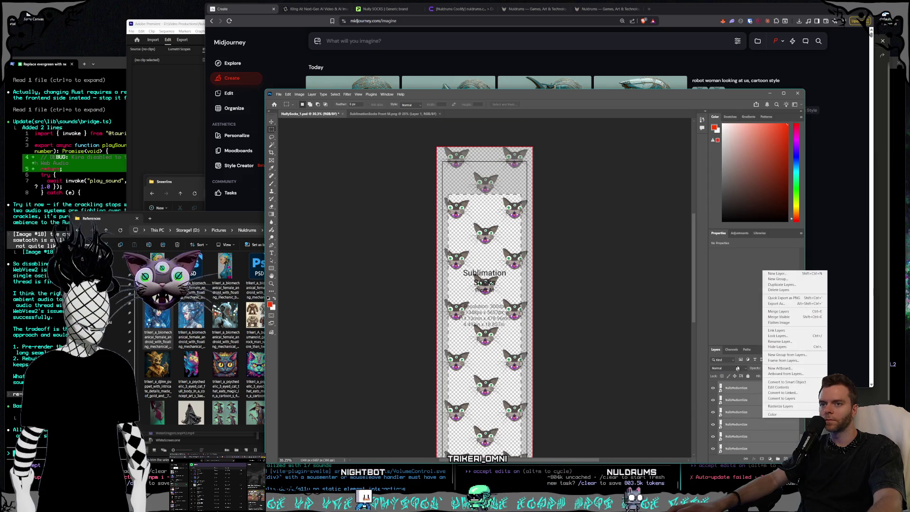
click(776, 313)
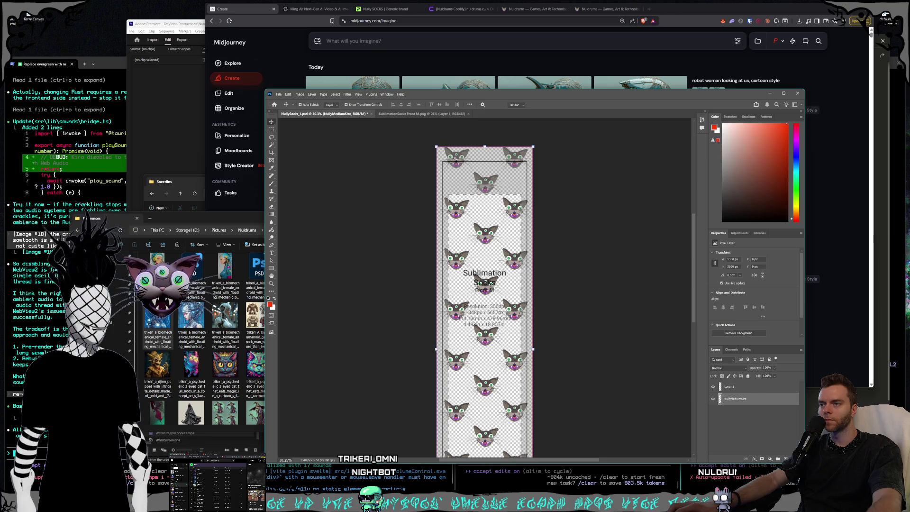
Step: Scale the cat pattern layer down to about 89% with Free Transform
mouse_move(437, 147)
mouse_down()
mouse_move(477, 204)
mouse_move(452, 209)
mouse_up()
scroll(591, 238, down, 2)
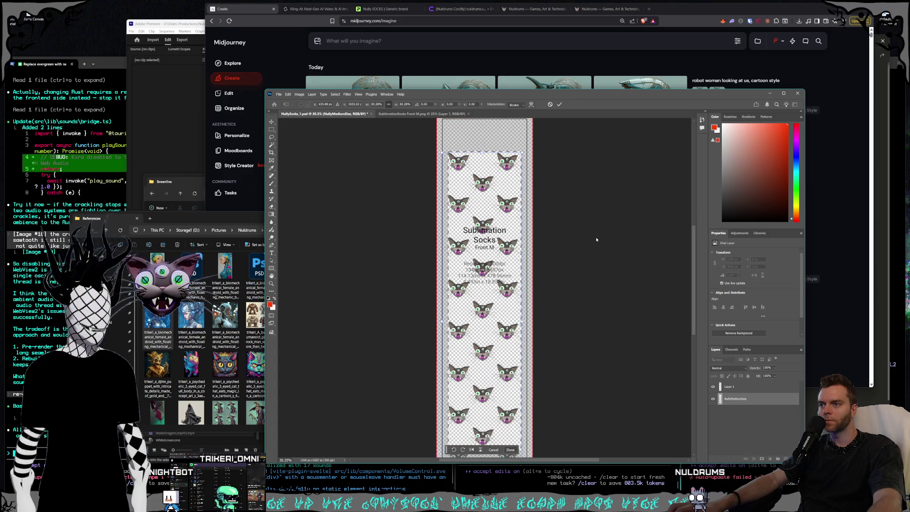
scroll(595, 239, down, 3)
scroll(593, 235, down, 1)
scroll(594, 235, down, 2)
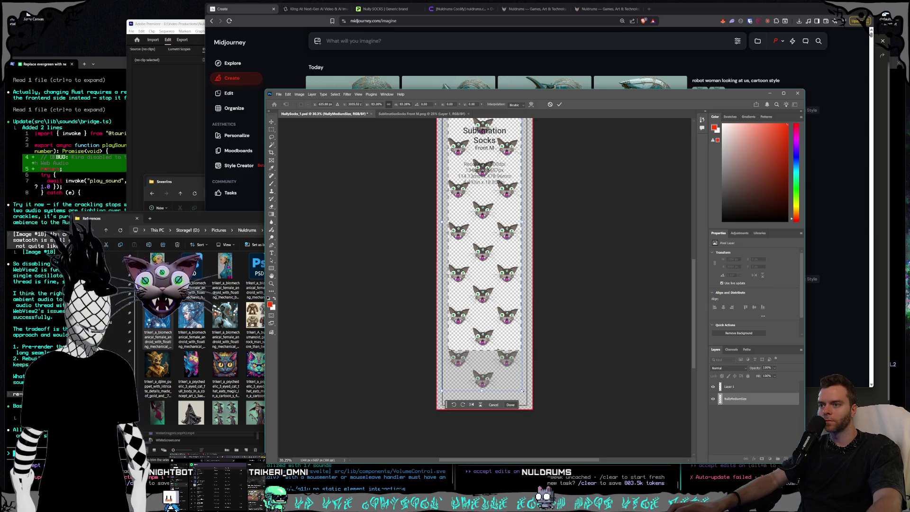
drag(522, 389, 521, 388)
Step: Shift the pattern slightly right and about 6 px down over the sock outline, then apply the transform
drag(467, 312, 465, 309)
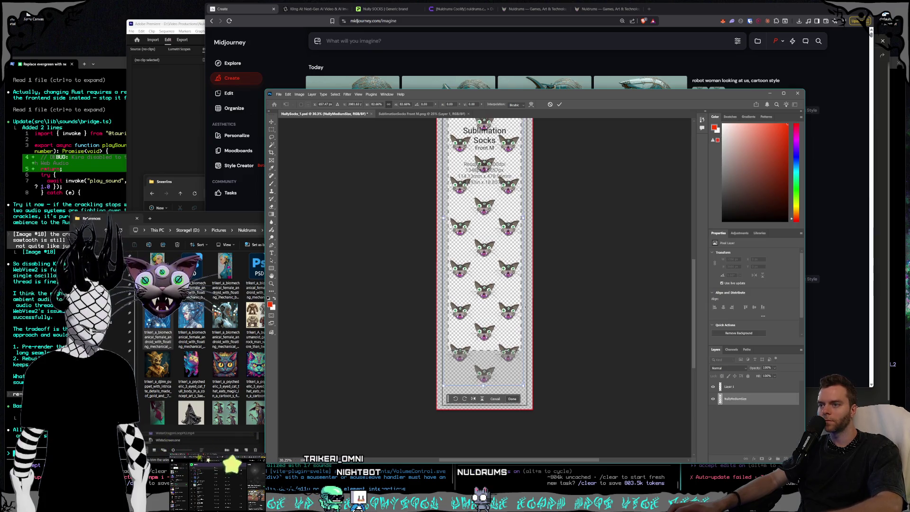
drag(466, 308, 467, 319)
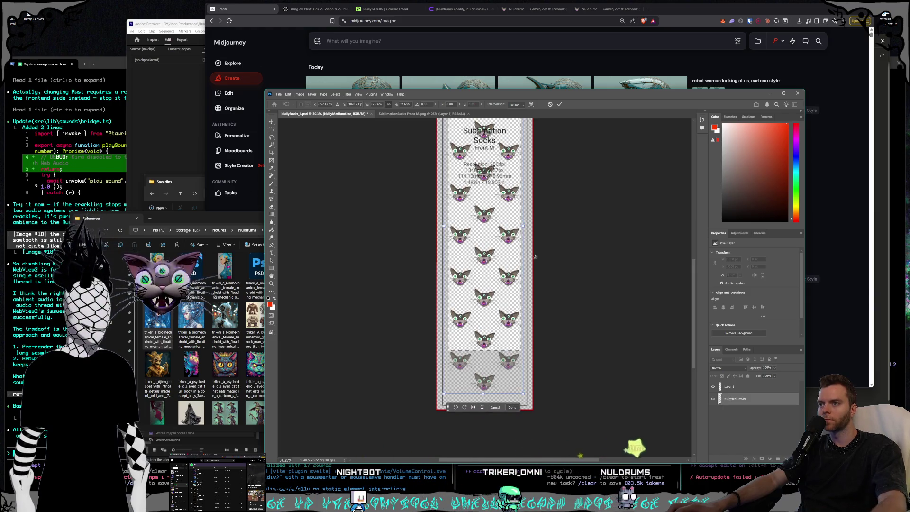
scroll(521, 285, up, 2)
scroll(519, 258, up, 2)
scroll(519, 256, up, 1)
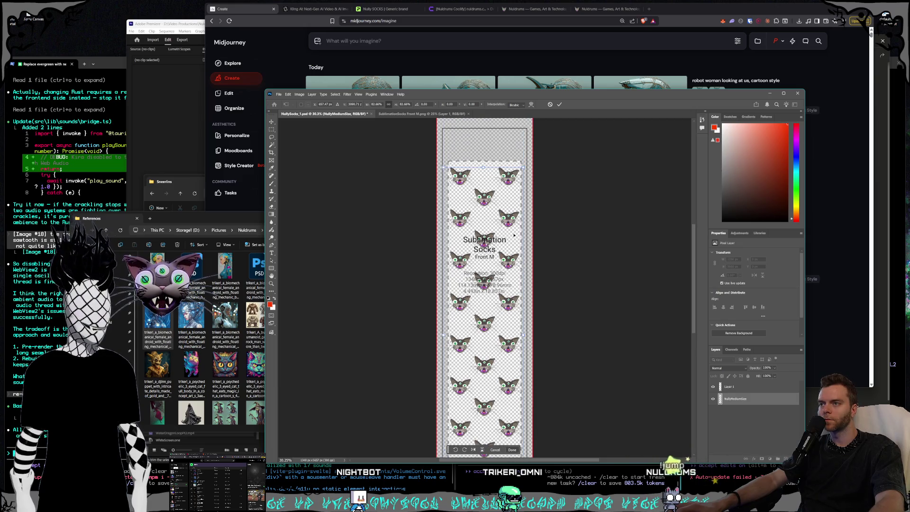
scroll(516, 237, down, 2)
scroll(524, 246, up, 1)
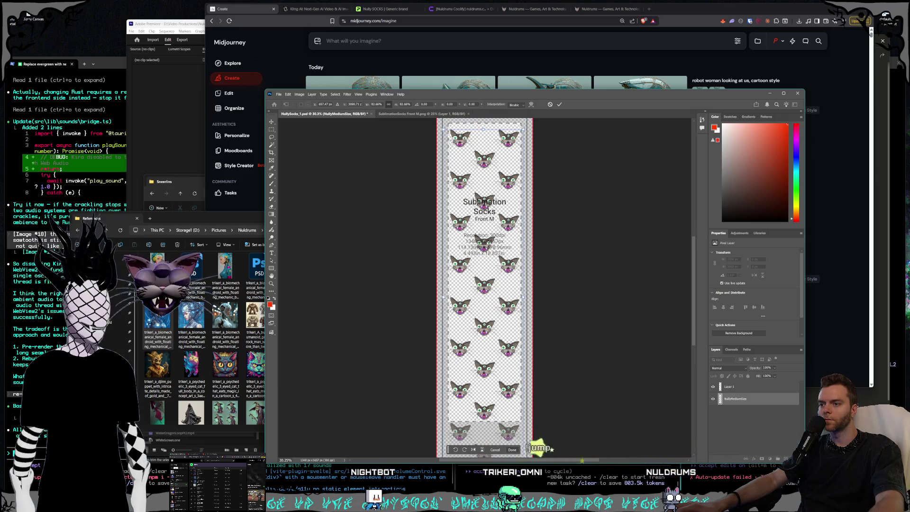
scroll(527, 250, up, 2)
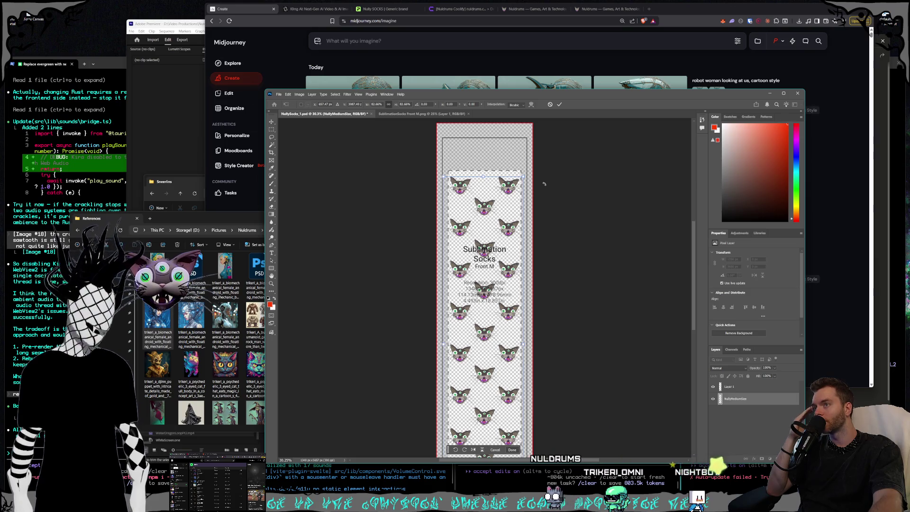
scroll(544, 184, down, 1)
scroll(545, 185, down, 3)
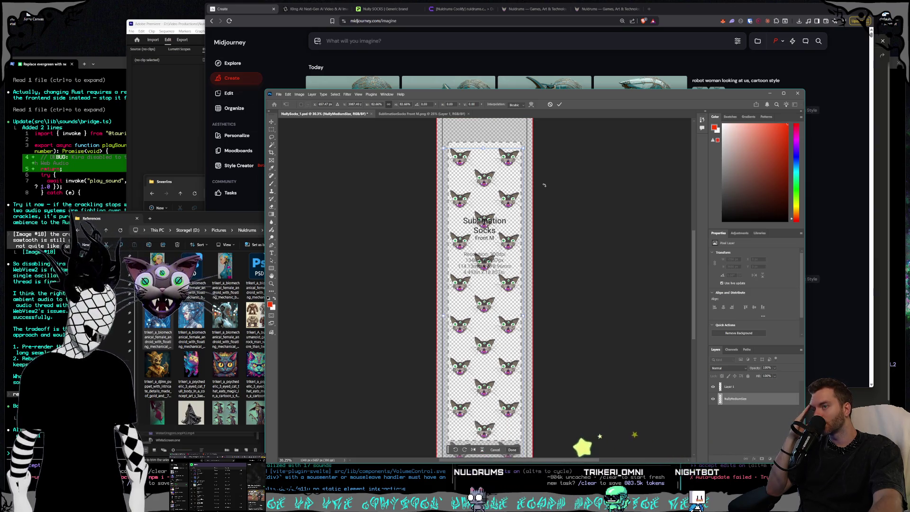
scroll(544, 187, down, 3)
scroll(544, 190, down, 3)
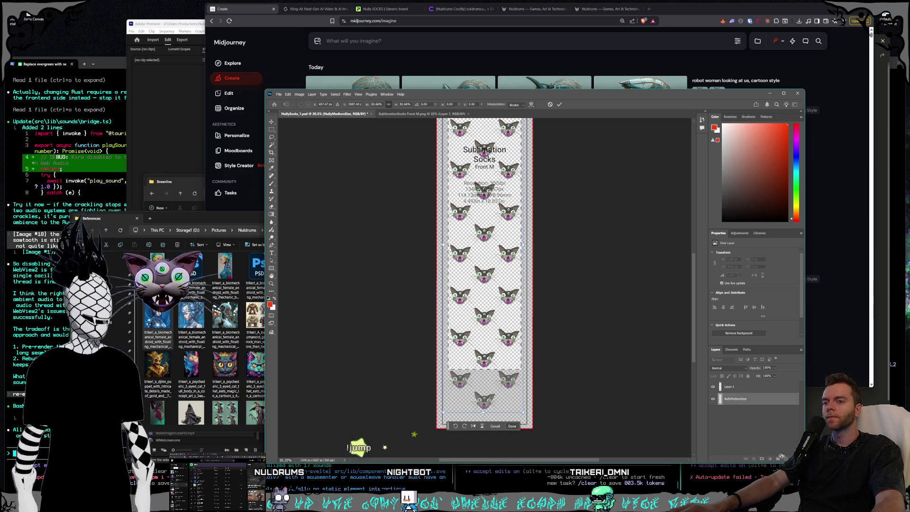
click(332, 150)
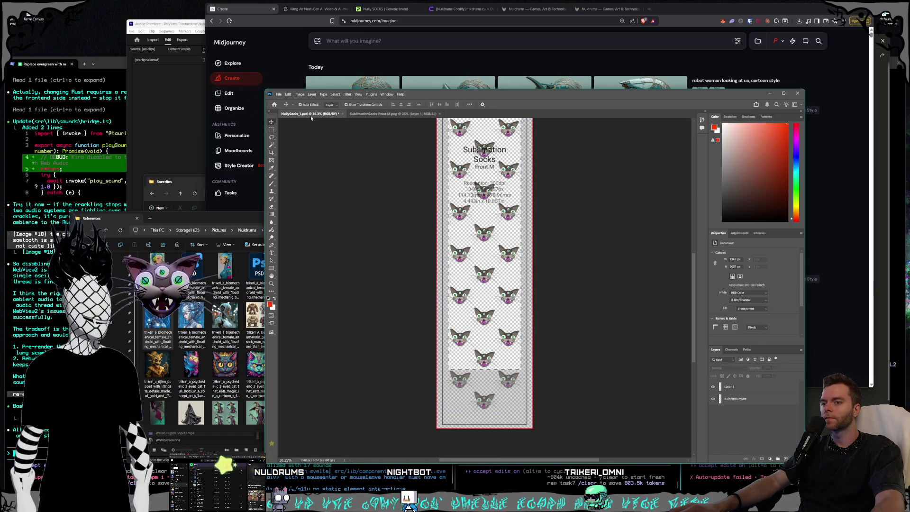
Step: Save the sock design and export a PNG copy, NullySocks_1.png, into the Nully Socks folder
click(278, 93)
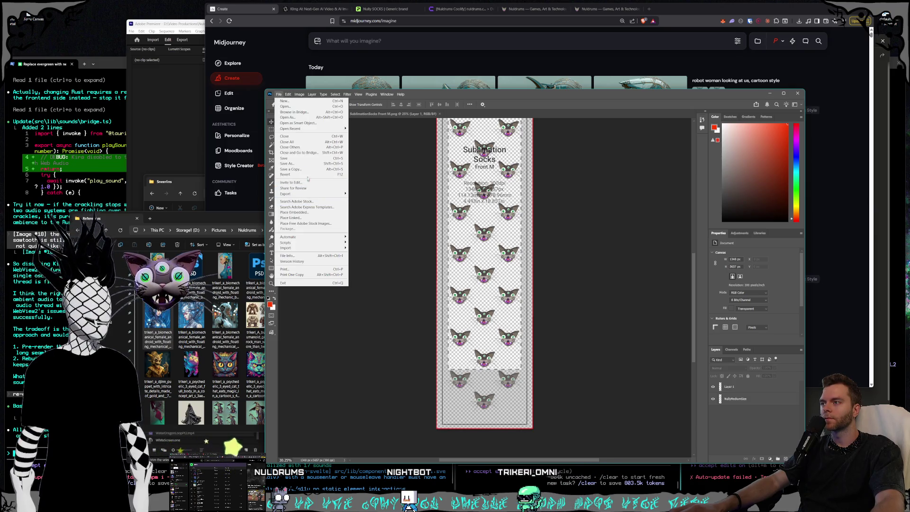
click(304, 159)
click(278, 94)
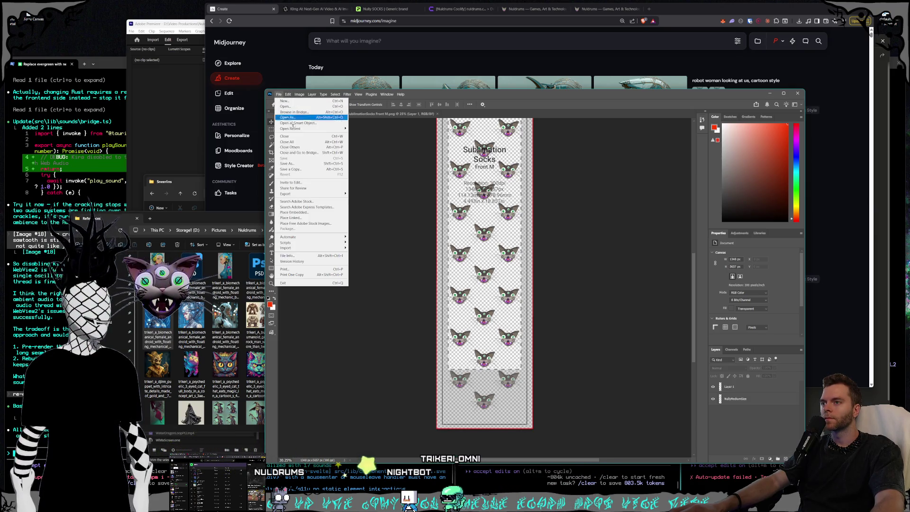
click(375, 194)
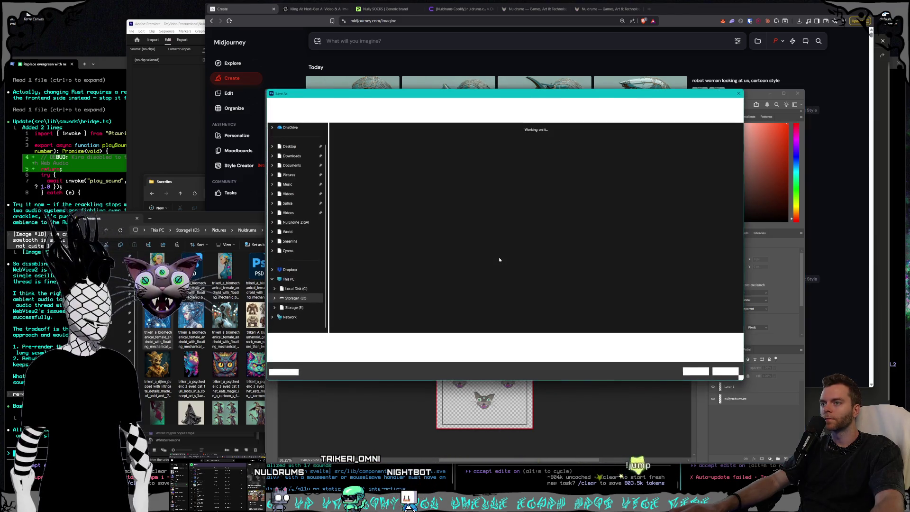
double_click(348, 140)
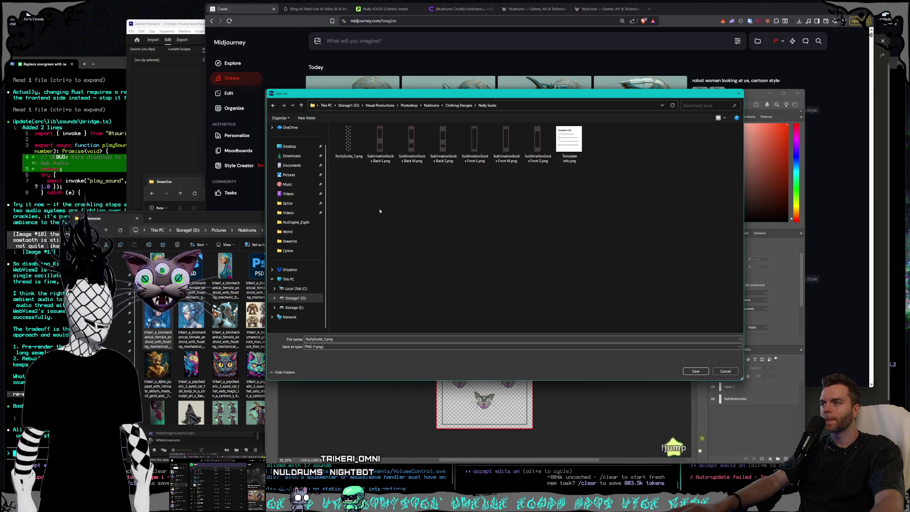
click(398, 339)
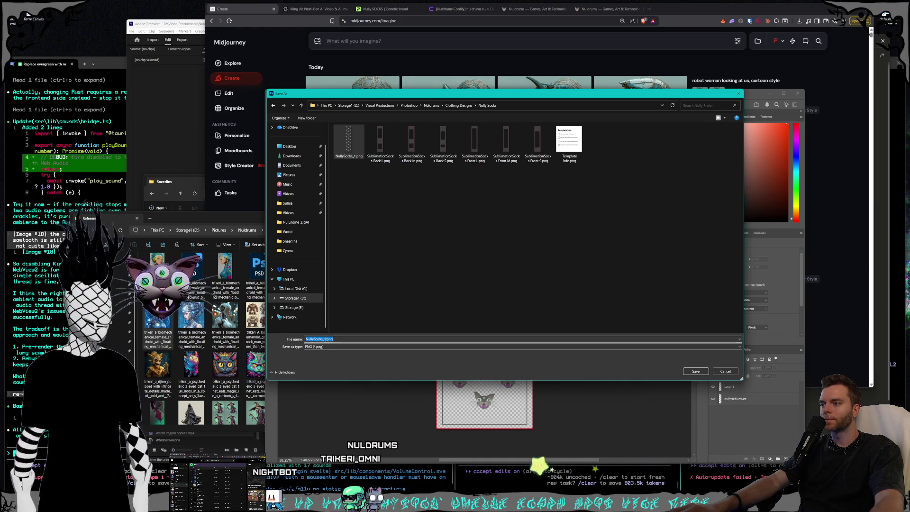
key(Return)
key(alt+Tab)
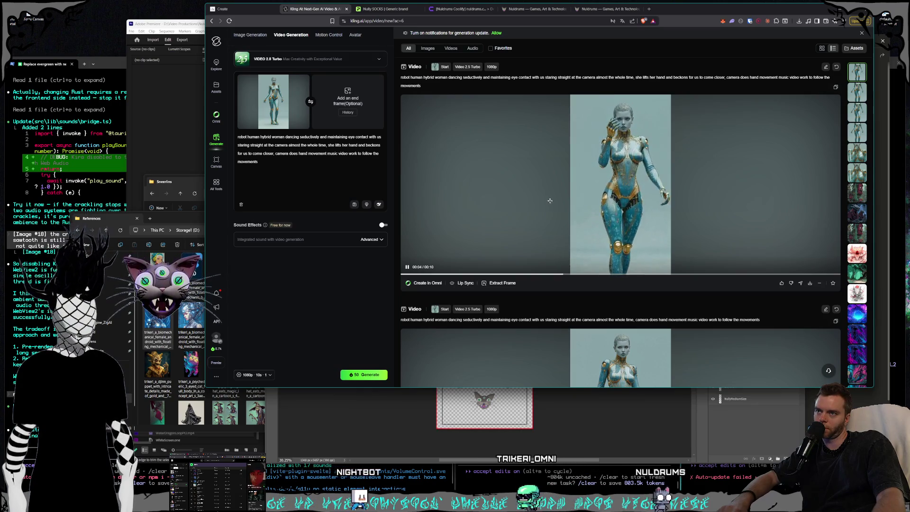
Step: Edit the robot-woman prompt so she beckons once at the end, and replay the video
click(319, 169)
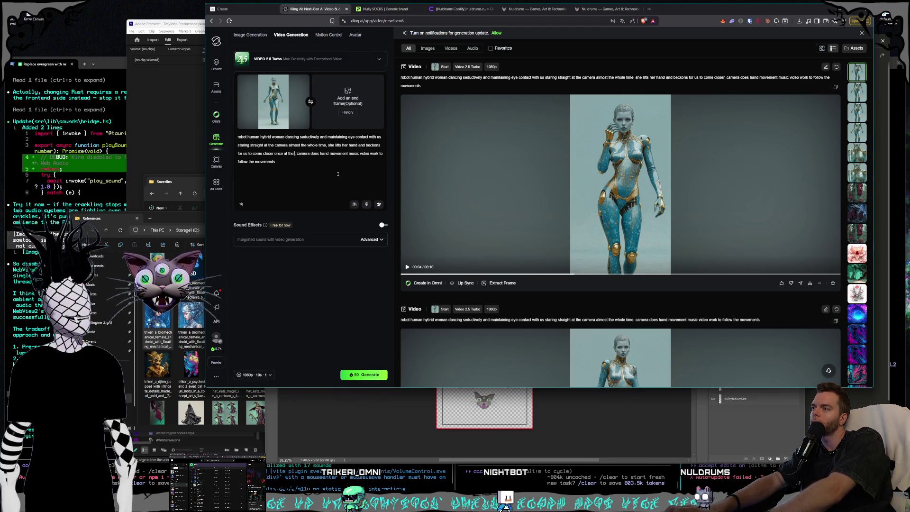
click(515, 204)
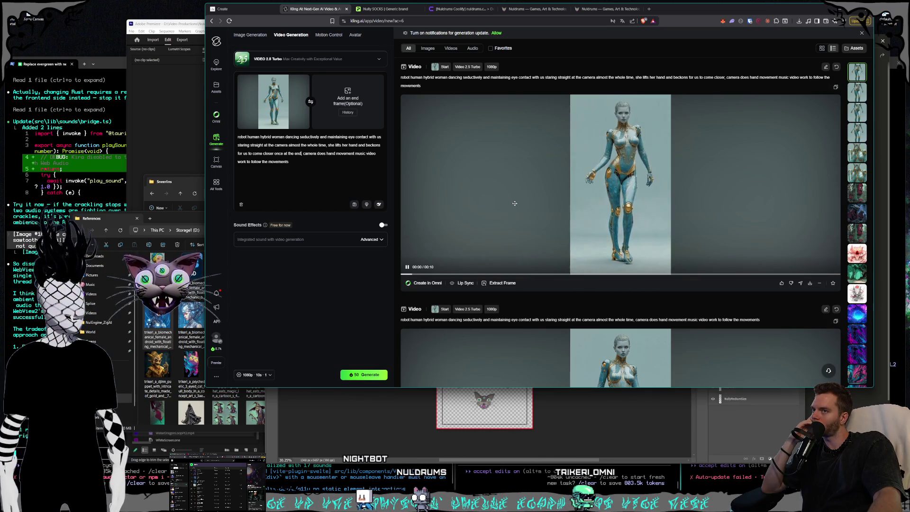
scroll(527, 200, down, 4)
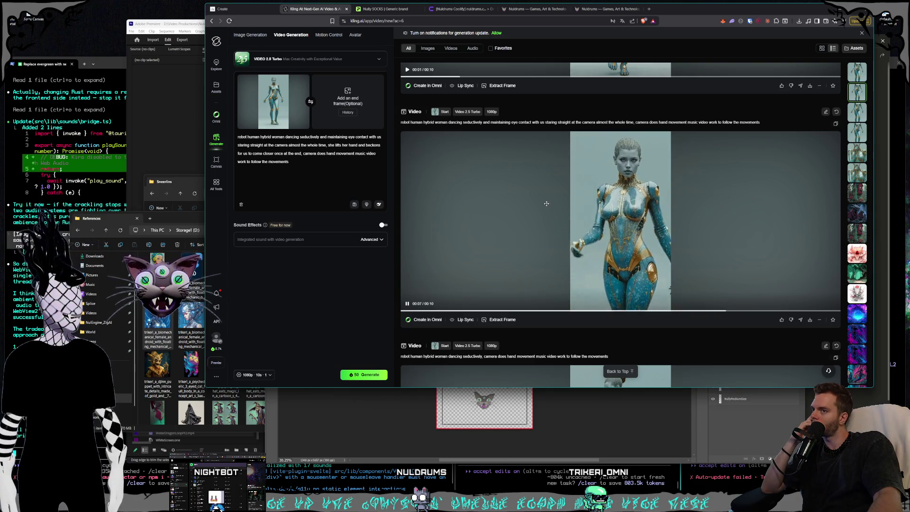
scroll(547, 203, down, 2)
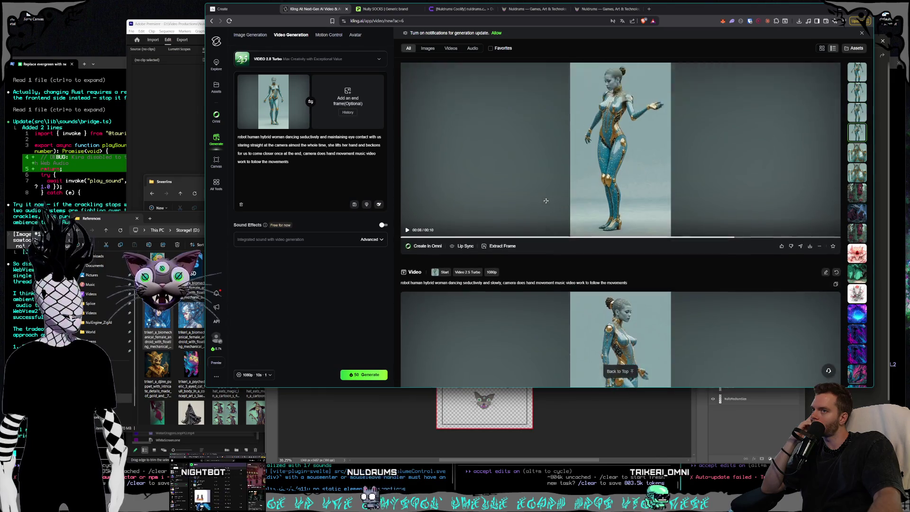
scroll(546, 200, up, 2)
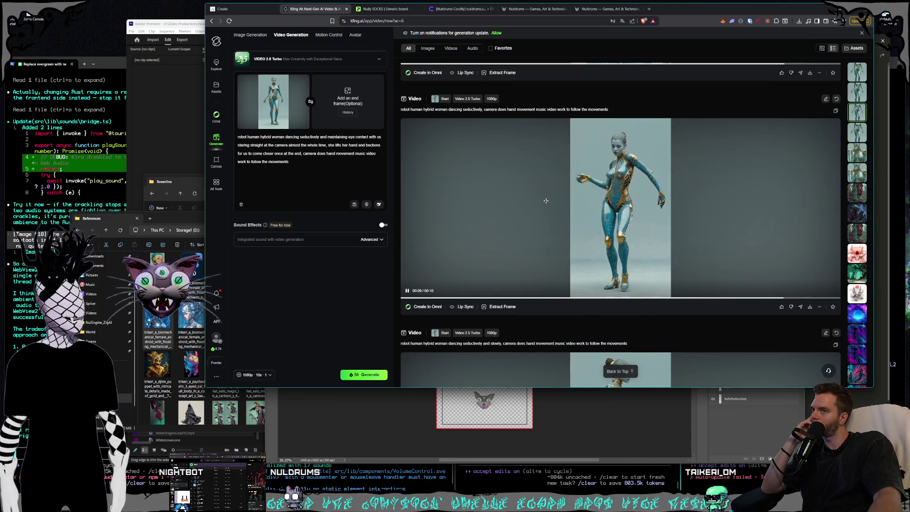
scroll(546, 200, down, 5)
Step: Browse the generated Kling clips, then switch to the Midjourney robot-woman images
scroll(546, 201, down, 5)
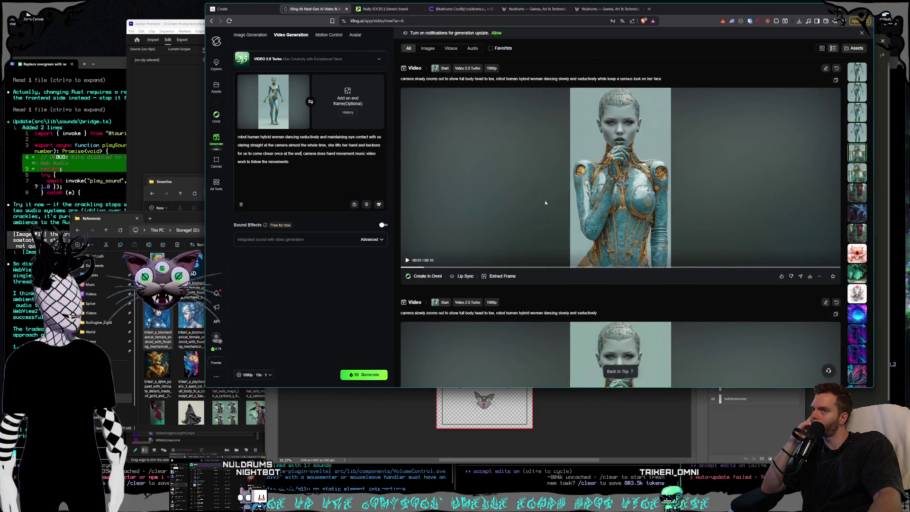
scroll(545, 202, down, 4)
scroll(546, 203, down, 1)
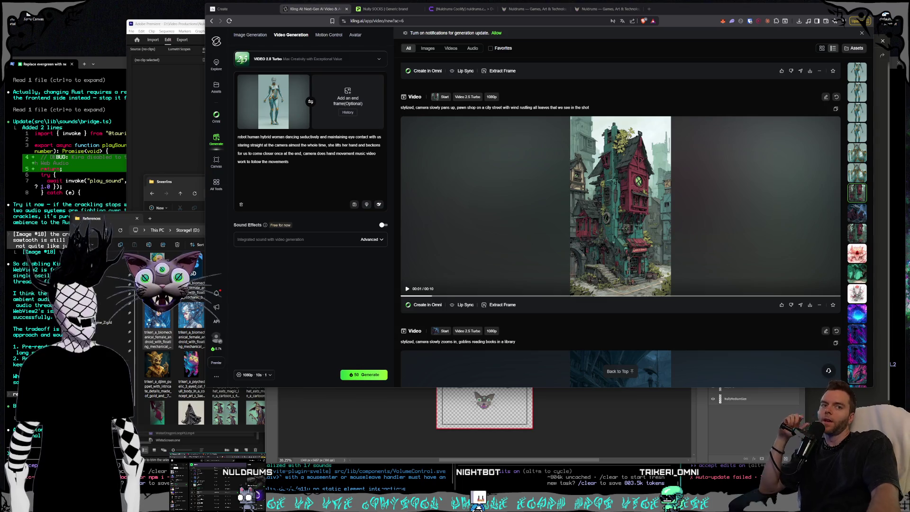
scroll(581, 292, down, 2)
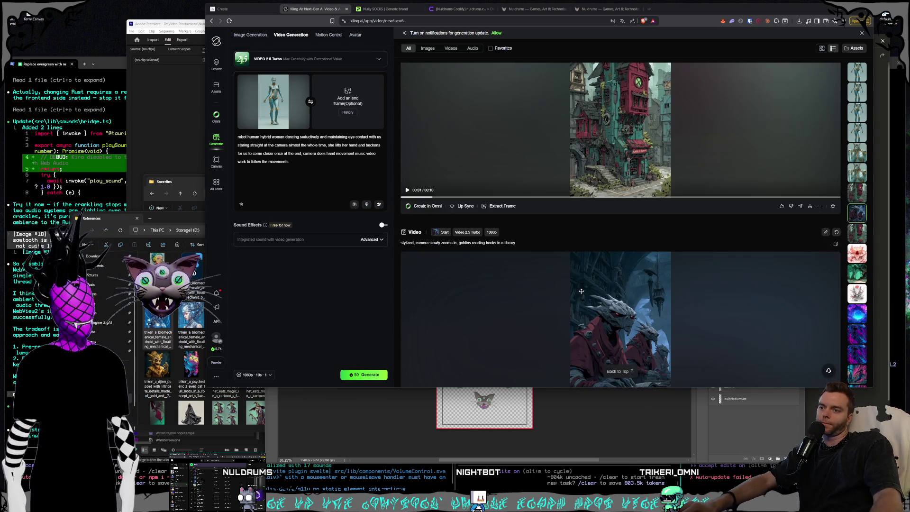
scroll(583, 301, up, 10)
scroll(574, 299, up, 3)
scroll(565, 297, up, 2)
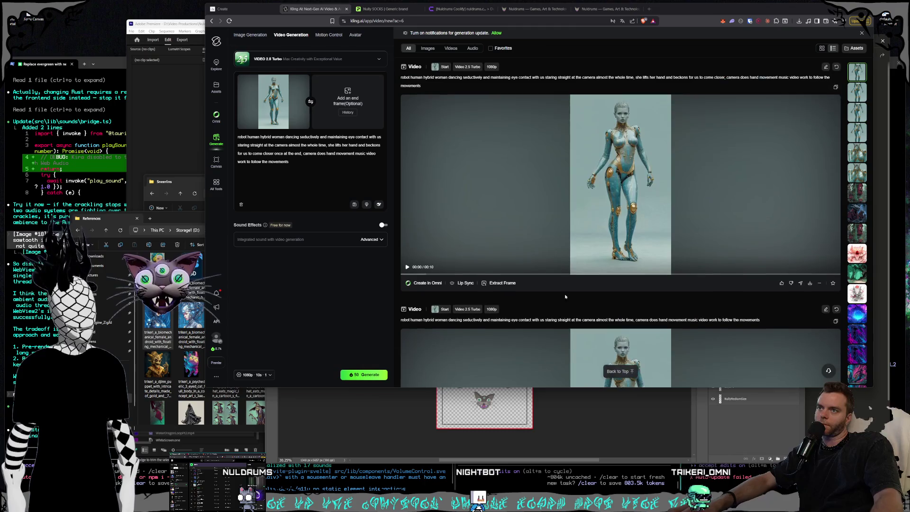
key(ctrl+1)
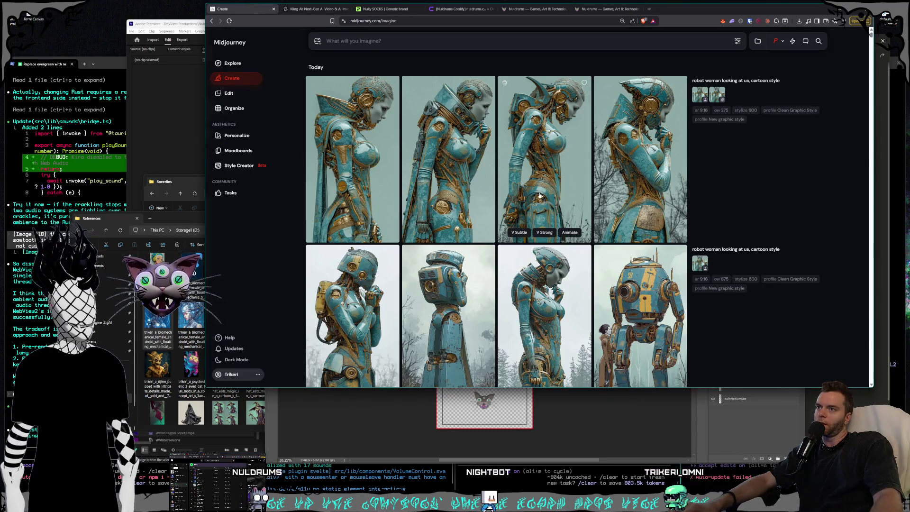
Step: Reuse the swamp witch prompt and start rewording it to describe a group of witches
scroll(588, 224, down, 7)
scroll(758, 237, up, 3)
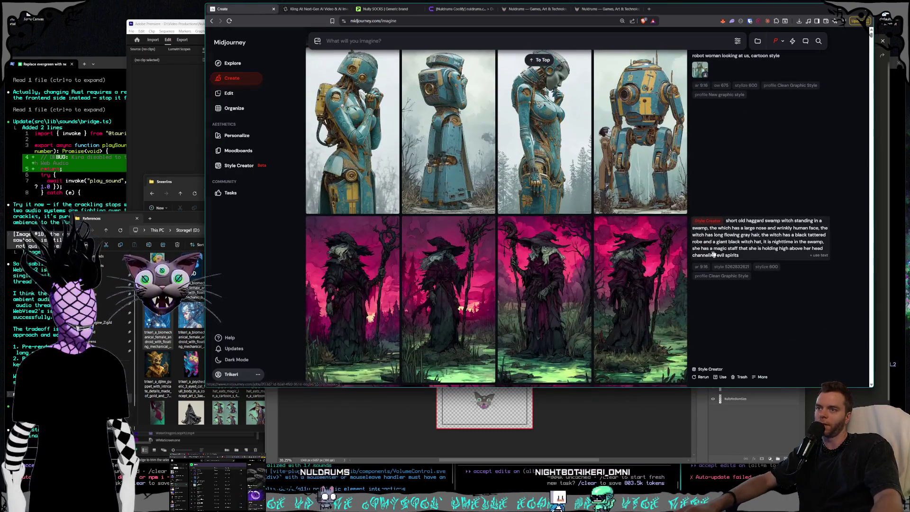
click(820, 257)
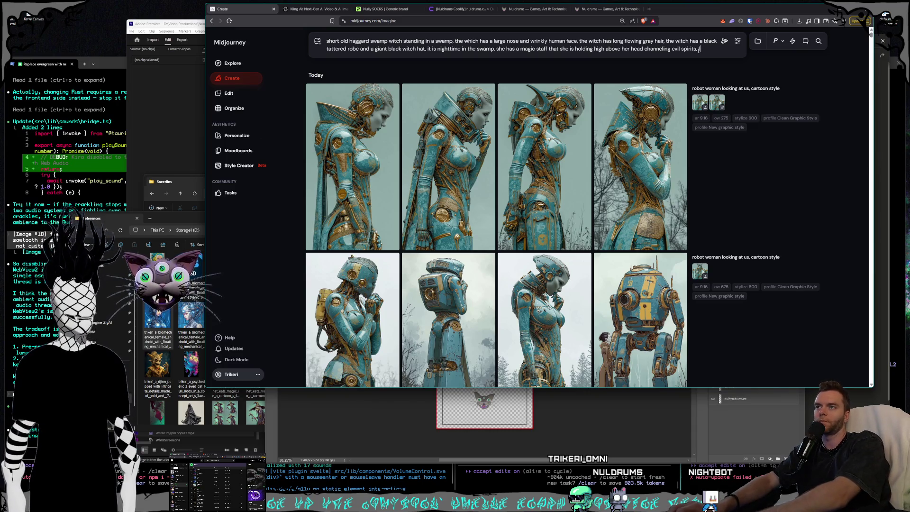
text(antasy ar)
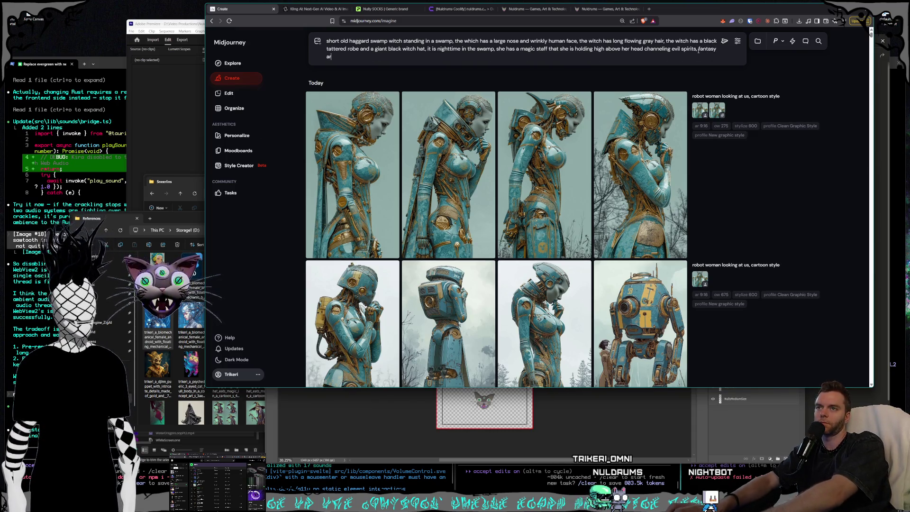
text(t style)
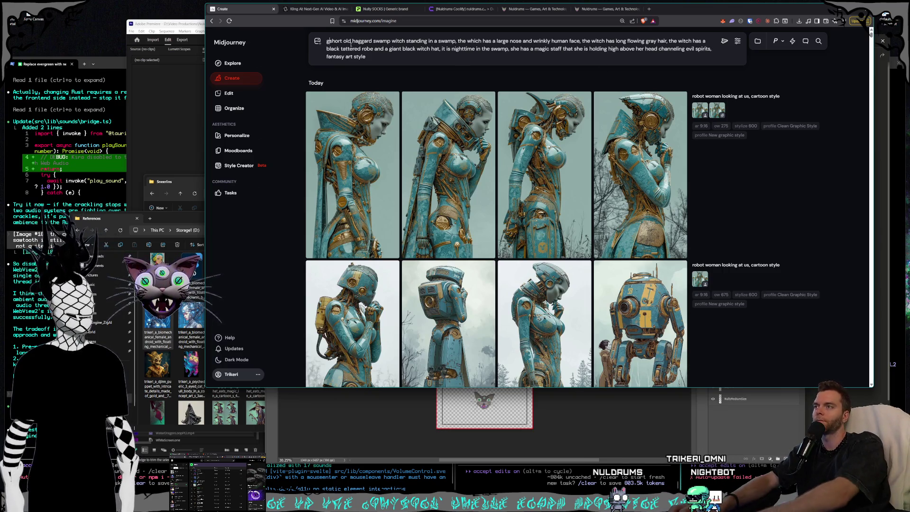
text(group of)
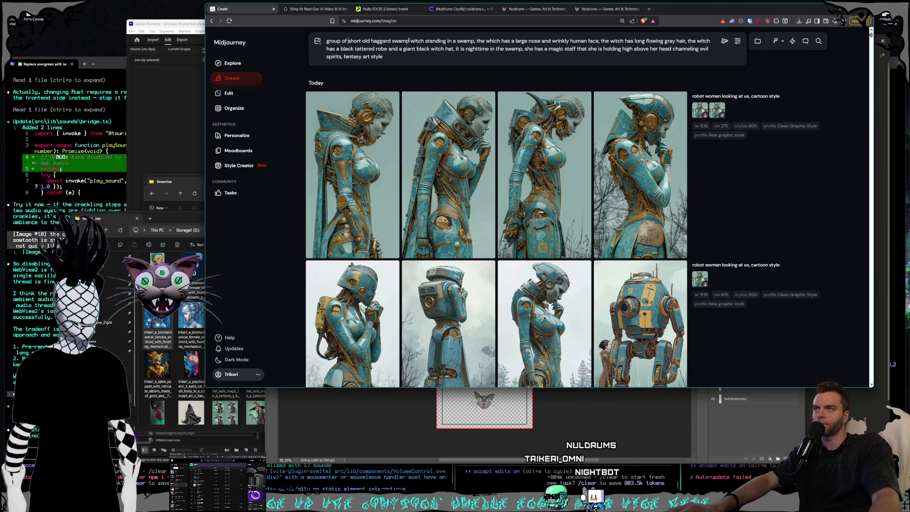
click(424, 41)
text(es)
Step: Delete 'standing in a swamp' and pluralize the wording to 'witches have' large noses
drag(479, 42, 457, 41)
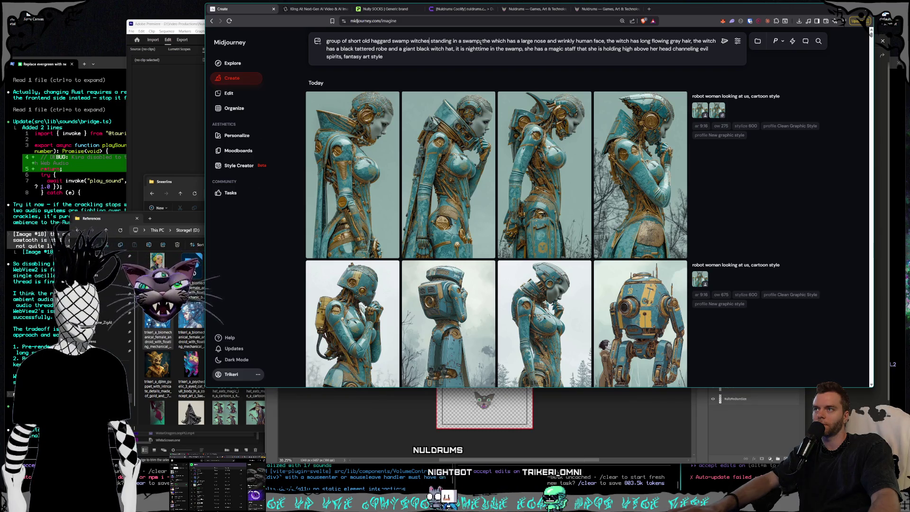
key(BackSpace)
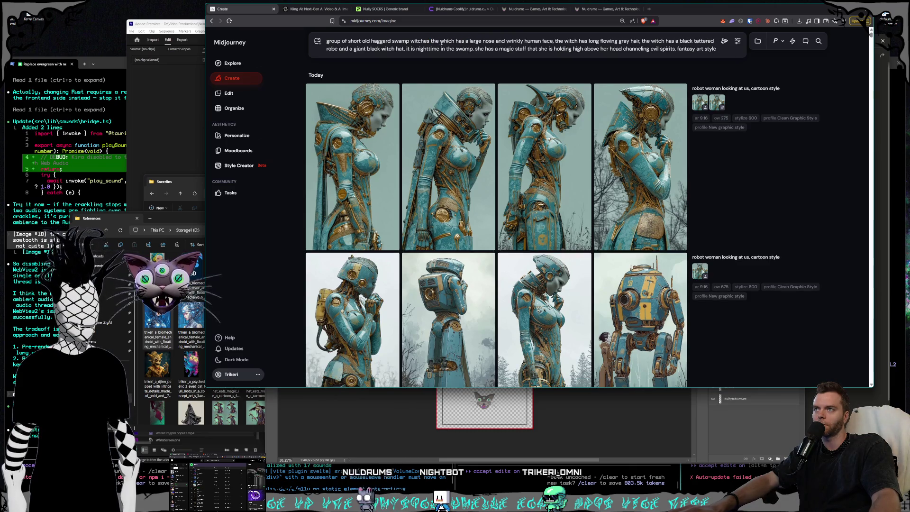
text(,)
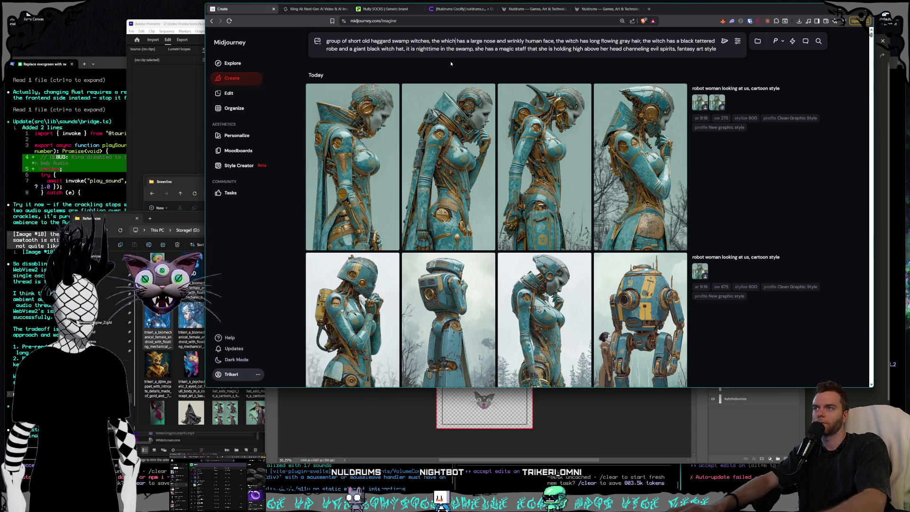
key(BackSpace)
key(BackSpace)
text(itches)
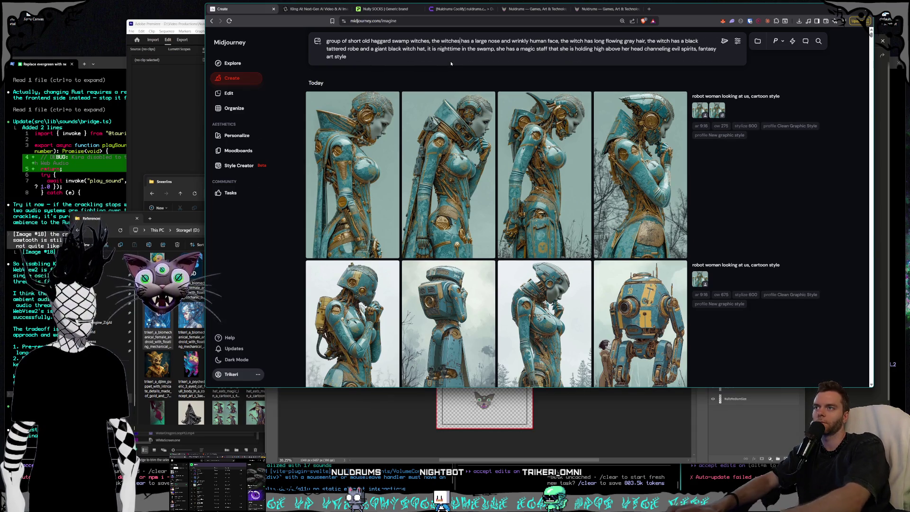
key(Delete)
text(ve)
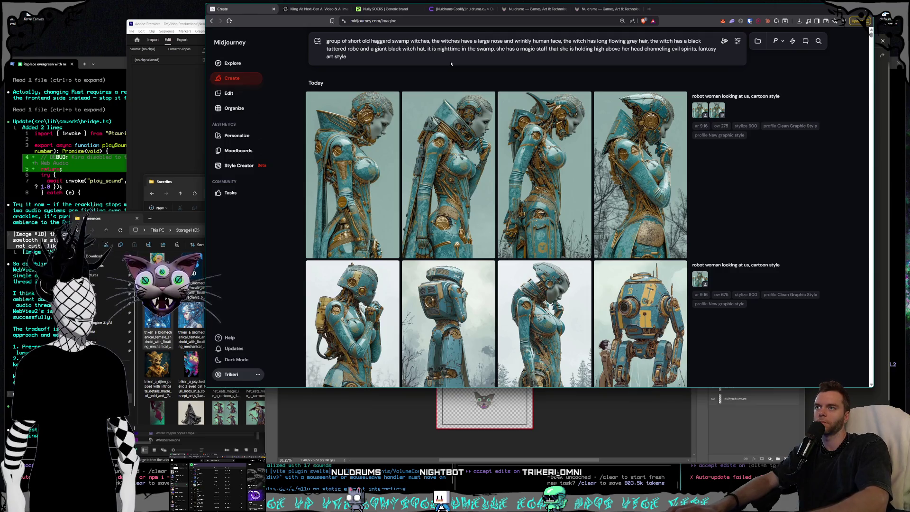
key(BackSpace)
key(BackSpace)
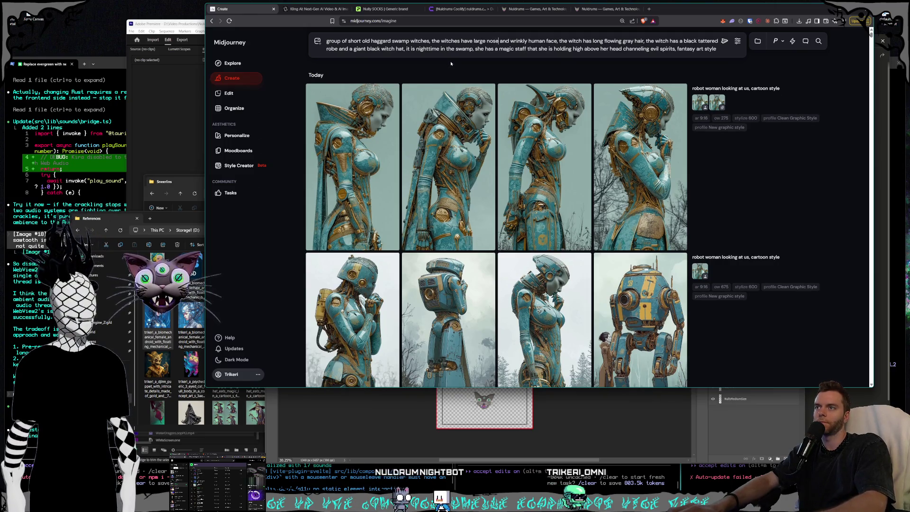
text(s)
Step: Make the remaining descriptions plural: faces, black robes and giant hats
key(ctrl+Right)
key(ctrl+Right)
key(ctrl+Right)
key(BackSpace)
text(c,)
key(ctrl+Right)
key(ctrl+Right)
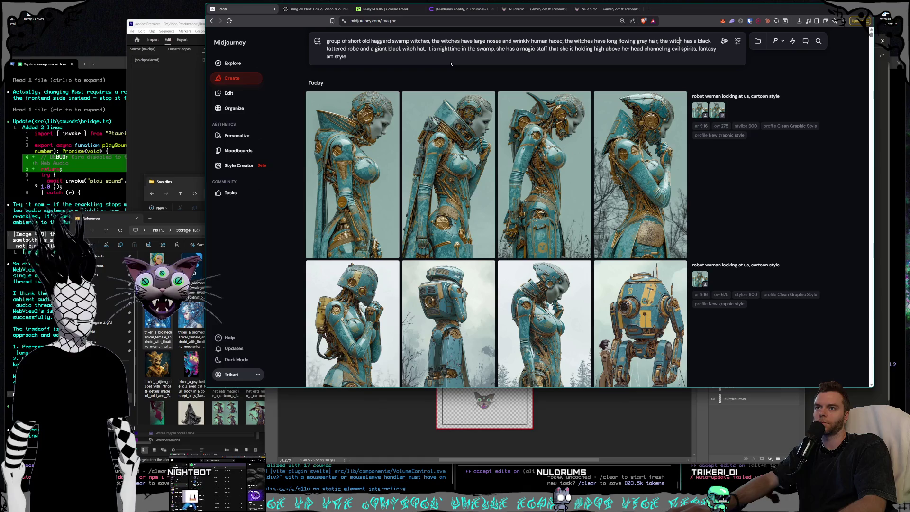
key(BackSpace)
text(ve)
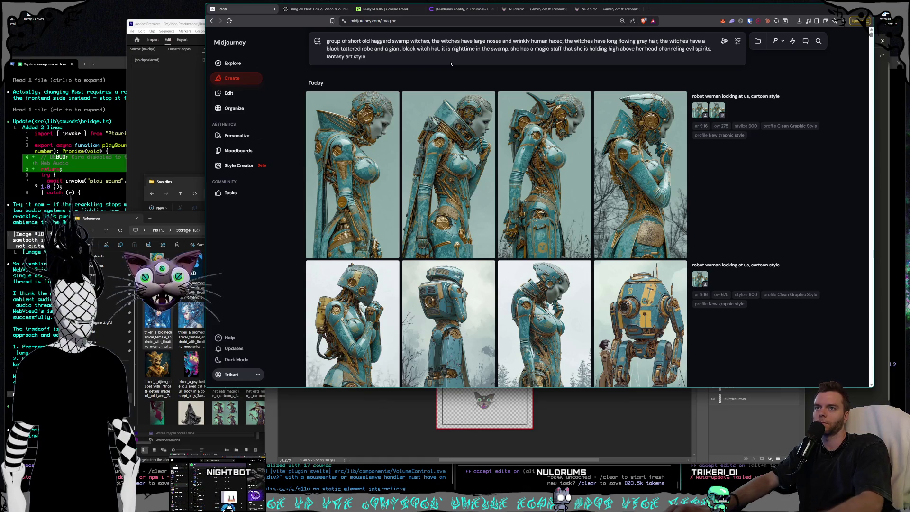
key(Delete)
key(Delete)
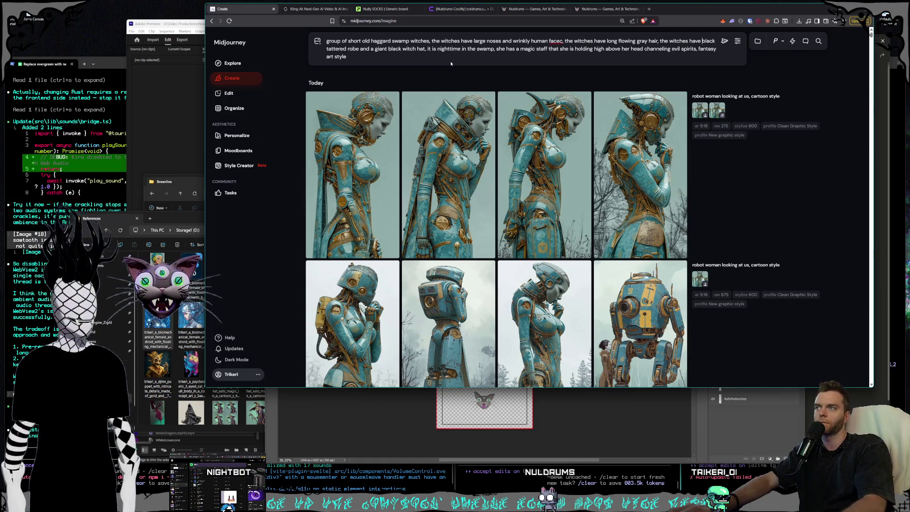
text(s)
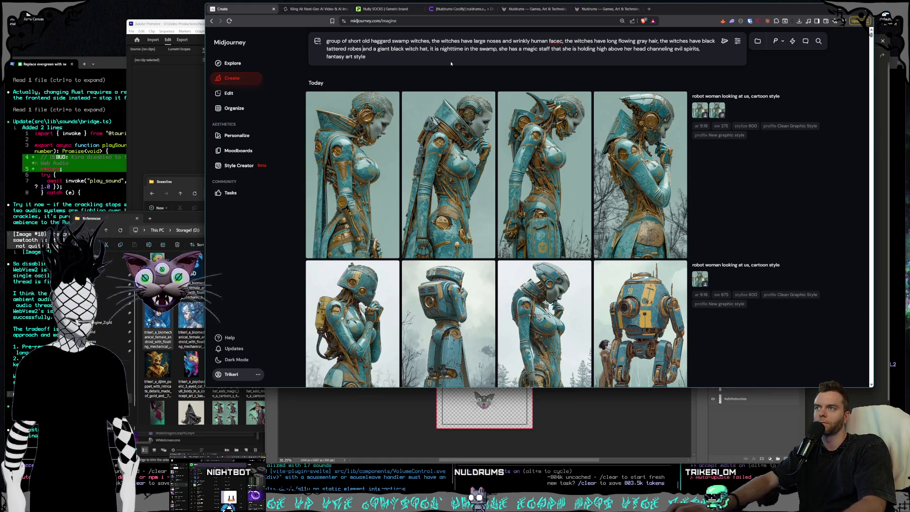
key(Right)
key(Right)
key(Right)
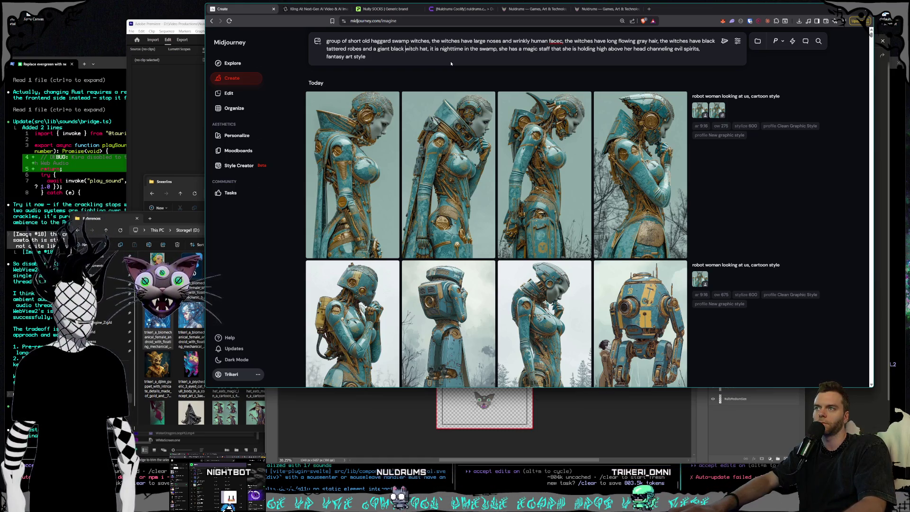
key(Left)
key(Left)
key(Left)
key(BackSpace)
key(BackSpace)
key(BackSpace)
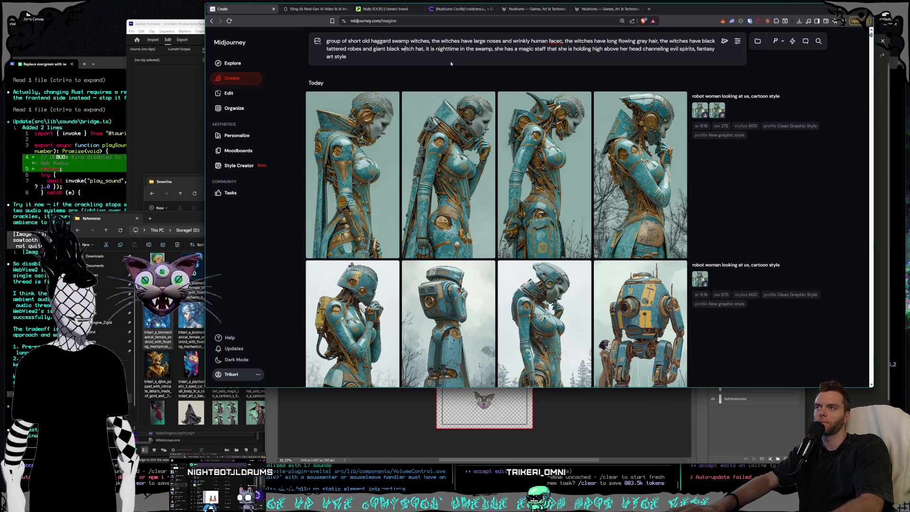
text(s)
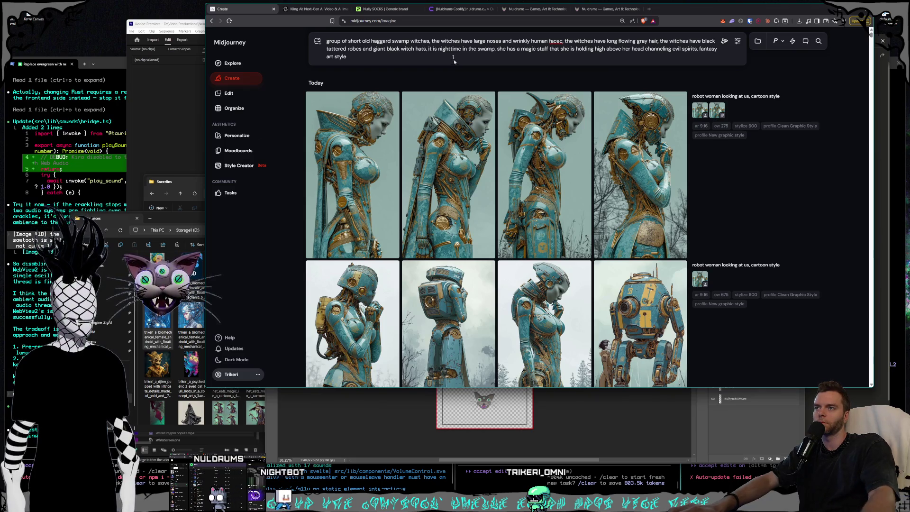
Step: Replace the magic staff clause with witches around a pentagram, hands above their heads casting a spell, and generate
click(498, 48)
drag(497, 49, 684, 49)
text(they)
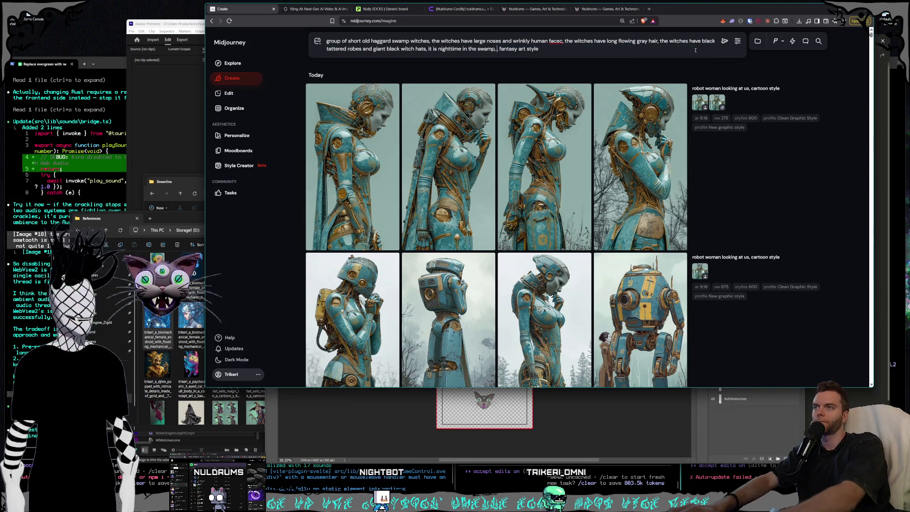
text( are standing around a p)
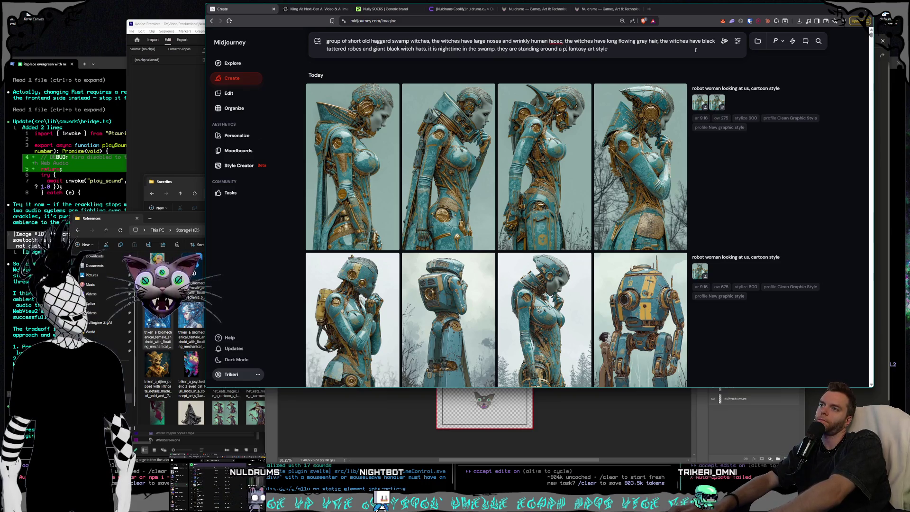
text(m oram on the ground with their)
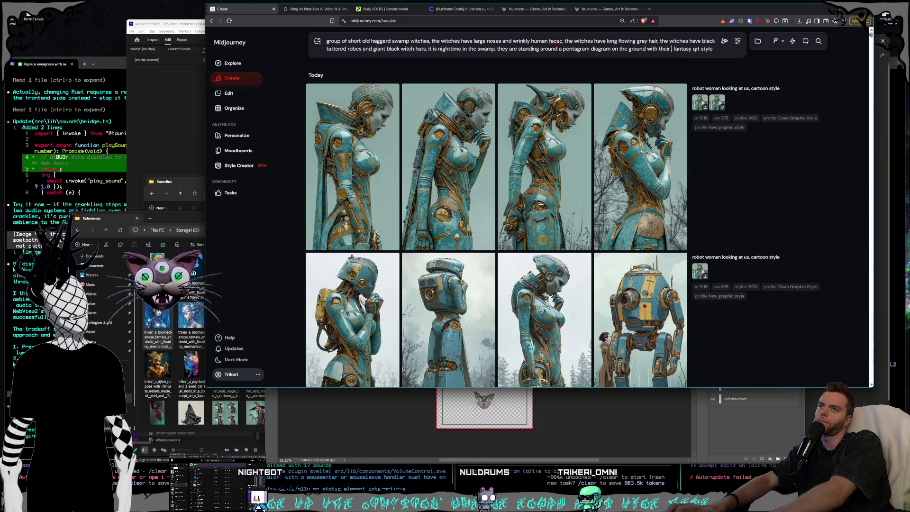
text( hands raised)
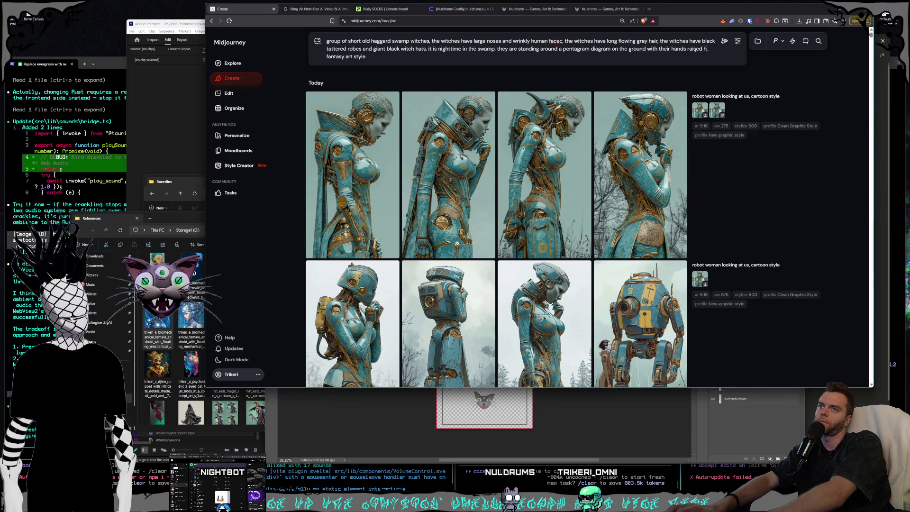
text(above their heads c)
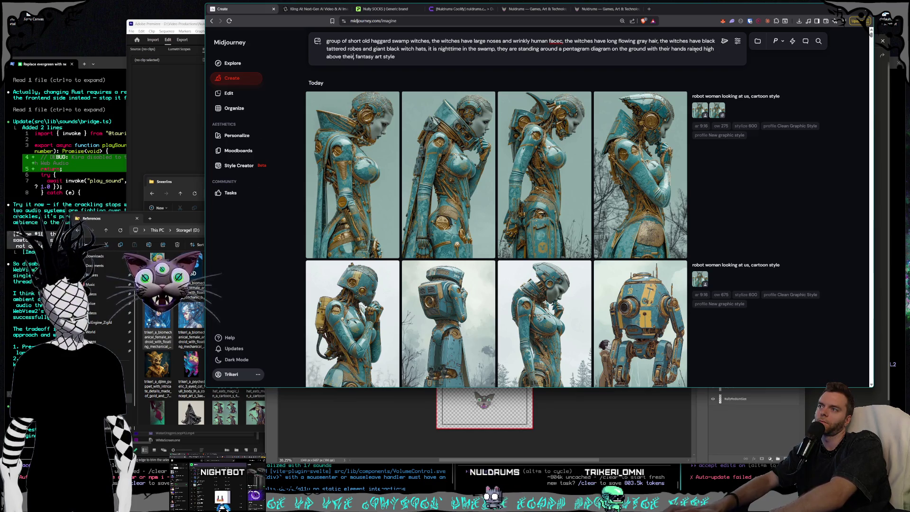
text(asting a )
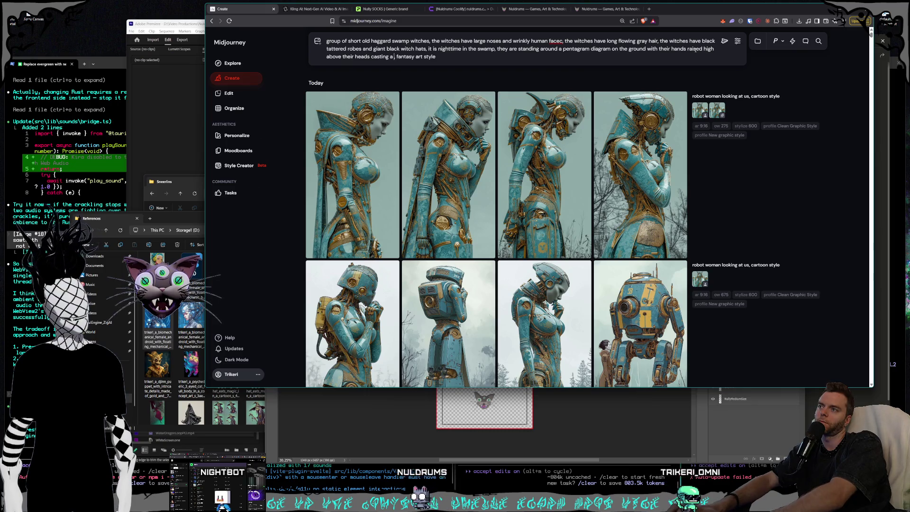
text(spell)
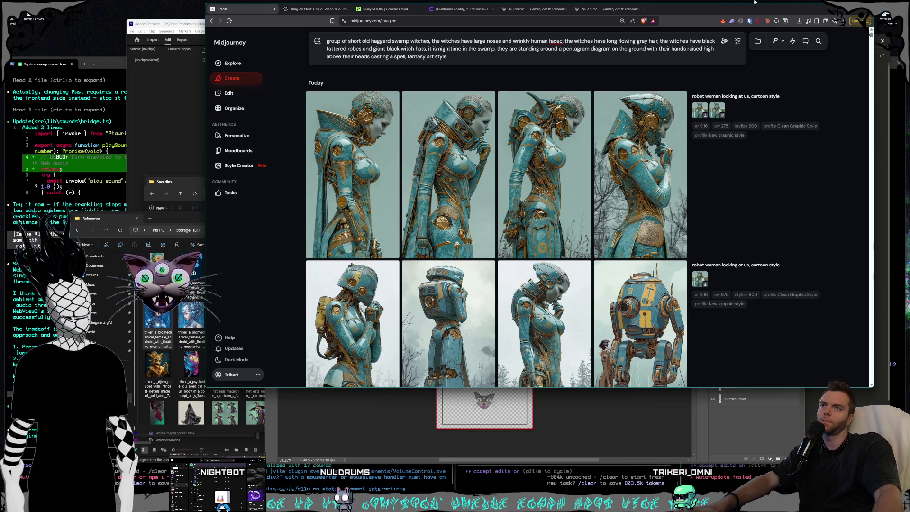
click(724, 41)
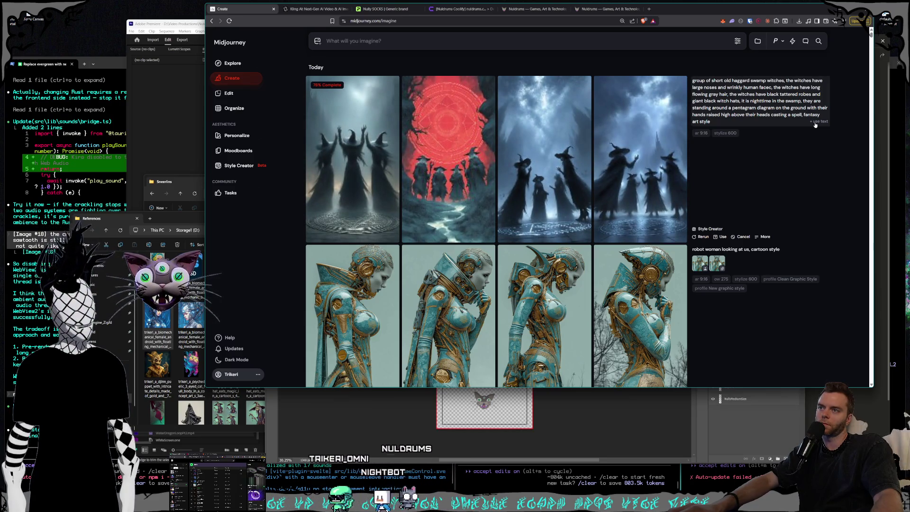
Step: Inspect witch images 1 and 4, then rerun the prompt with the Clean Graphic Style and New graphic style profiles
click(815, 123)
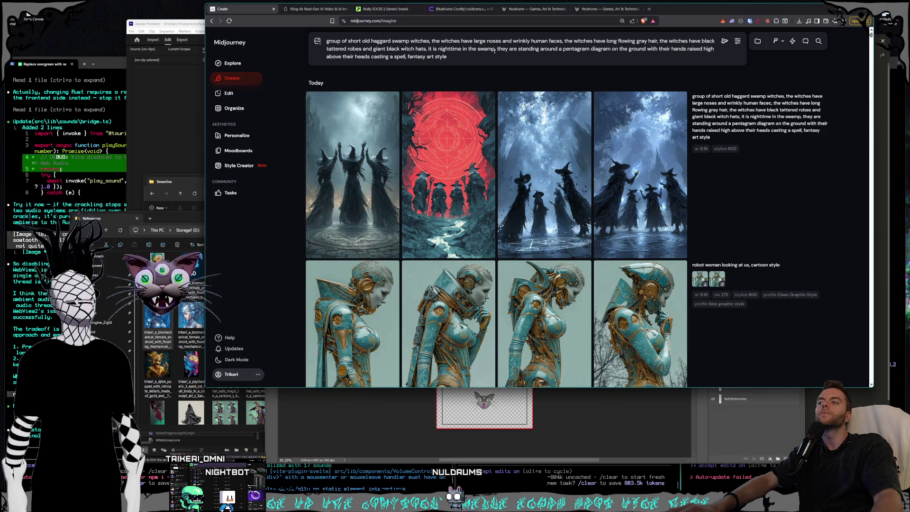
click(393, 169)
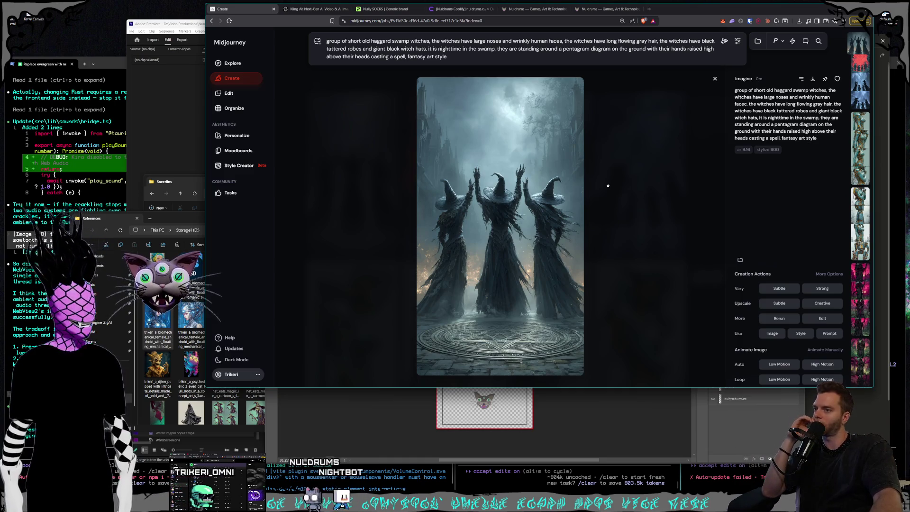
key(Escape)
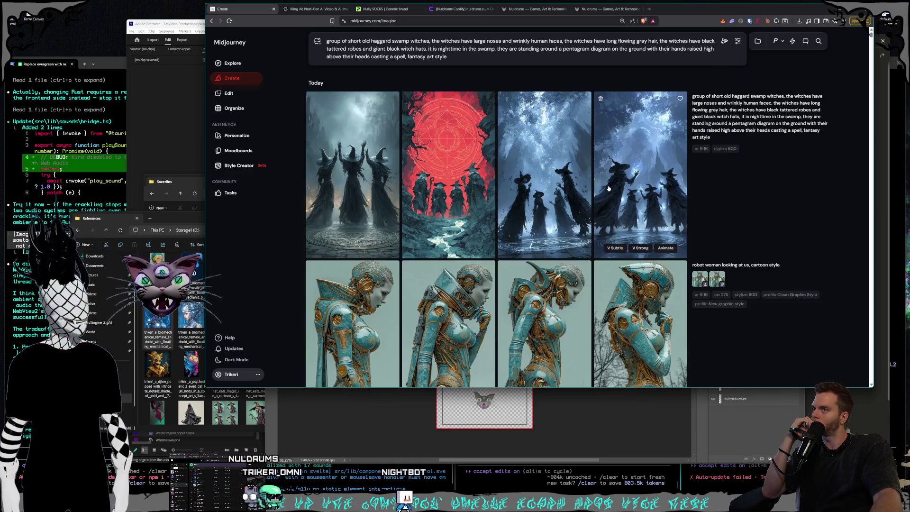
click(693, 212)
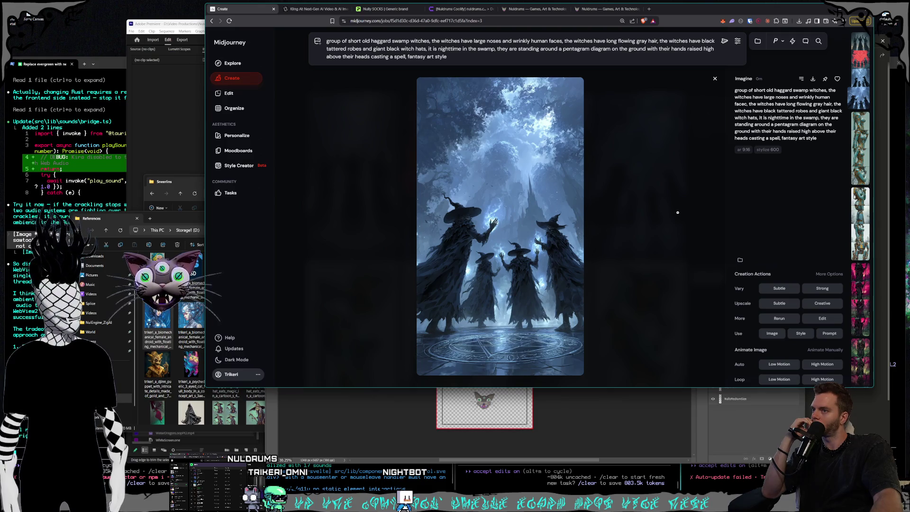
key(Escape)
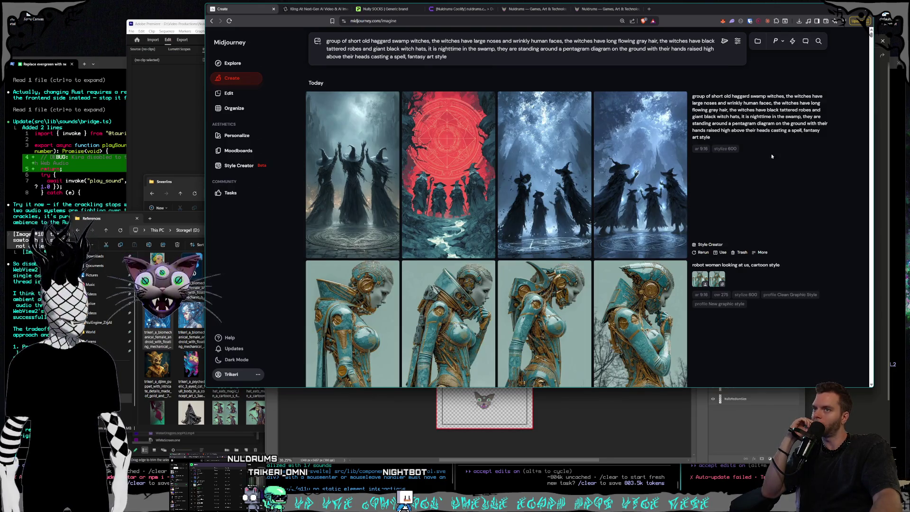
mouse_move(448, 174)
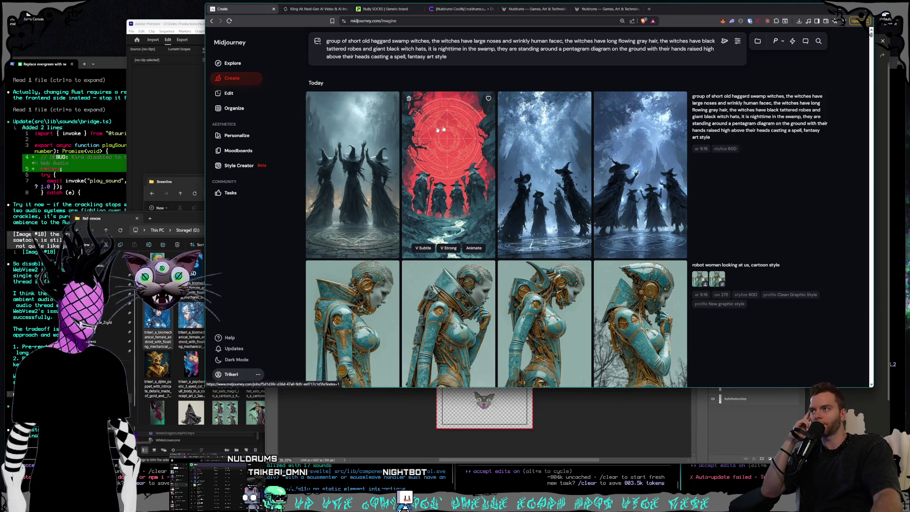
click(781, 47)
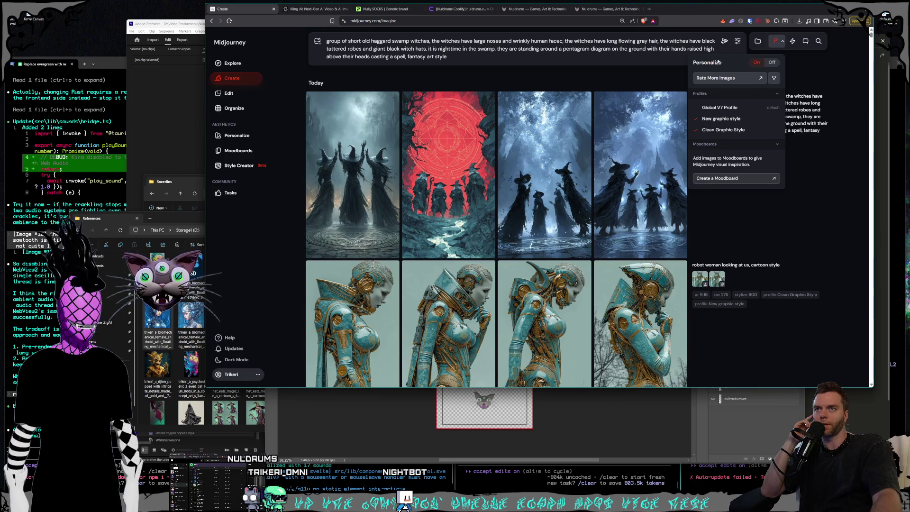
click(725, 42)
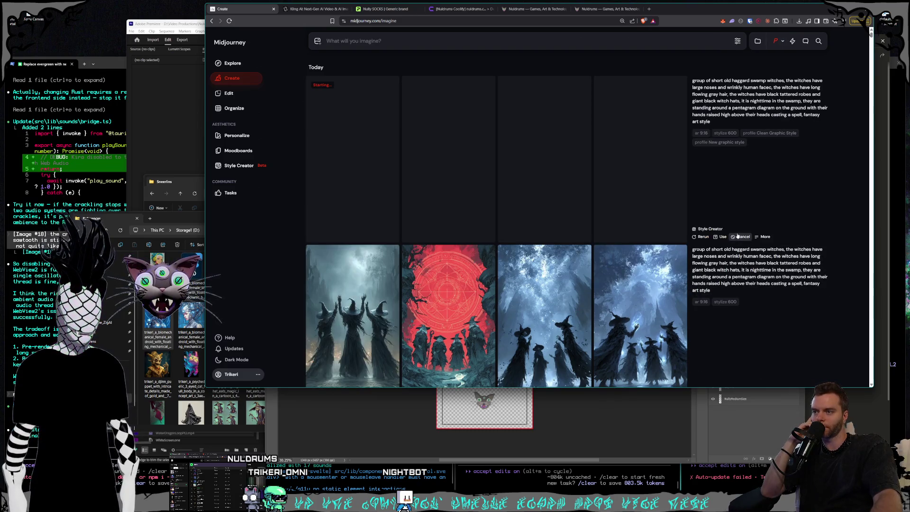
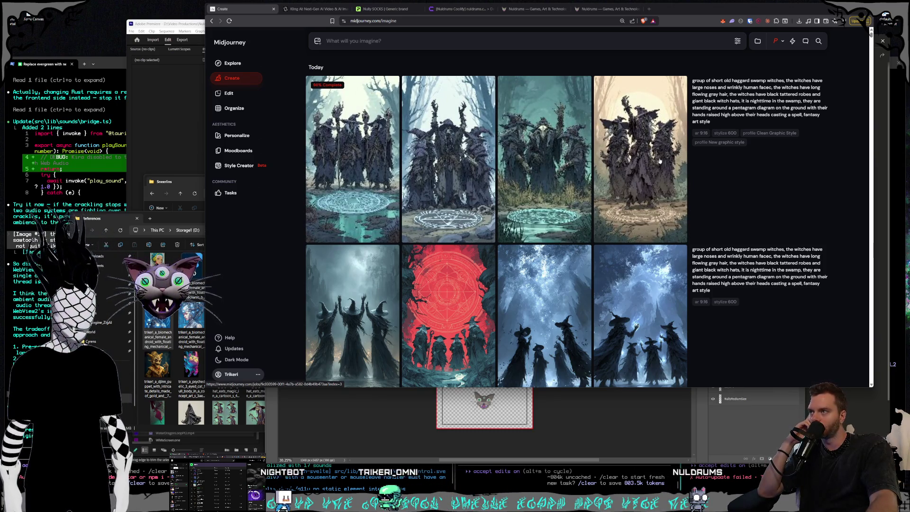
Step: Inspect the fourth witch image, its sibling images, and the red pentagram witches image enlarged
click(660, 160)
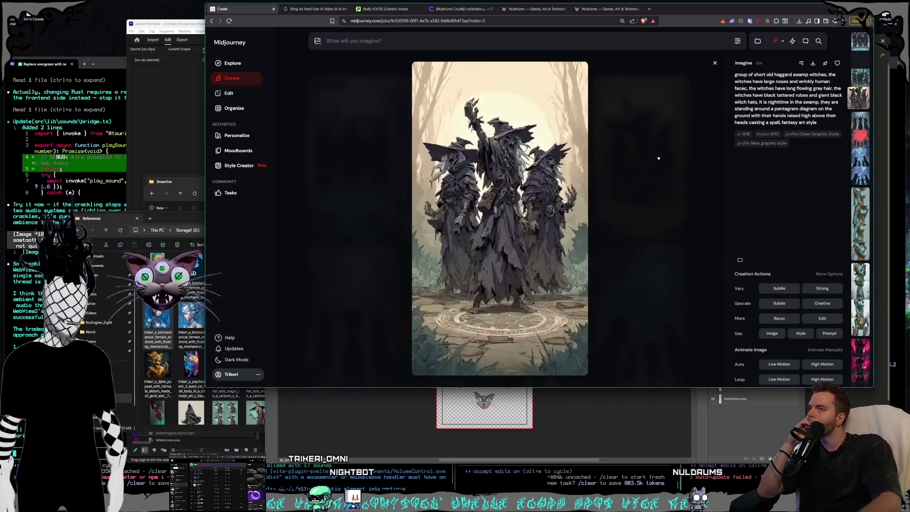
key(Left)
key(Left)
key(Left)
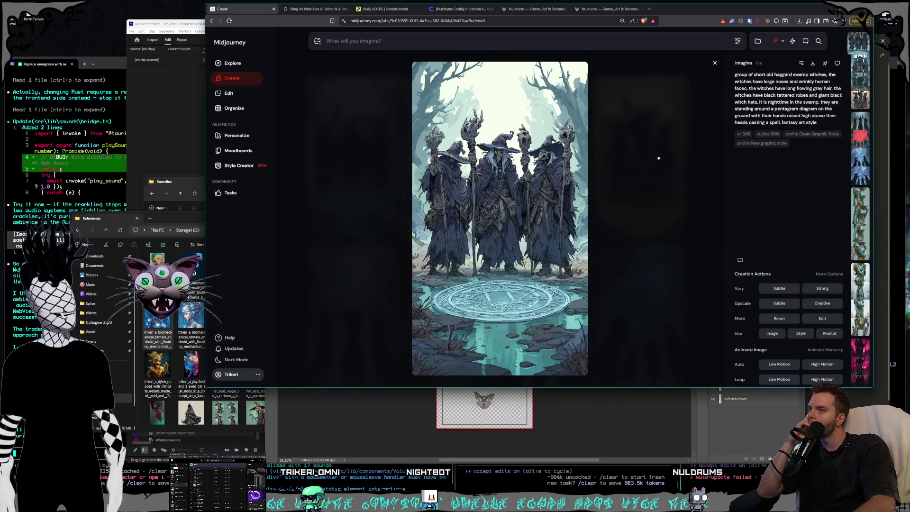
click(715, 64)
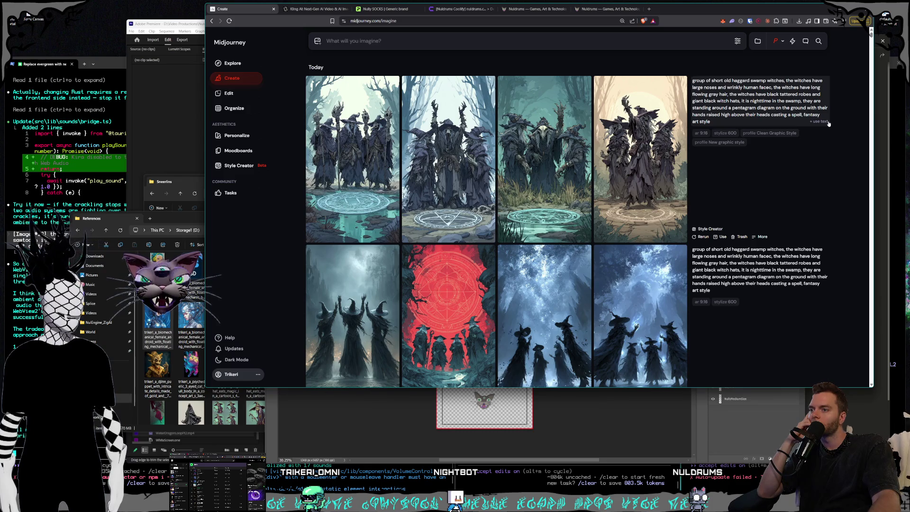
click(448, 313)
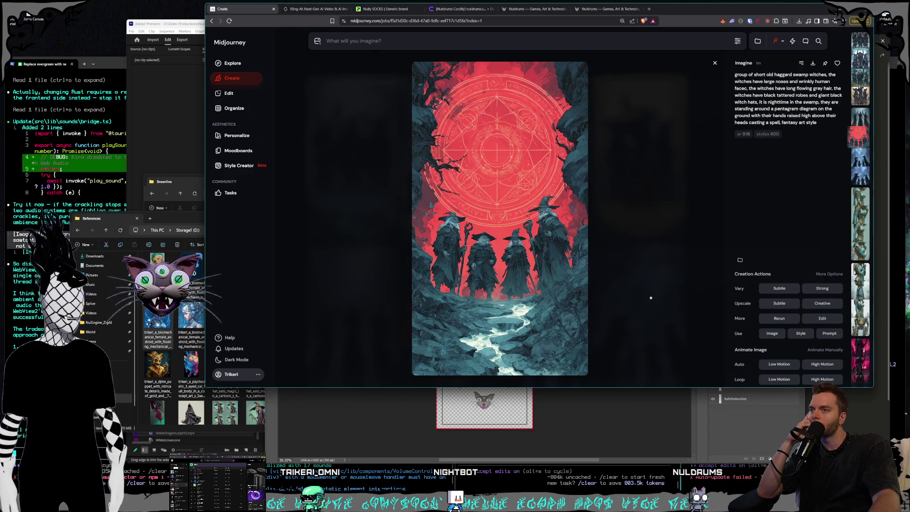
click(651, 298)
Step: View a blue witches image, then carry the swamp-witches prompt into Style Creator
click(651, 298)
click(651, 298)
click(819, 122)
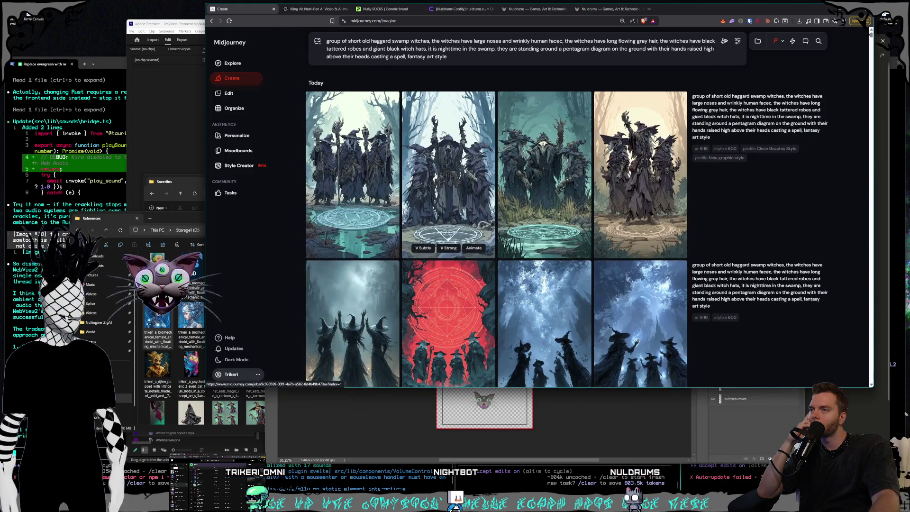
click(246, 165)
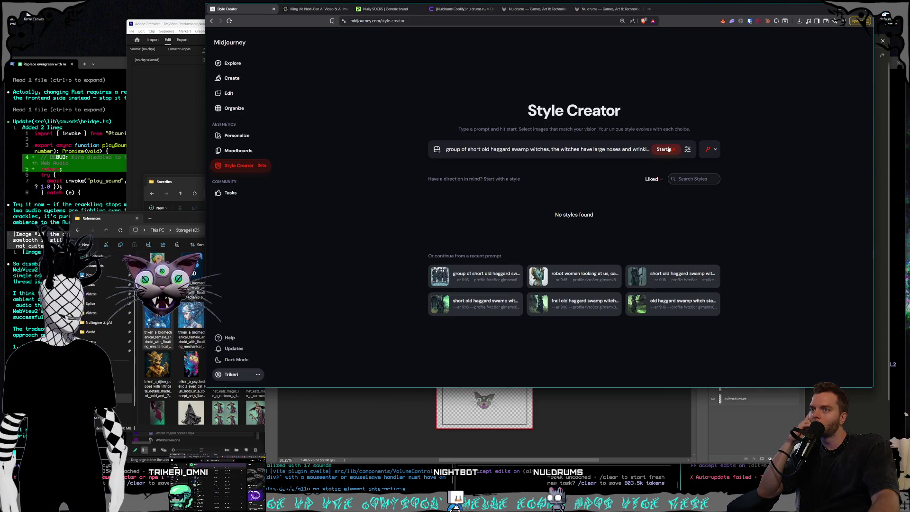
click(665, 146)
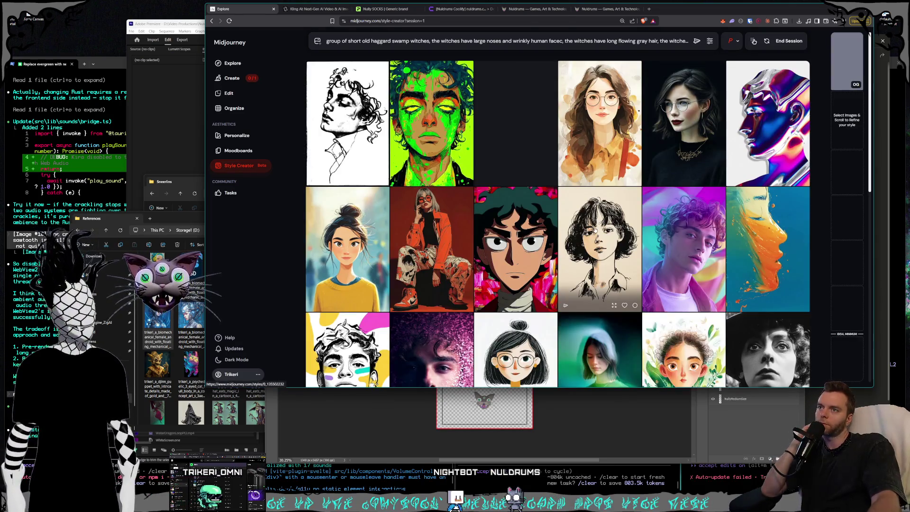
scroll(601, 152, down, 3)
scroll(601, 153, up, 3)
scroll(599, 155, down, 5)
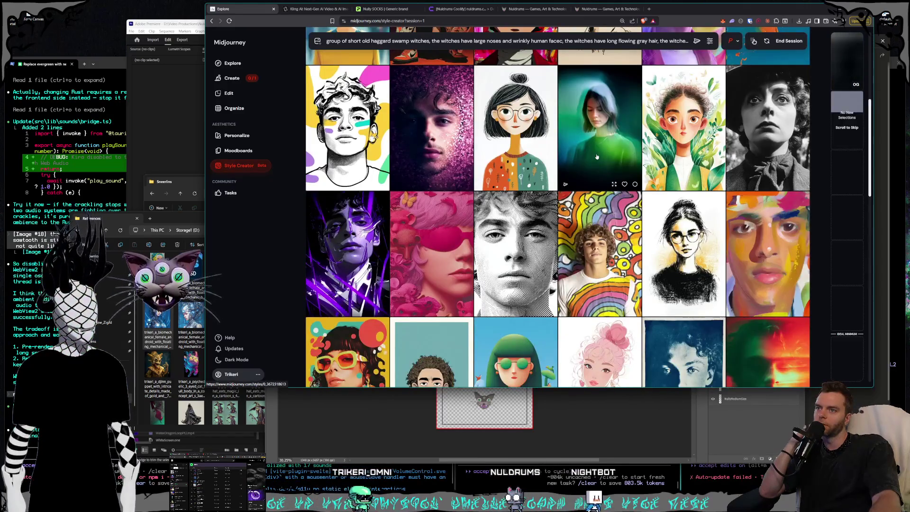
scroll(598, 156, down, 5)
scroll(596, 158, down, 4)
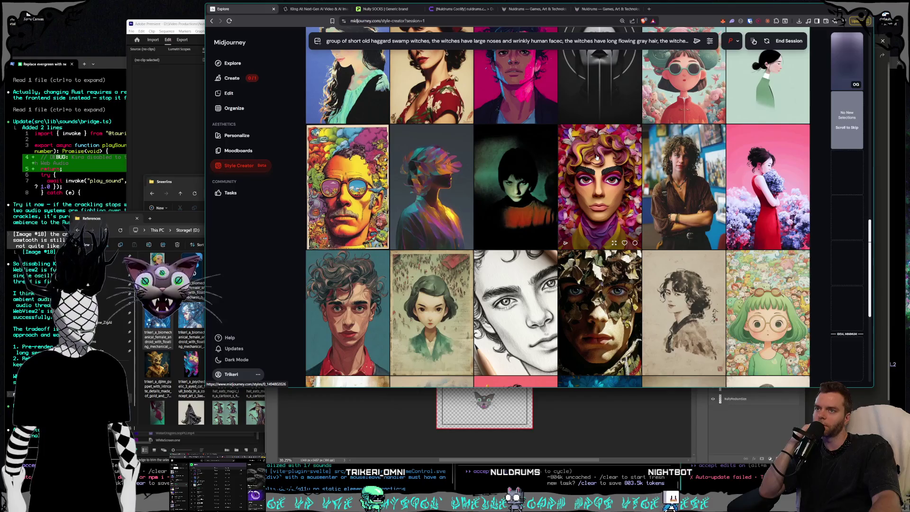
scroll(597, 157, down, 1)
scroll(597, 157, down, 4)
scroll(596, 158, up, 2)
scroll(597, 157, up, 3)
scroll(597, 157, down, 5)
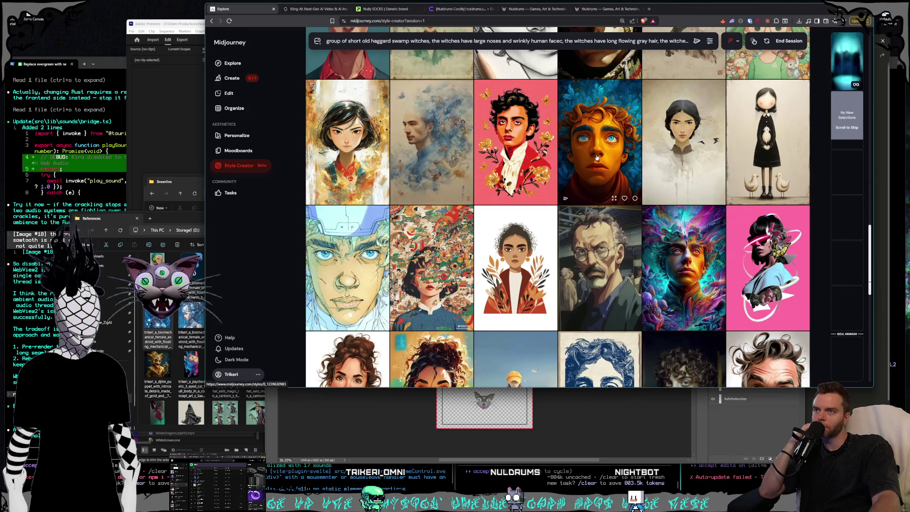
scroll(597, 157, down, 3)
scroll(597, 157, down, 4)
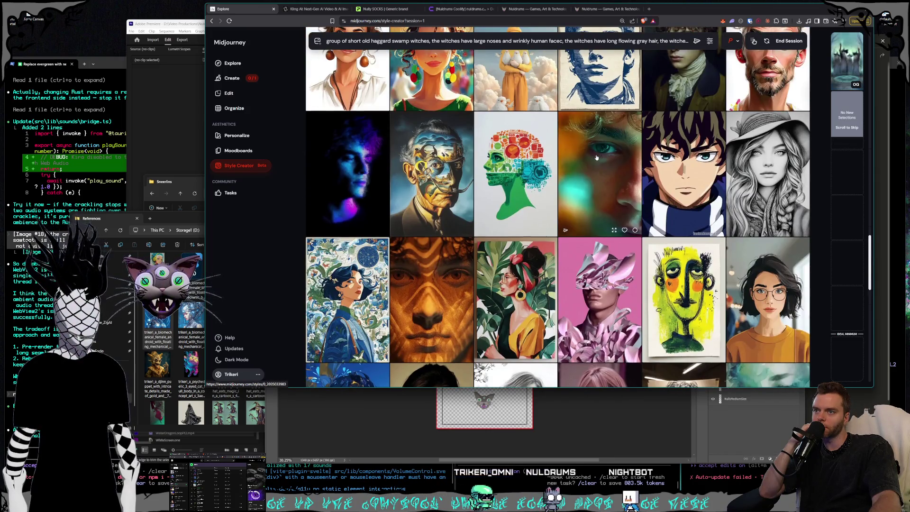
scroll(597, 158, down, 4)
scroll(596, 157, down, 2)
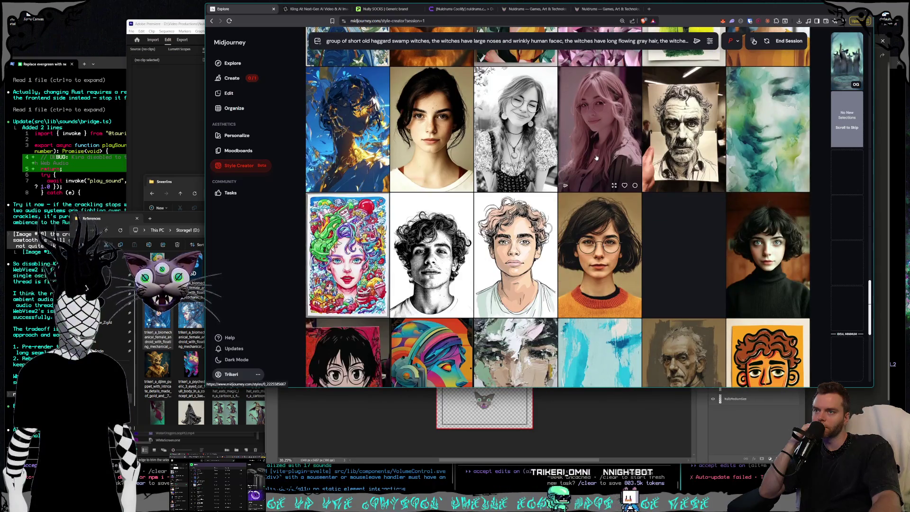
scroll(597, 158, down, 3)
scroll(596, 157, down, 3)
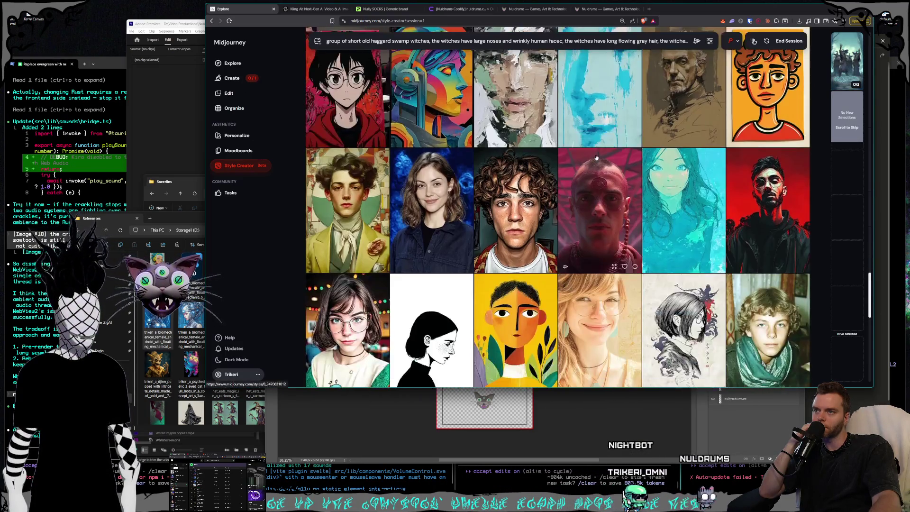
scroll(597, 157, down, 3)
scroll(597, 158, up, 2)
scroll(596, 157, down, 2)
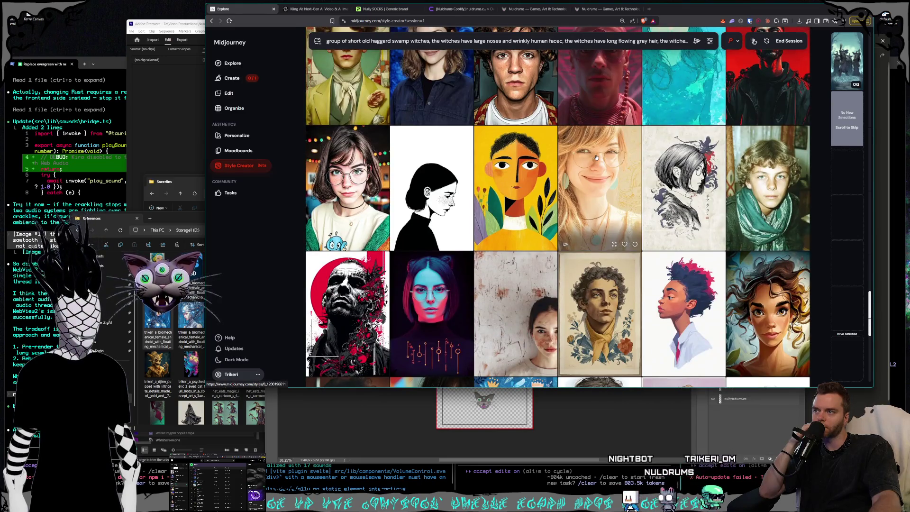
scroll(596, 157, down, 3)
scroll(596, 158, down, 2)
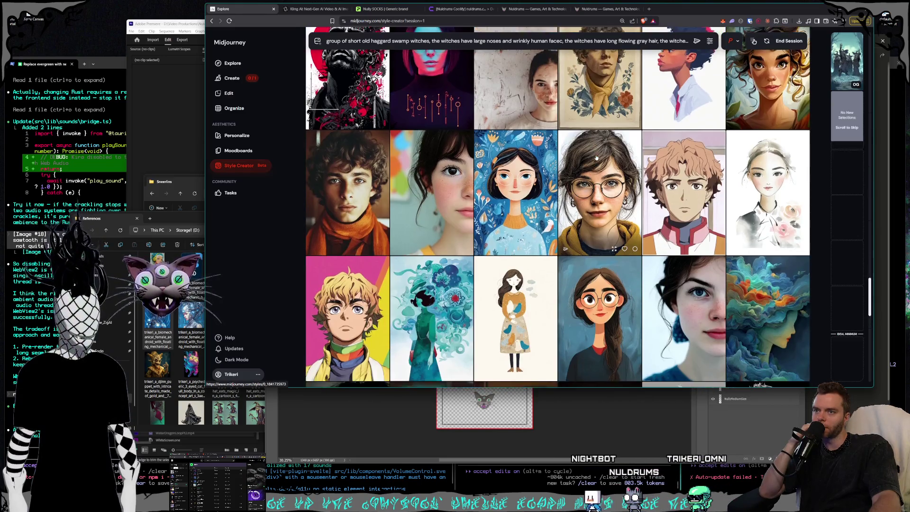
scroll(597, 158, down, 3)
scroll(597, 157, down, 3)
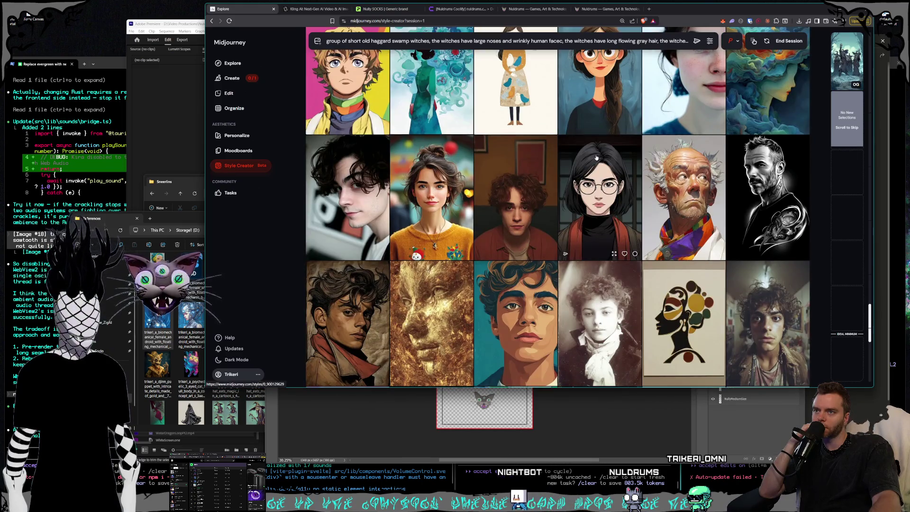
scroll(596, 157, down, 3)
scroll(597, 157, down, 3)
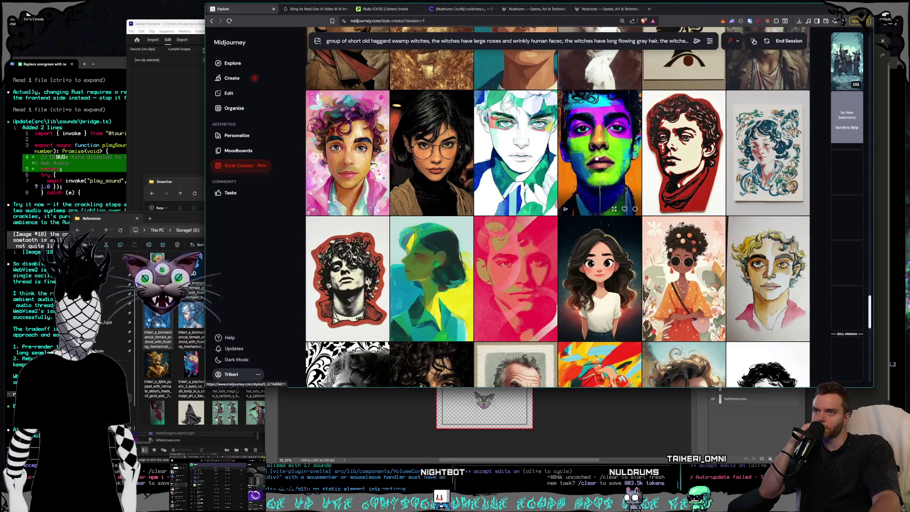
scroll(596, 157, down, 3)
scroll(597, 157, down, 2)
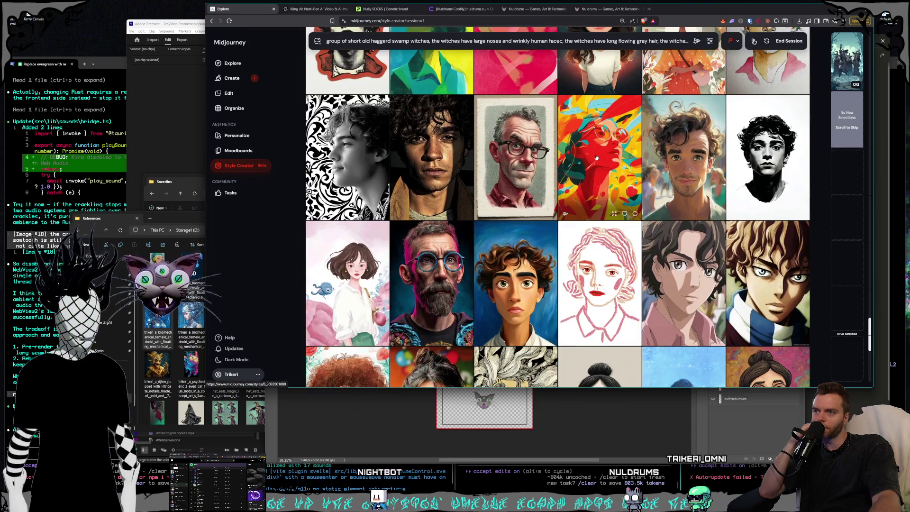
scroll(597, 157, down, 2)
scroll(597, 158, down, 2)
scroll(597, 158, down, 4)
scroll(597, 158, down, 1)
scroll(597, 157, down, 3)
scroll(597, 157, up, 3)
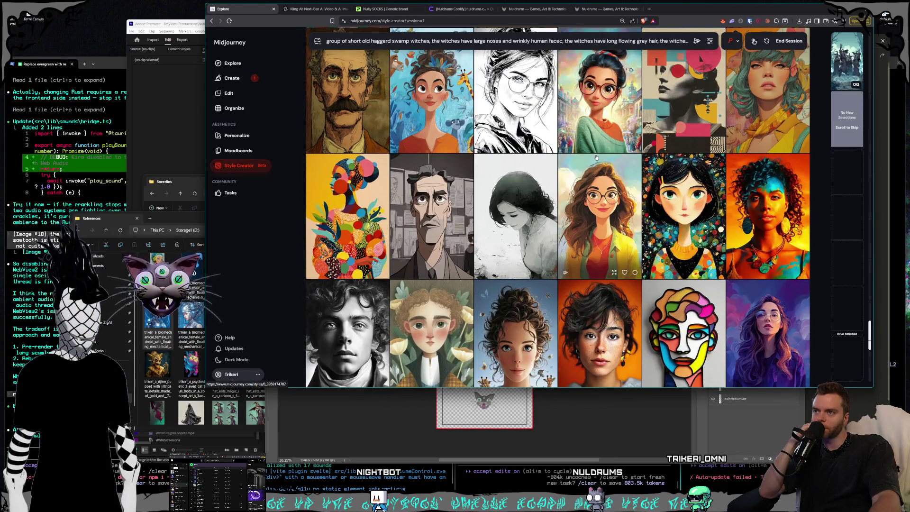
scroll(596, 158, down, 2)
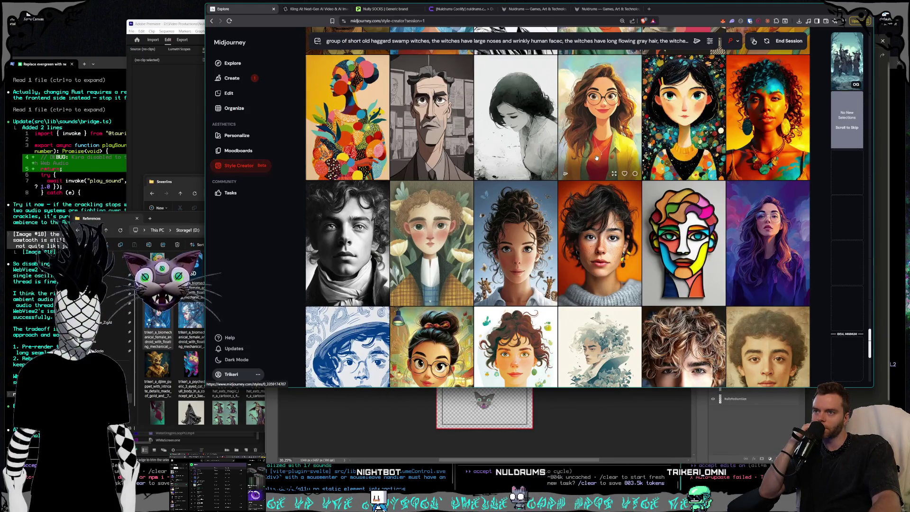
scroll(596, 158, down, 1)
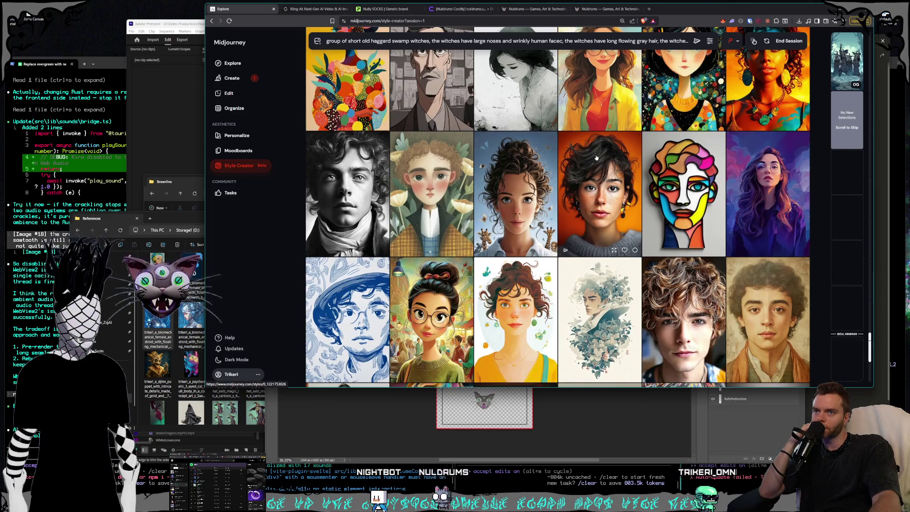
scroll(596, 158, down, 2)
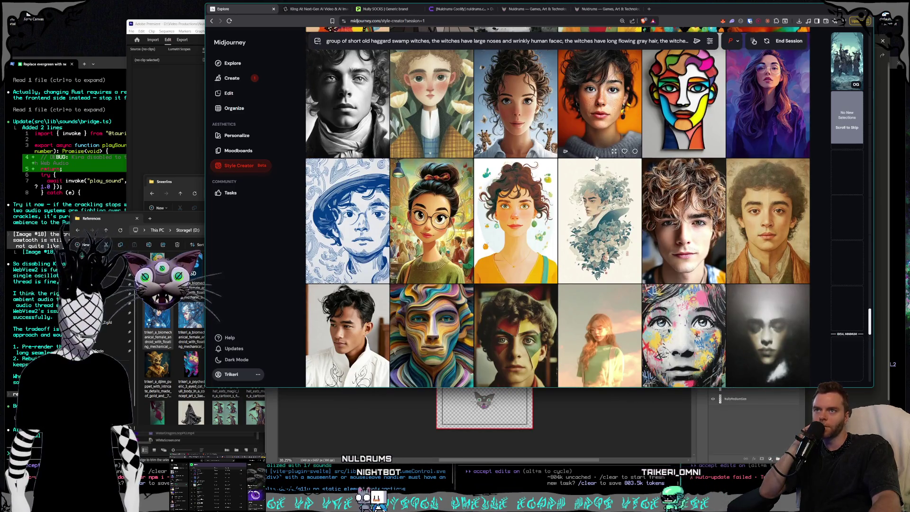
scroll(596, 157, up, 2)
scroll(596, 158, down, 3)
scroll(597, 157, down, 3)
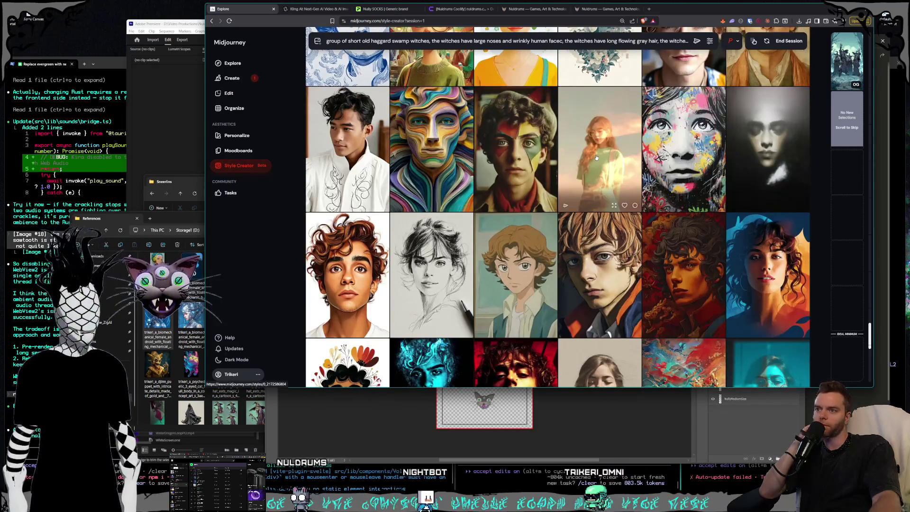
scroll(596, 157, down, 2)
scroll(596, 158, down, 3)
scroll(597, 158, down, 1)
scroll(596, 158, down, 3)
scroll(597, 158, down, 1)
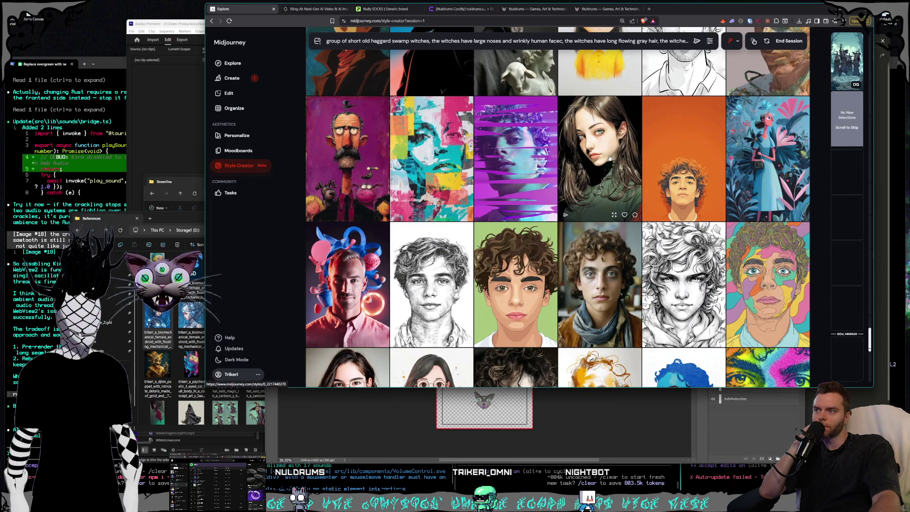
scroll(610, 158, down, 5)
scroll(604, 163, down, 4)
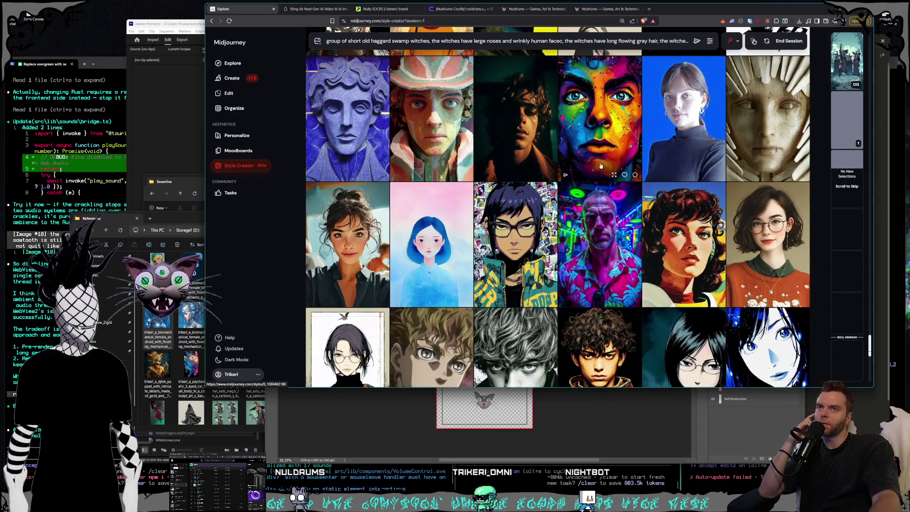
scroll(601, 165, down, 3)
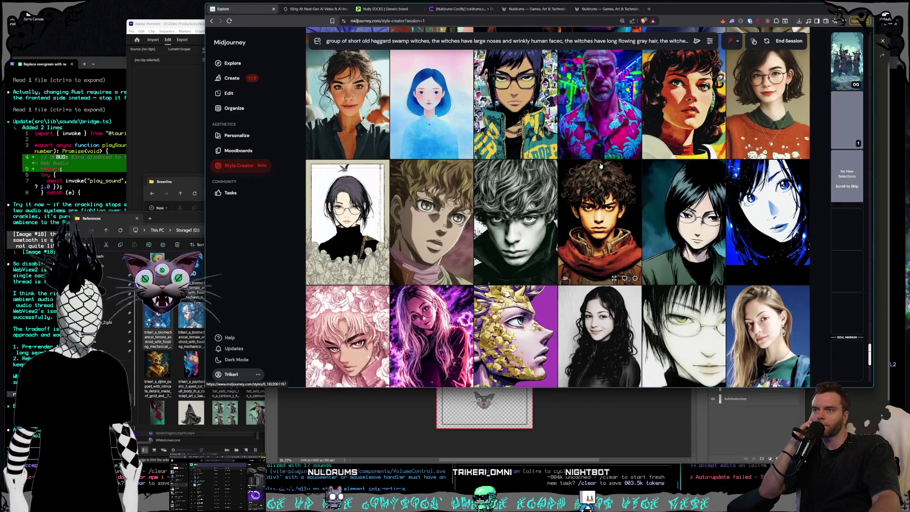
scroll(601, 166, down, 2)
scroll(600, 166, down, 2)
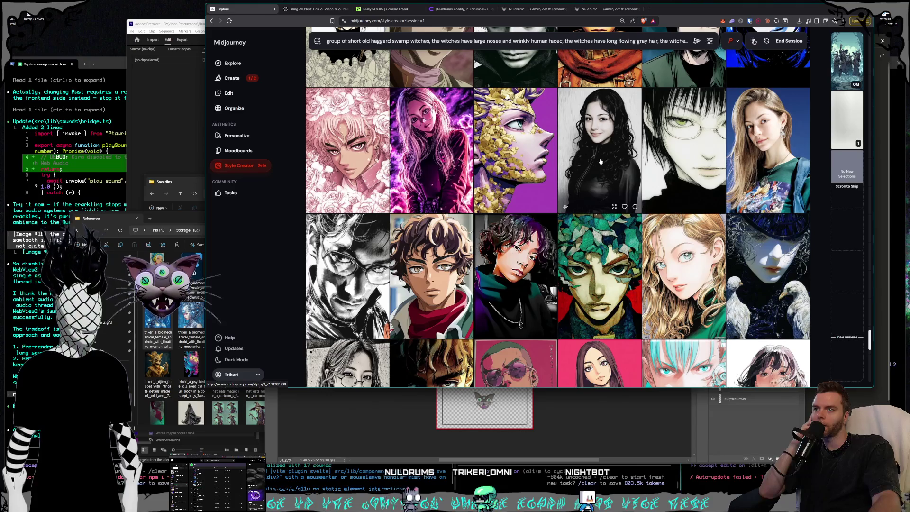
scroll(600, 162, up, 2)
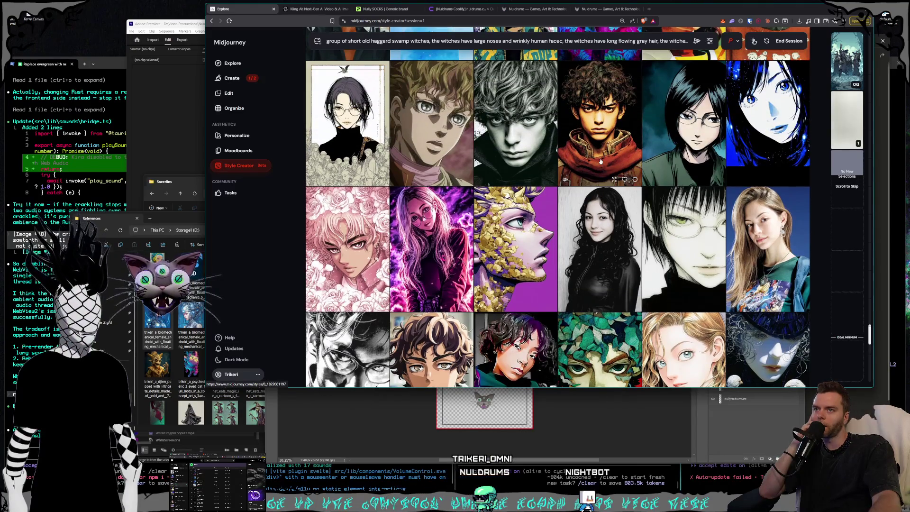
scroll(601, 162, down, 2)
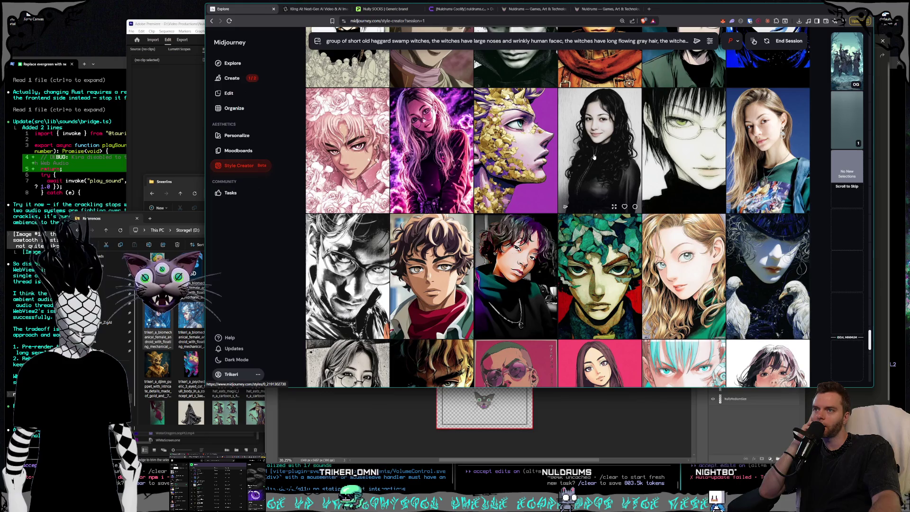
scroll(596, 159, up, 2)
scroll(599, 161, down, 2)
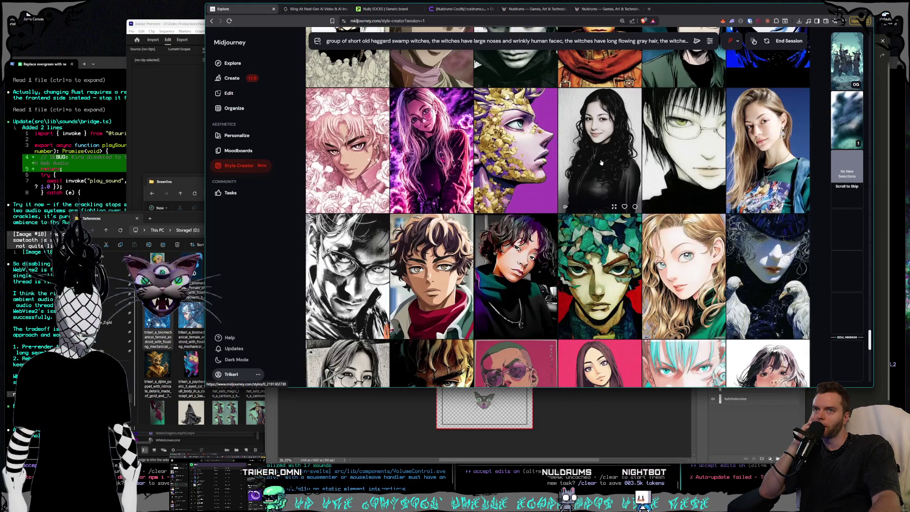
Step: Make the Style Creator portrait of a long-haired woman in glasses and a green top the style's first pick
scroll(594, 160, down, 5)
scroll(596, 162, down, 2)
scroll(595, 162, down, 3)
scroll(595, 161, down, 5)
scroll(596, 162, down, 3)
scroll(596, 162, down, 1)
scroll(595, 161, down, 3)
scroll(596, 162, down, 3)
scroll(595, 162, down, 3)
scroll(595, 162, down, 2)
scroll(595, 161, down, 3)
scroll(596, 162, down, 3)
scroll(595, 162, down, 3)
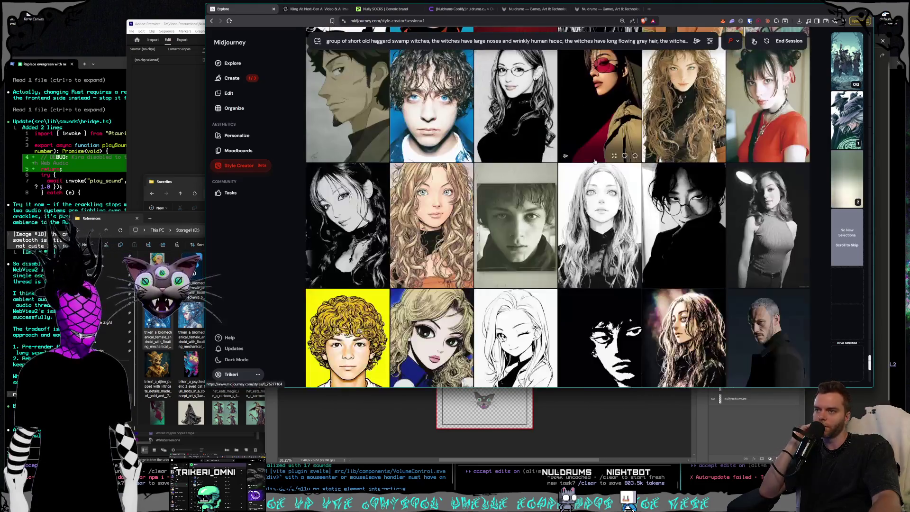
scroll(596, 162, down, 2)
scroll(596, 162, down, 3)
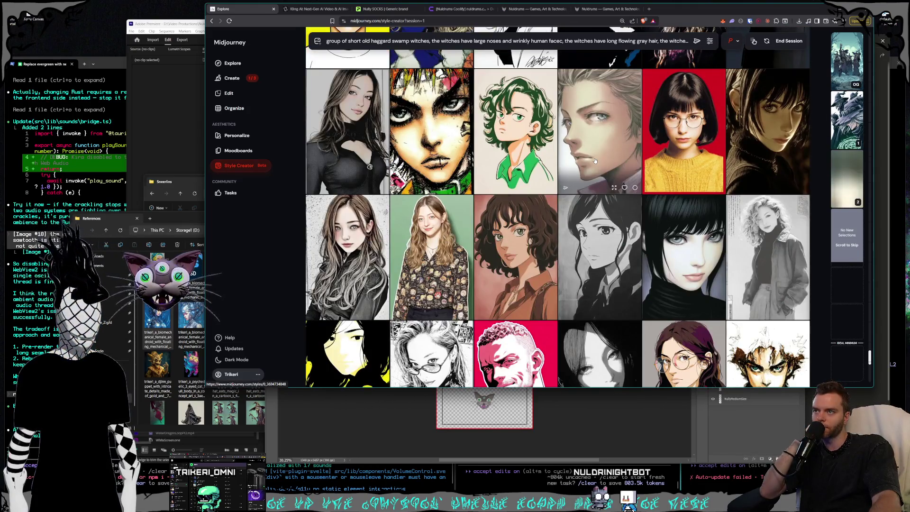
scroll(595, 161, down, 3)
scroll(595, 162, down, 3)
scroll(595, 162, down, 1)
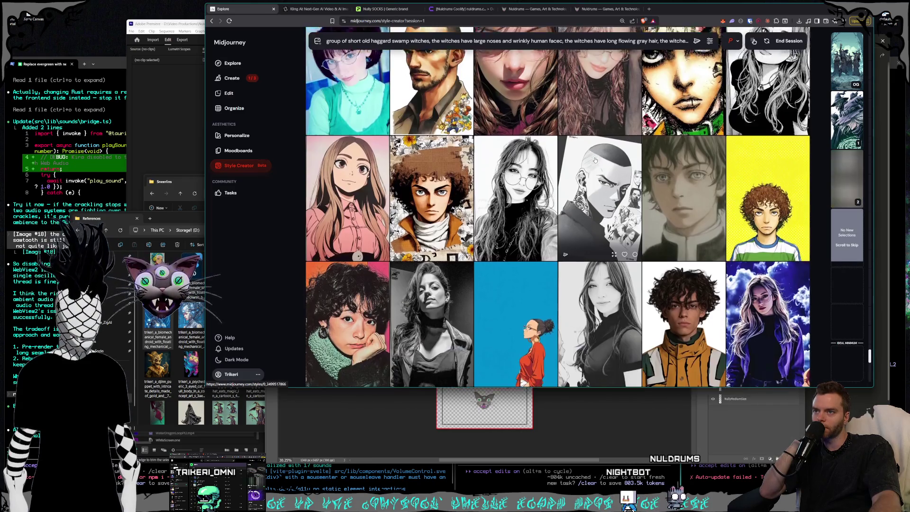
scroll(596, 160, down, 3)
scroll(595, 160, down, 1)
scroll(596, 160, down, 2)
scroll(596, 162, down, 3)
scroll(598, 164, down, 3)
scroll(598, 164, down, 3)
scroll(597, 165, down, 2)
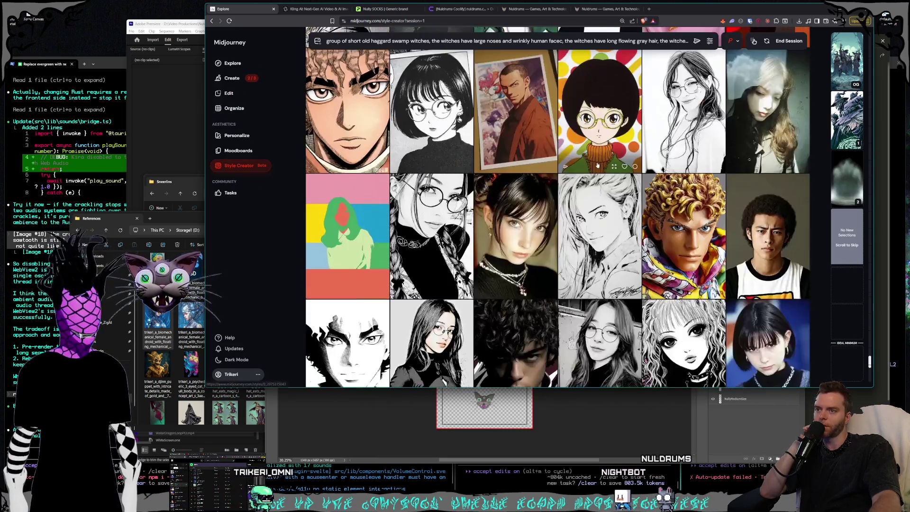
scroll(598, 165, down, 4)
scroll(592, 165, down, 2)
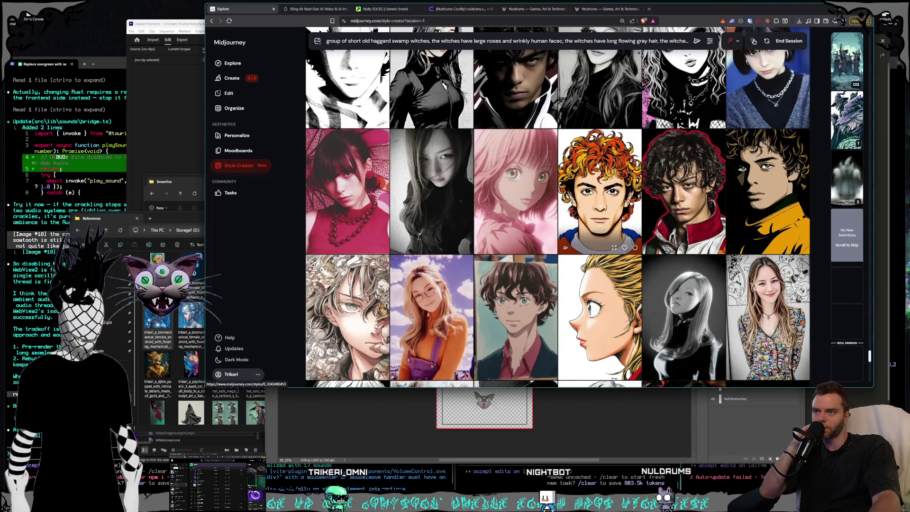
scroll(598, 162, down, 4)
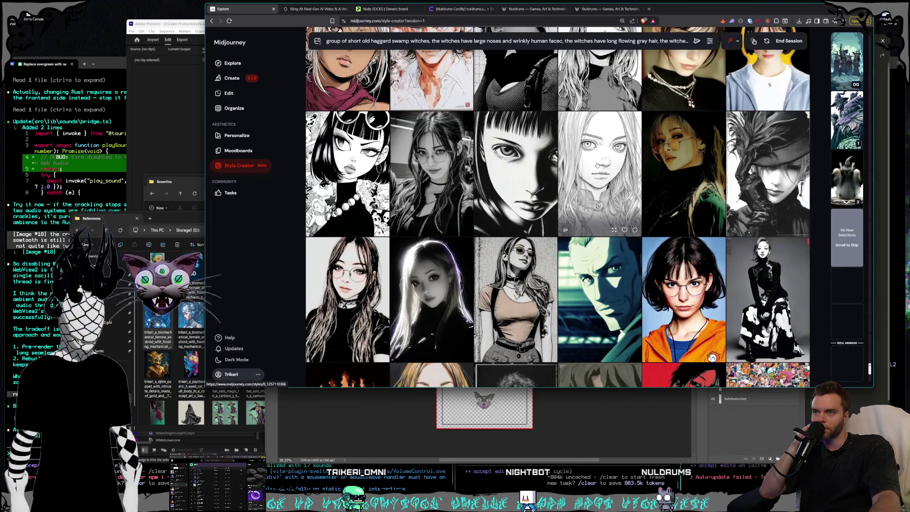
scroll(597, 165, down, 1)
scroll(597, 165, down, 3)
scroll(597, 165, down, 1)
scroll(597, 164, down, 1)
scroll(597, 164, down, 1)
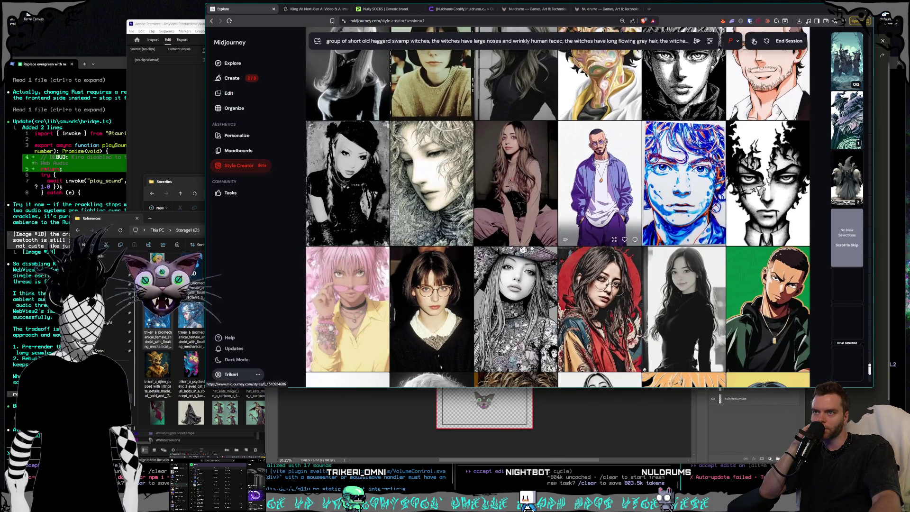
scroll(596, 165, down, 2)
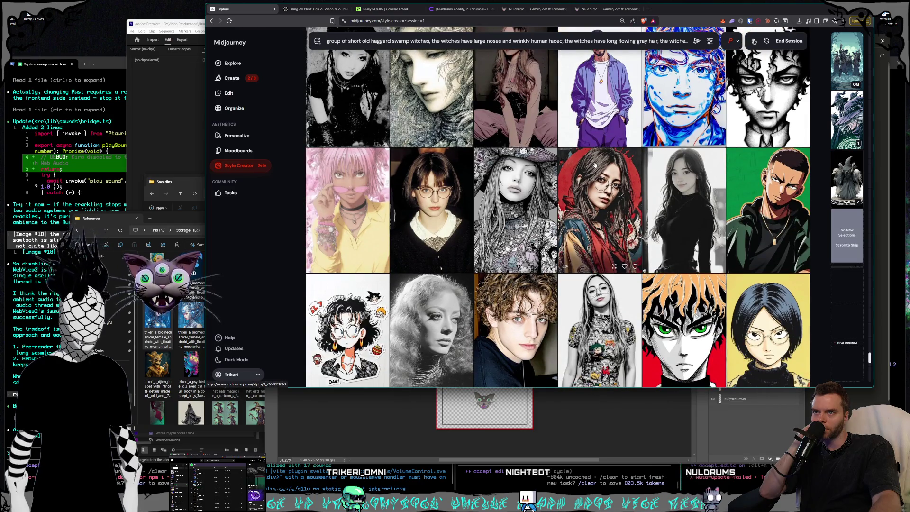
scroll(596, 164, down, 1)
scroll(596, 165, down, 4)
scroll(595, 165, down, 3)
scroll(596, 164, down, 3)
scroll(596, 165, down, 3)
scroll(595, 165, down, 3)
scroll(595, 165, down, 3)
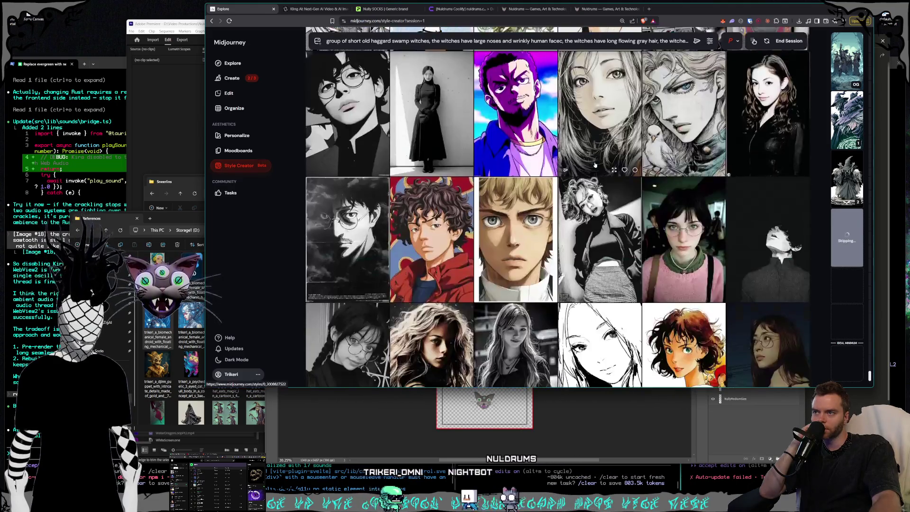
scroll(595, 165, down, 2)
scroll(595, 164, down, 3)
scroll(596, 165, down, 3)
scroll(595, 164, down, 3)
scroll(597, 157, down, 2)
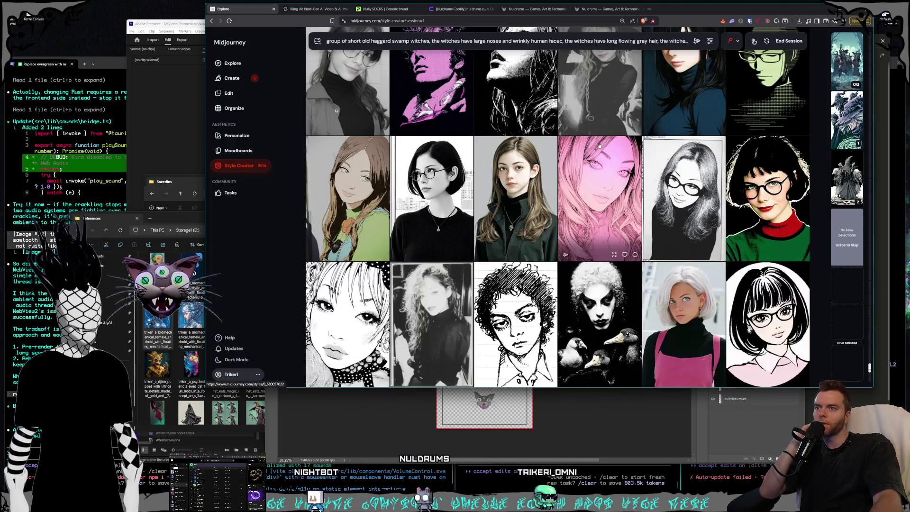
scroll(599, 148, down, 3)
scroll(599, 147, down, 3)
scroll(599, 143, down, 3)
scroll(593, 142, down, 3)
scroll(593, 142, down, 3)
scroll(592, 144, down, 3)
scroll(590, 147, down, 1)
scroll(589, 147, down, 3)
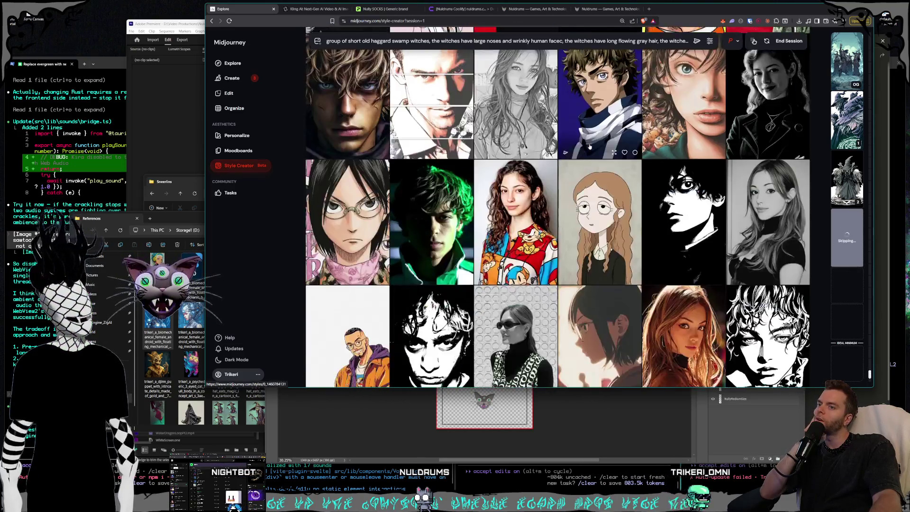
scroll(590, 147, down, 4)
scroll(589, 147, down, 2)
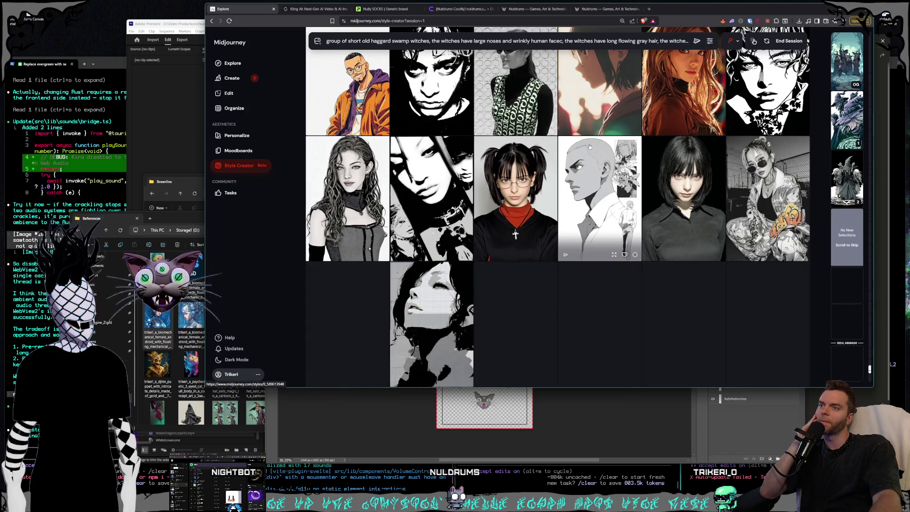
scroll(589, 147, down, 3)
scroll(589, 147, down, 4)
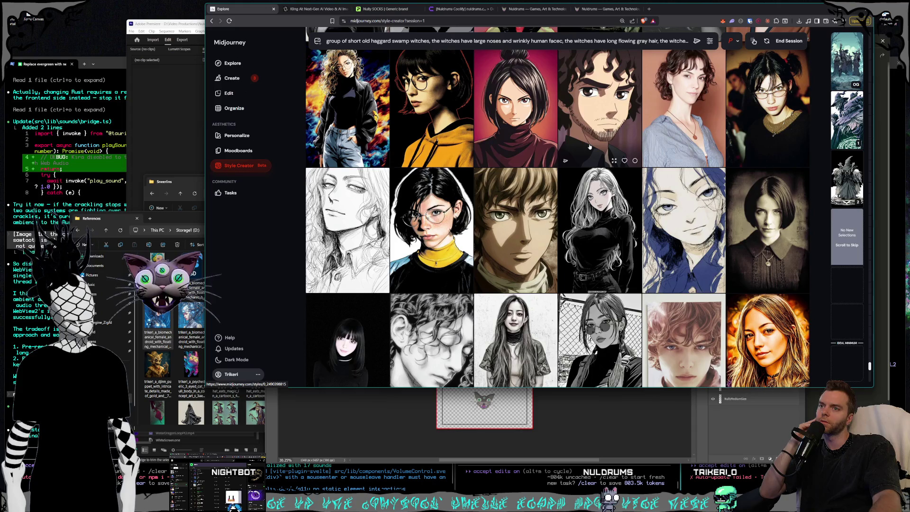
scroll(590, 147, down, 4)
scroll(590, 147, down, 3)
scroll(590, 147, down, 4)
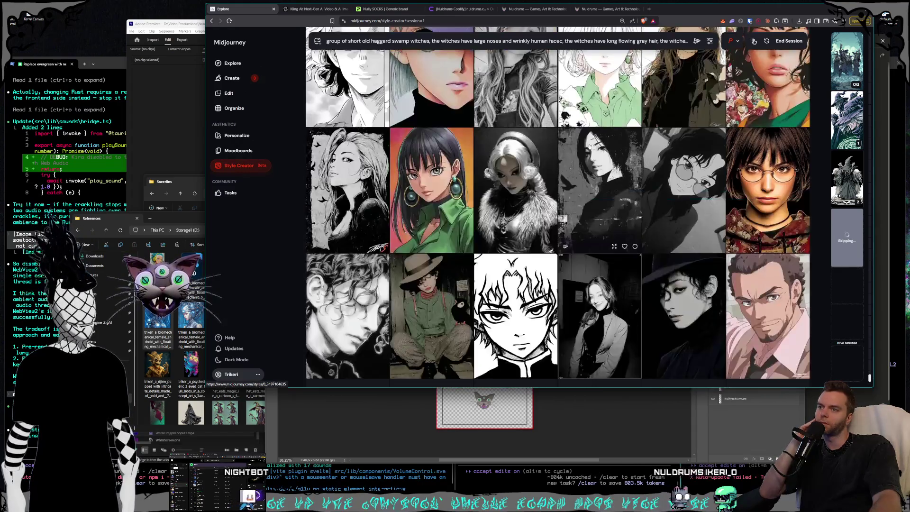
scroll(590, 147, down, 4)
scroll(590, 147, down, 5)
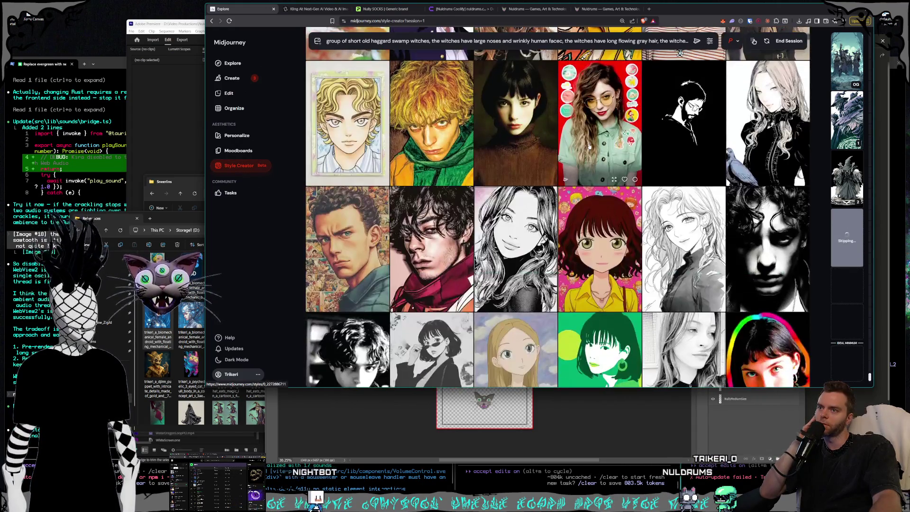
scroll(590, 147, down, 3)
scroll(590, 147, down, 3)
scroll(590, 147, down, 4)
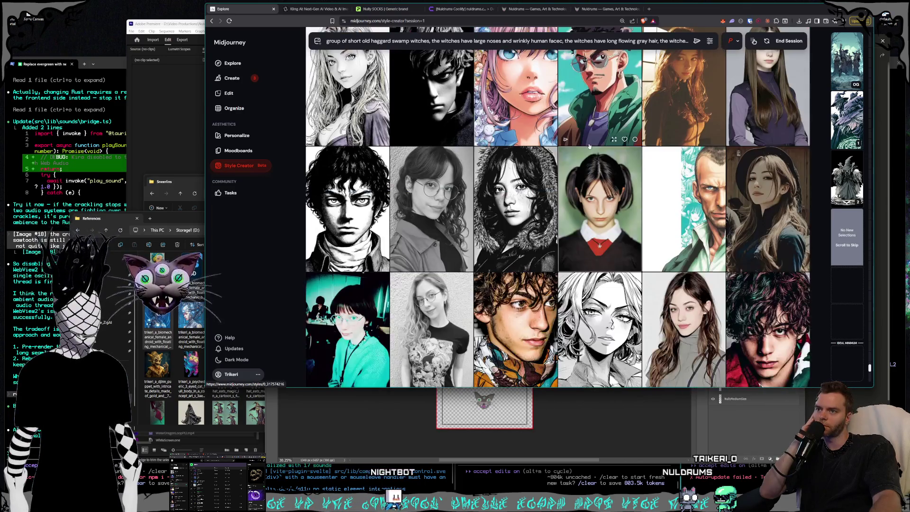
scroll(589, 147, up, 2)
scroll(590, 147, down, 4)
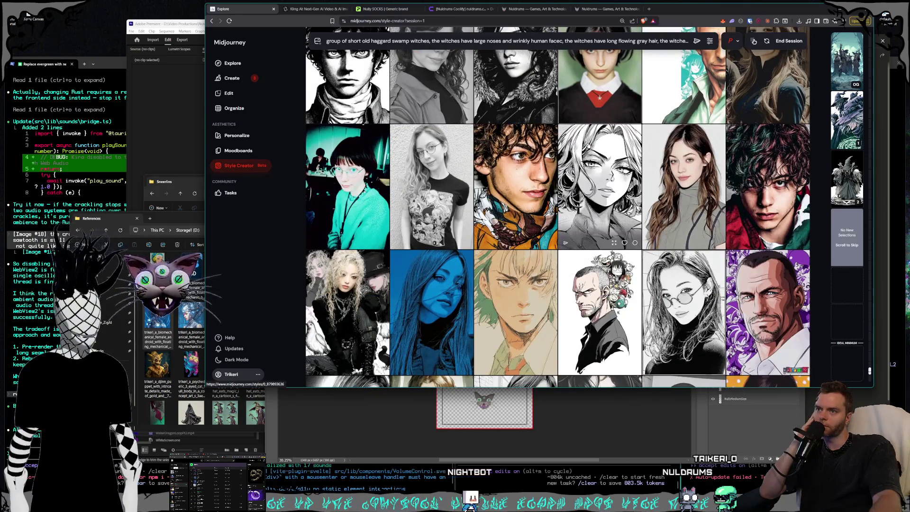
scroll(590, 147, down, 2)
scroll(588, 145, down, 4)
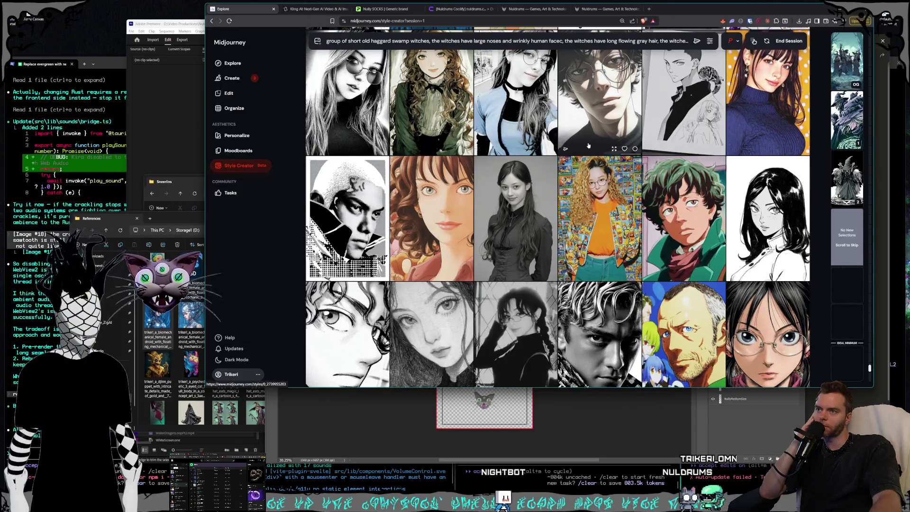
scroll(588, 145, down, 1)
scroll(588, 146, down, 2)
scroll(588, 146, down, 3)
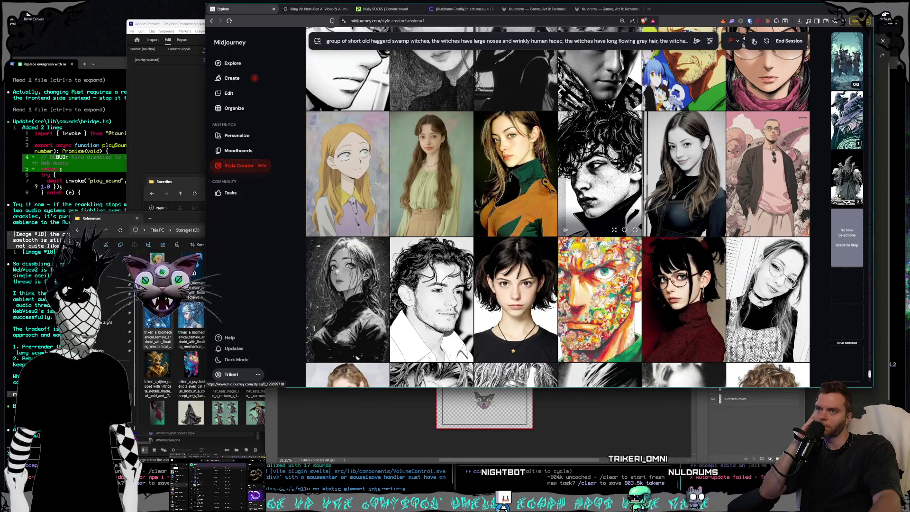
scroll(588, 145, down, 2)
scroll(588, 146, down, 3)
scroll(588, 146, down, 1)
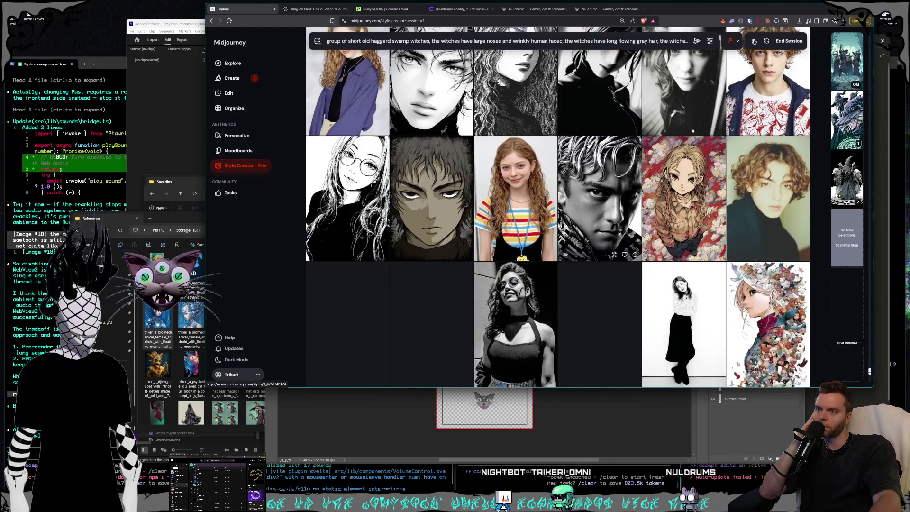
scroll(588, 146, down, 3)
scroll(589, 146, down, 2)
scroll(589, 145, down, 2)
scroll(587, 146, down, 2)
scroll(587, 146, down, 1)
scroll(587, 146, down, 2)
scroll(587, 146, down, 1)
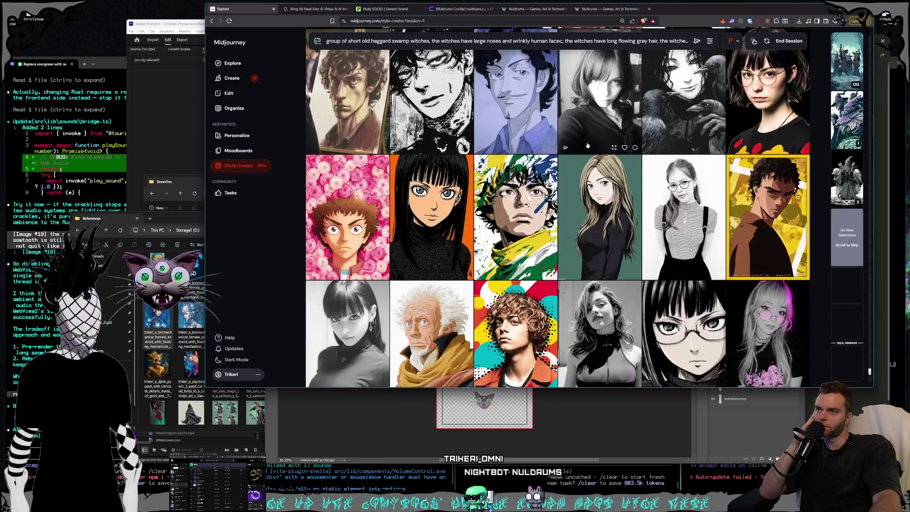
scroll(587, 145, down, 3)
scroll(587, 146, down, 2)
scroll(587, 146, down, 2)
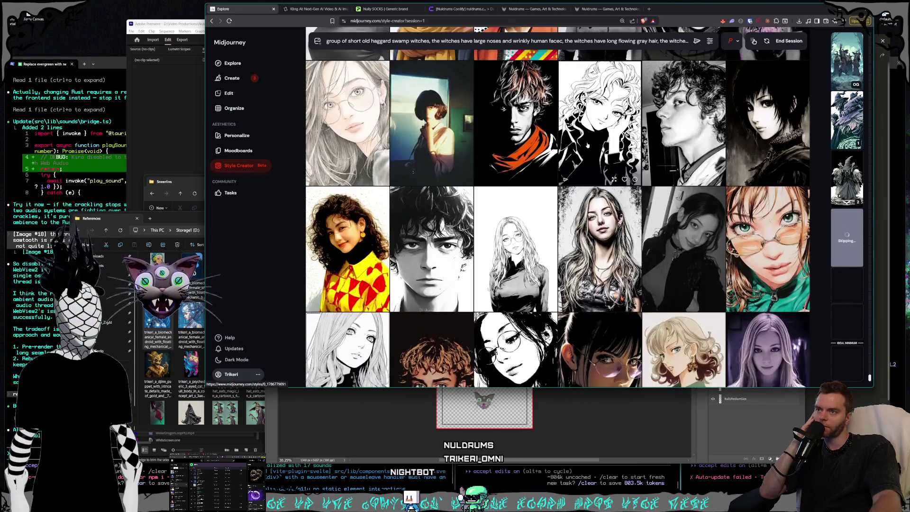
scroll(587, 146, down, 2)
scroll(588, 146, down, 1)
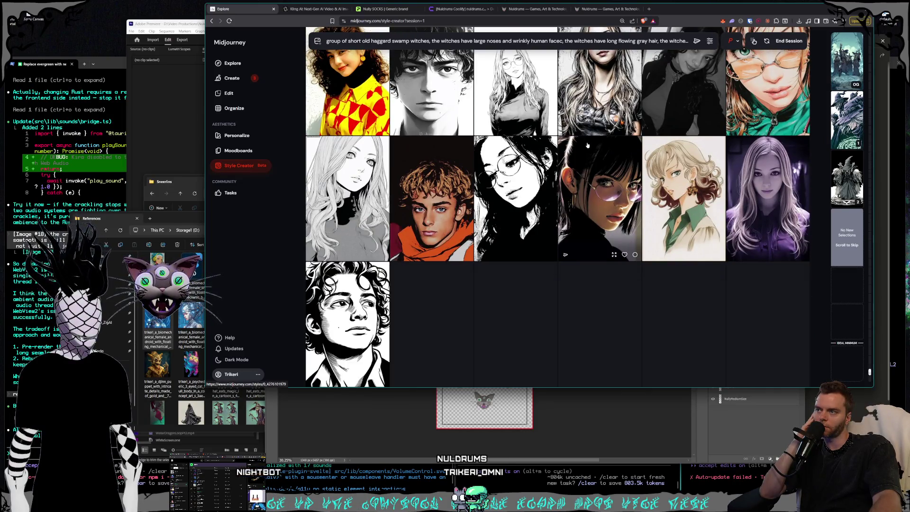
scroll(588, 145, down, 3)
scroll(587, 145, down, 2)
scroll(587, 145, down, 5)
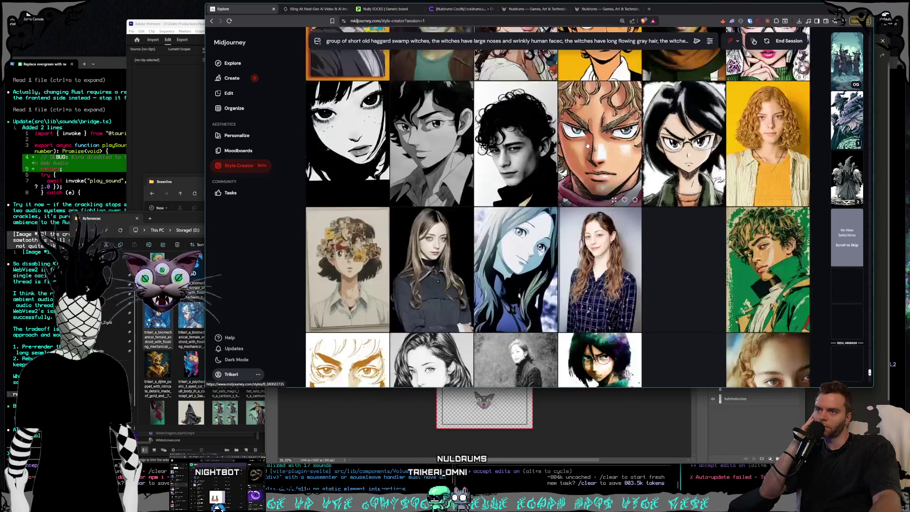
scroll(587, 146, down, 3)
scroll(587, 146, down, 2)
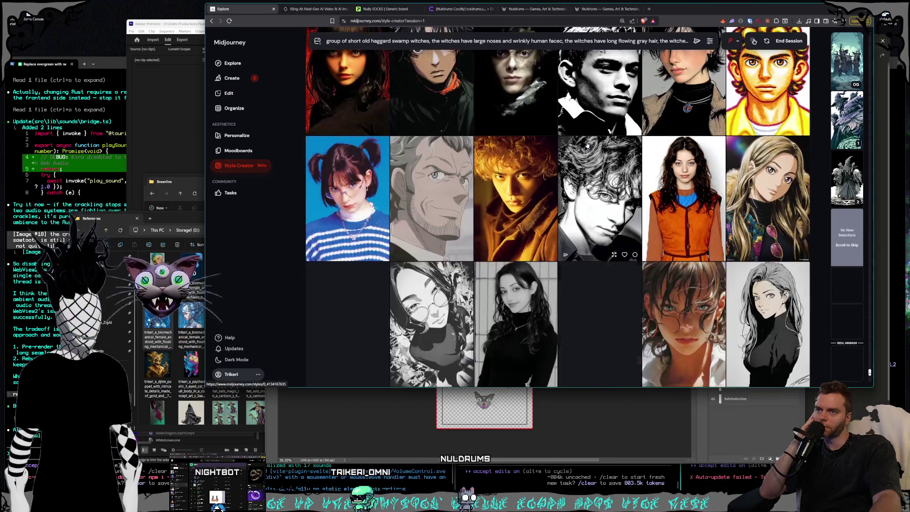
scroll(588, 145, down, 3)
scroll(587, 146, down, 2)
scroll(587, 146, down, 3)
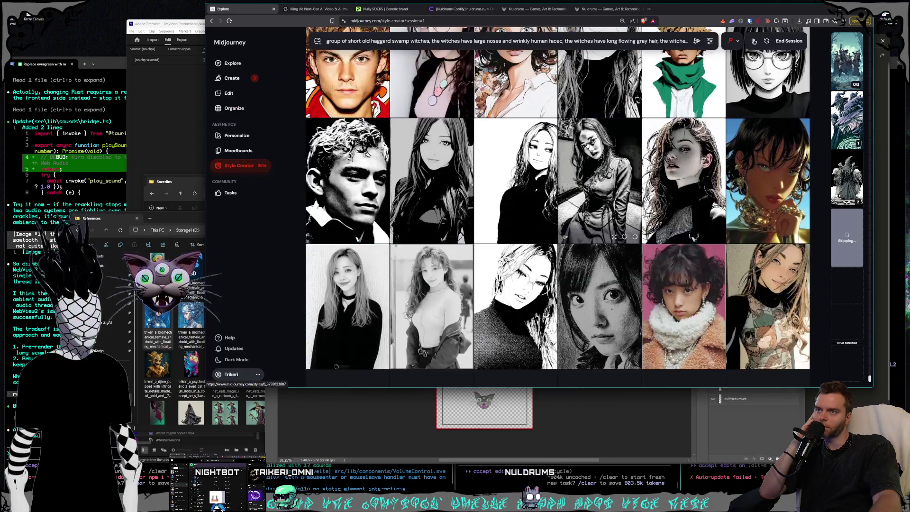
scroll(587, 145, down, 3)
scroll(587, 146, down, 3)
scroll(587, 145, down, 3)
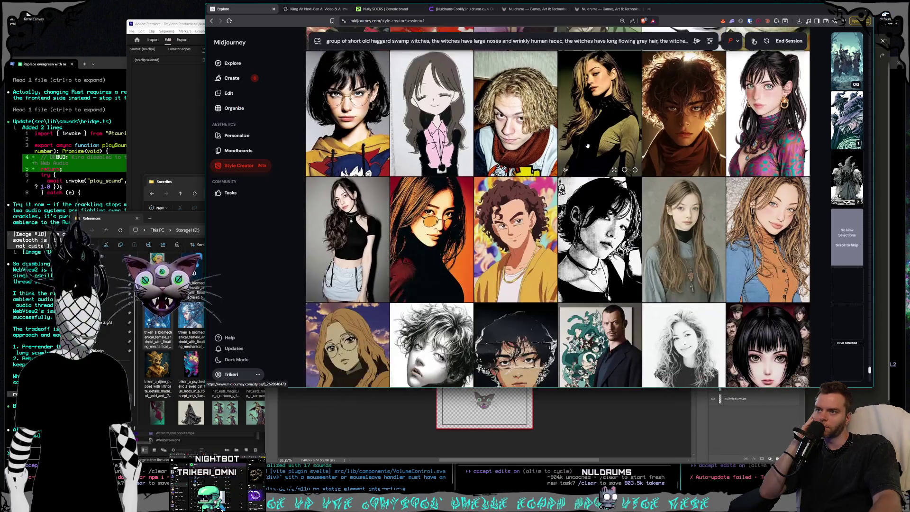
scroll(588, 145, down, 3)
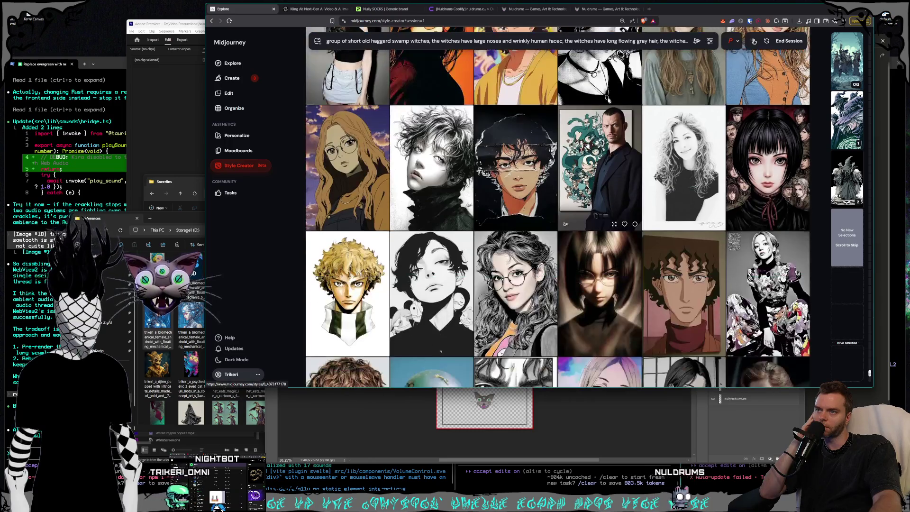
scroll(588, 145, down, 3)
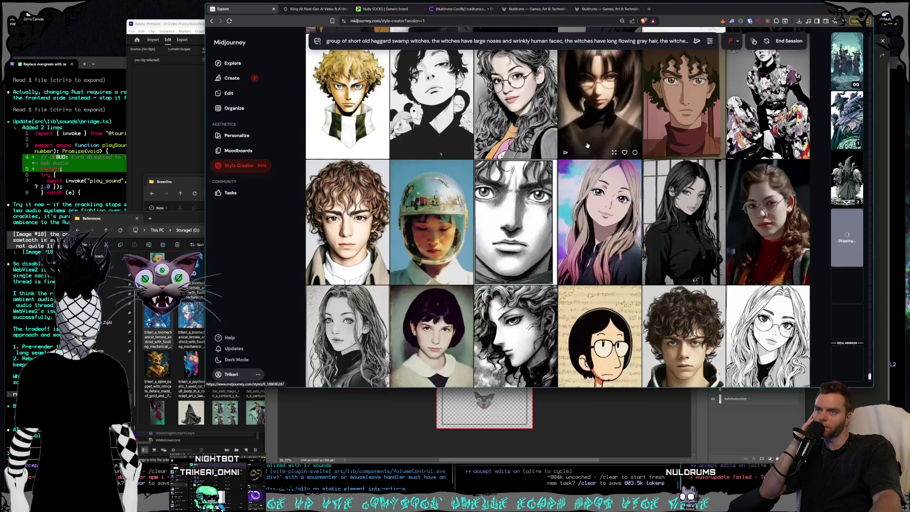
scroll(587, 146, up, 1)
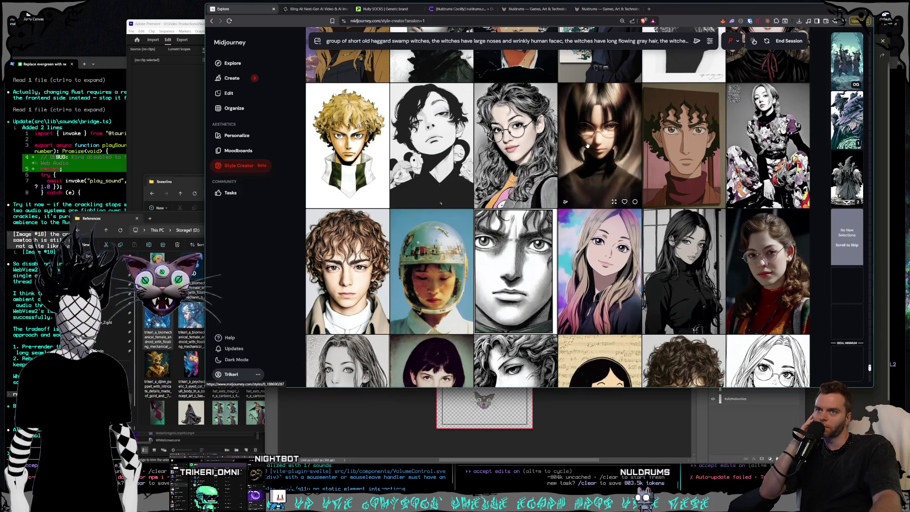
scroll(587, 145, down, 3)
scroll(588, 145, down, 2)
scroll(588, 145, down, 2)
scroll(587, 146, down, 2)
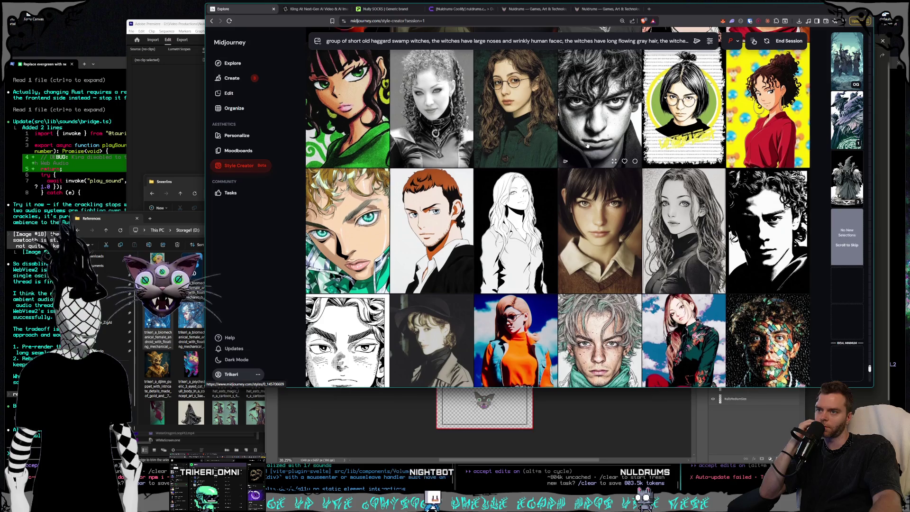
scroll(587, 146, down, 3)
scroll(587, 145, down, 1)
scroll(587, 137, down, 1)
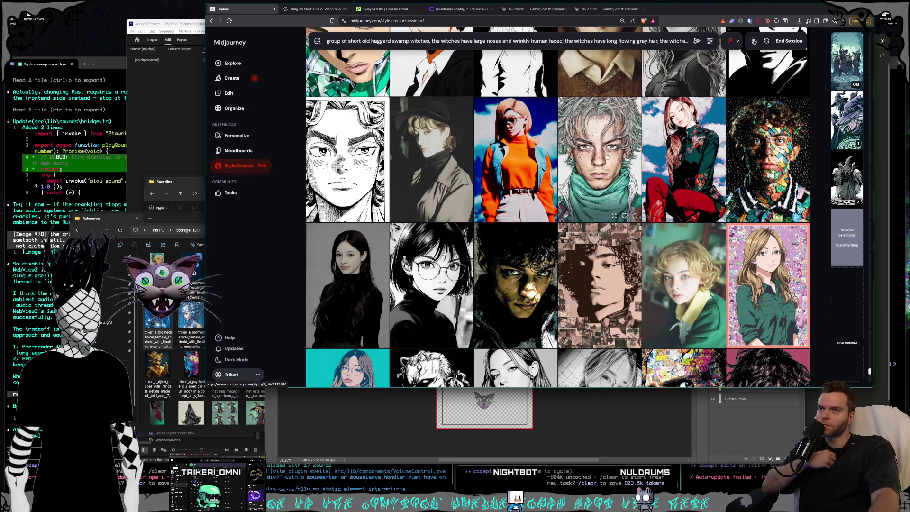
scroll(605, 151, down, 2)
scroll(604, 149, down, 3)
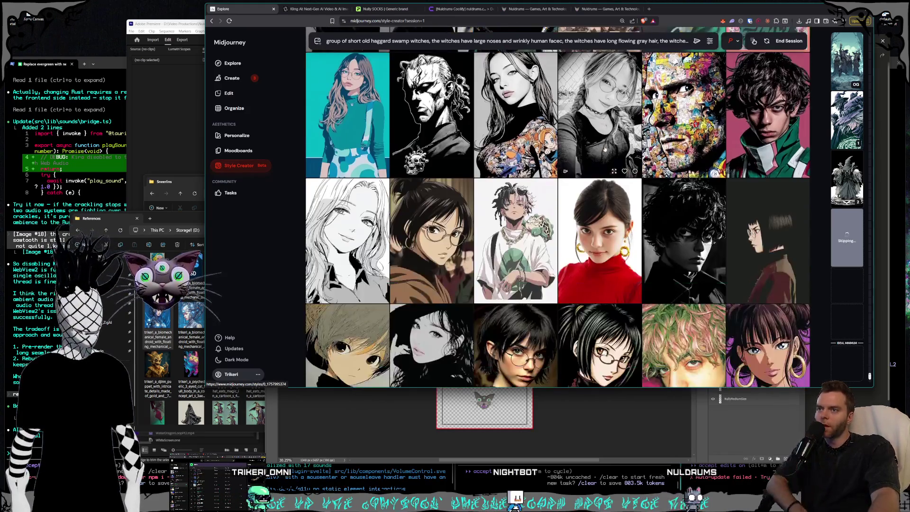
scroll(604, 150, down, 2)
scroll(604, 151, down, 3)
scroll(604, 152, down, 2)
scroll(604, 152, down, 2)
scroll(604, 151, down, 2)
scroll(604, 152, down, 2)
scroll(605, 153, down, 2)
scroll(605, 153, down, 2)
scroll(605, 153, down, 2)
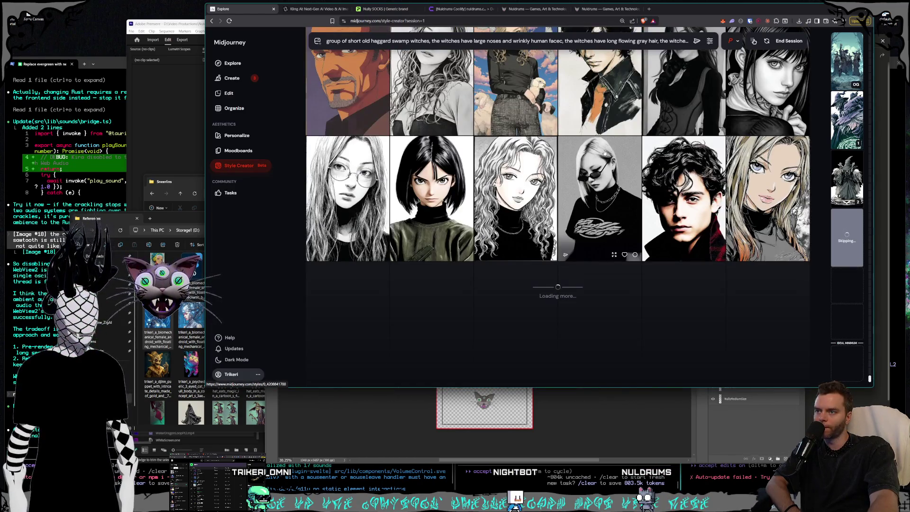
scroll(605, 152, down, 3)
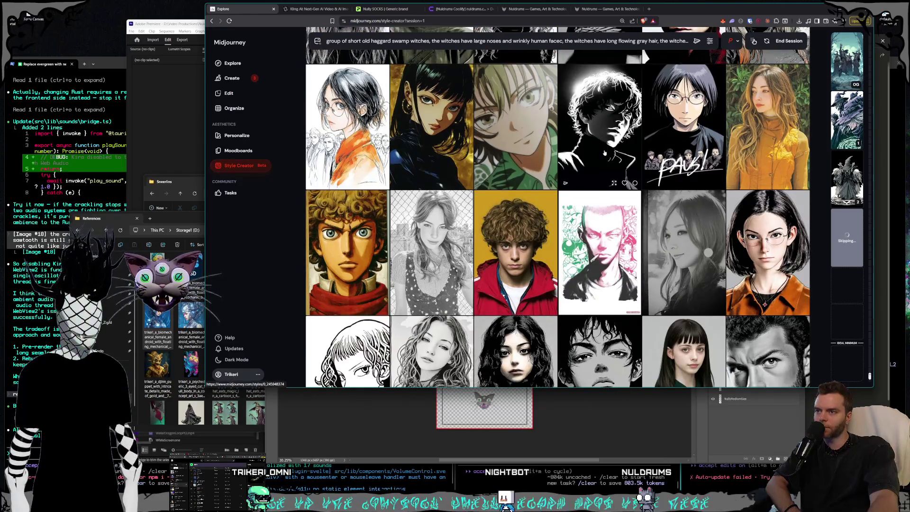
scroll(604, 153, down, 3)
scroll(603, 152, down, 3)
scroll(603, 150, down, 2)
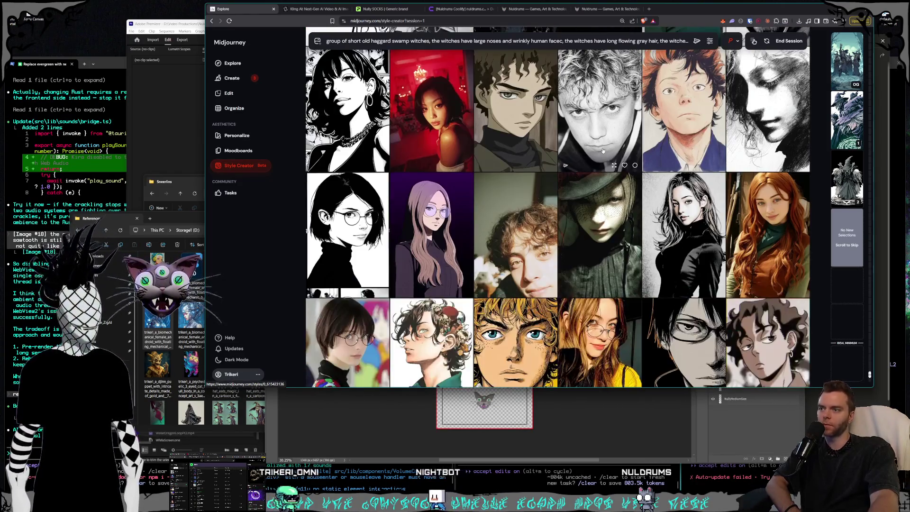
scroll(603, 150, down, 3)
scroll(603, 151, down, 3)
scroll(603, 150, down, 3)
scroll(603, 150, down, 3)
scroll(603, 151, down, 3)
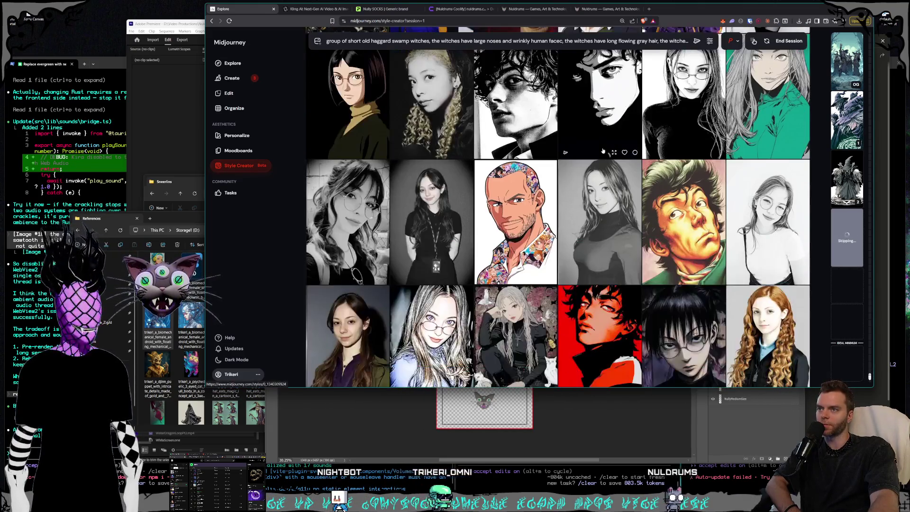
scroll(603, 150, down, 3)
scroll(603, 151, down, 3)
scroll(603, 151, down, 3)
scroll(603, 151, down, 3)
scroll(603, 151, down, 3)
scroll(603, 151, down, 3)
scroll(603, 150, down, 2)
scroll(603, 151, down, 1)
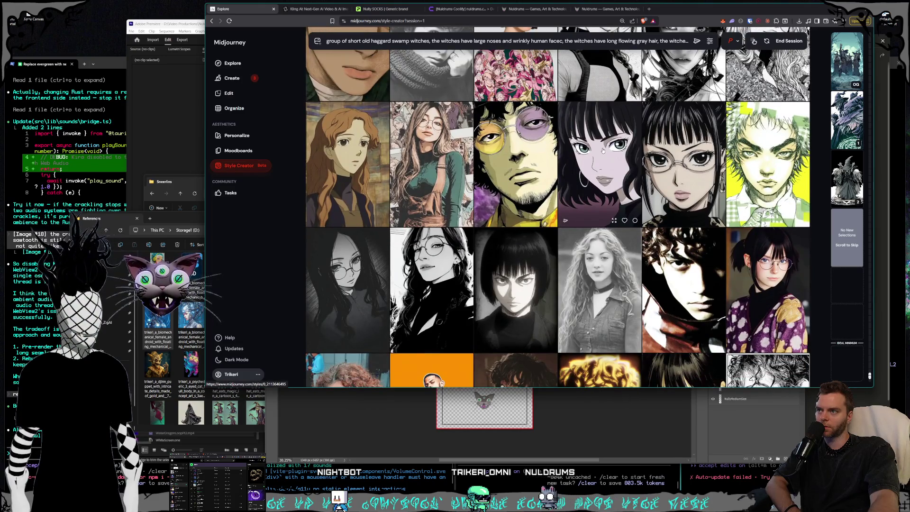
click(602, 150)
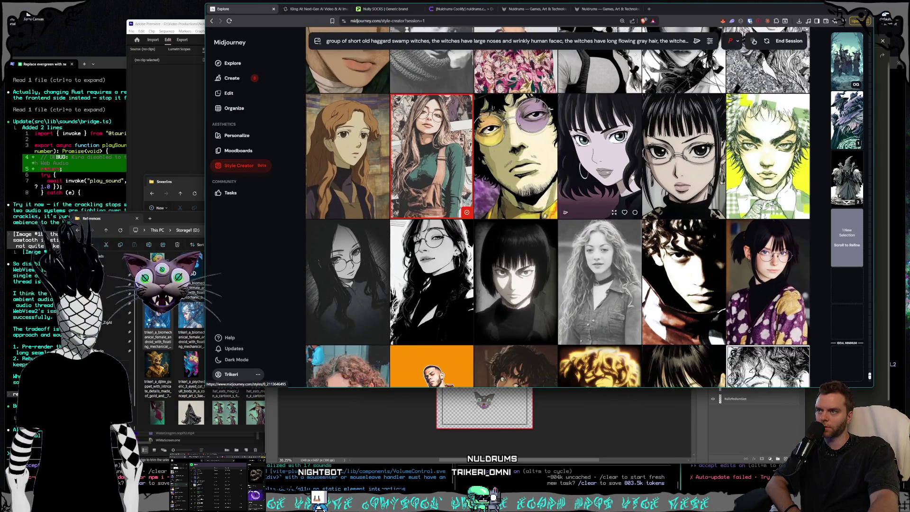
Step: Skim down the Style Creator grid past many batches of candidate portraits to a fresh painterly set
scroll(619, 177, down, 3)
scroll(616, 180, down, 3)
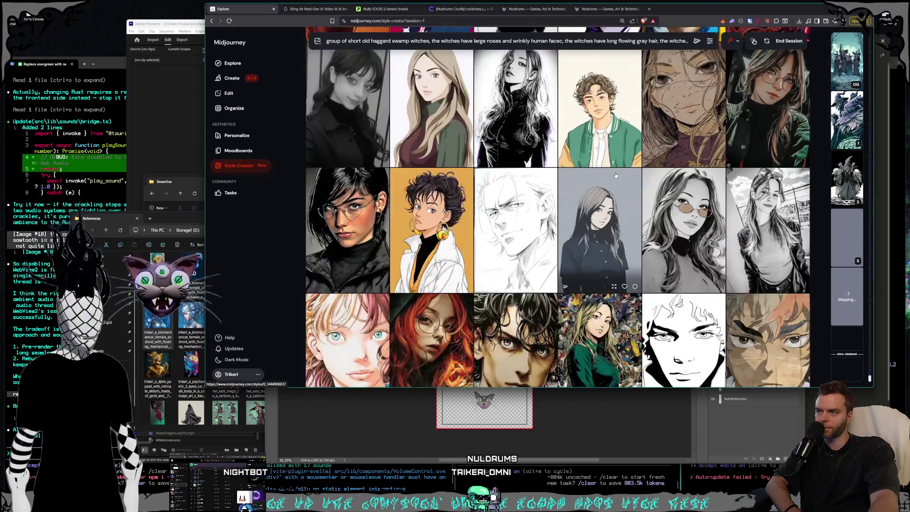
scroll(611, 189, down, 3)
scroll(612, 185, down, 3)
scroll(614, 180, down, 3)
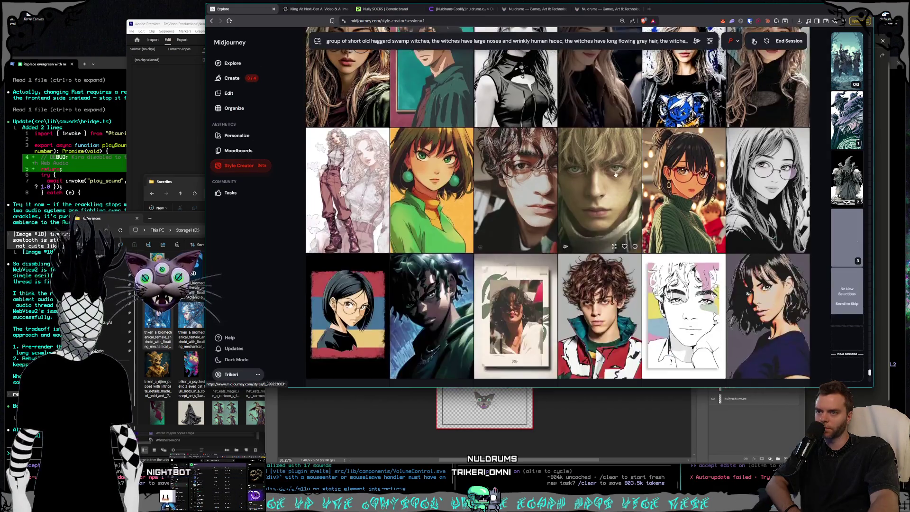
scroll(616, 176, down, 3)
scroll(616, 175, down, 3)
scroll(615, 175, down, 3)
scroll(615, 174, down, 3)
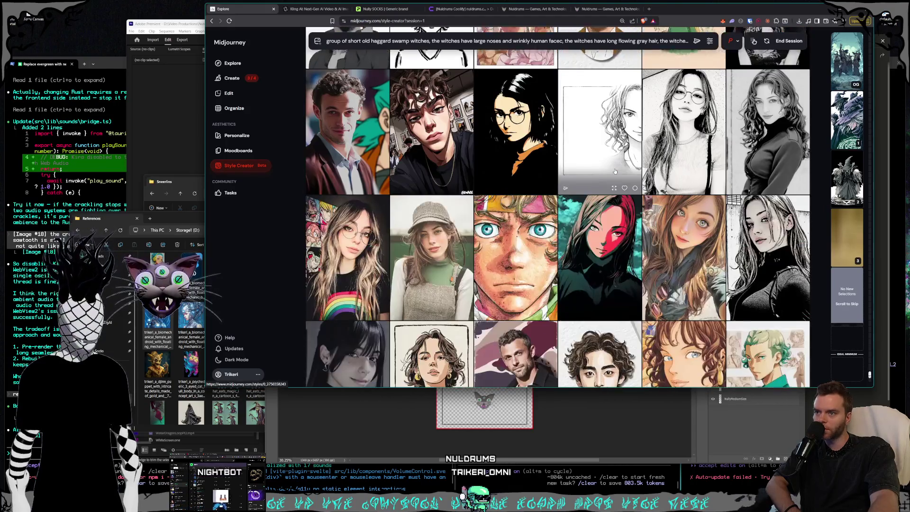
scroll(615, 171, down, 3)
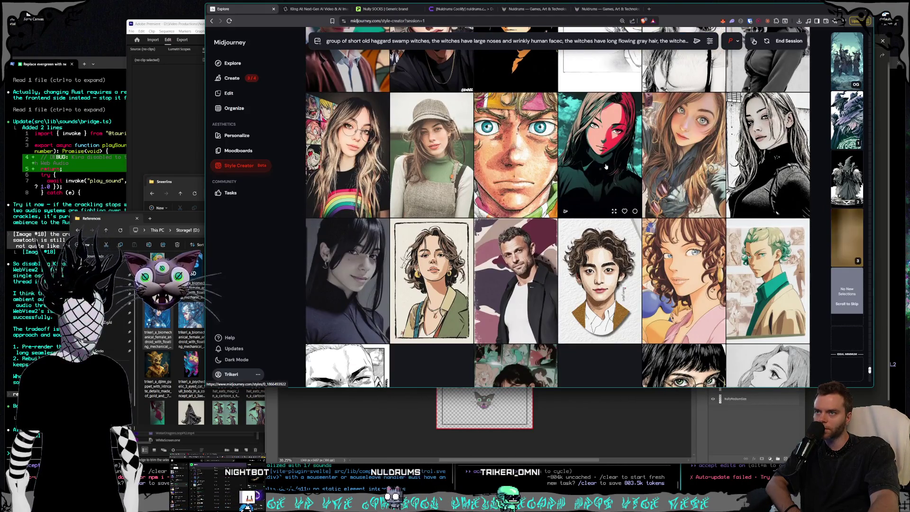
scroll(606, 166, down, 3)
scroll(606, 167, down, 3)
scroll(606, 167, down, 3)
scroll(606, 167, down, 3)
scroll(606, 167, down, 3)
scroll(606, 167, down, 3)
scroll(606, 167, down, 3)
scroll(606, 166, down, 3)
scroll(606, 166, down, 3)
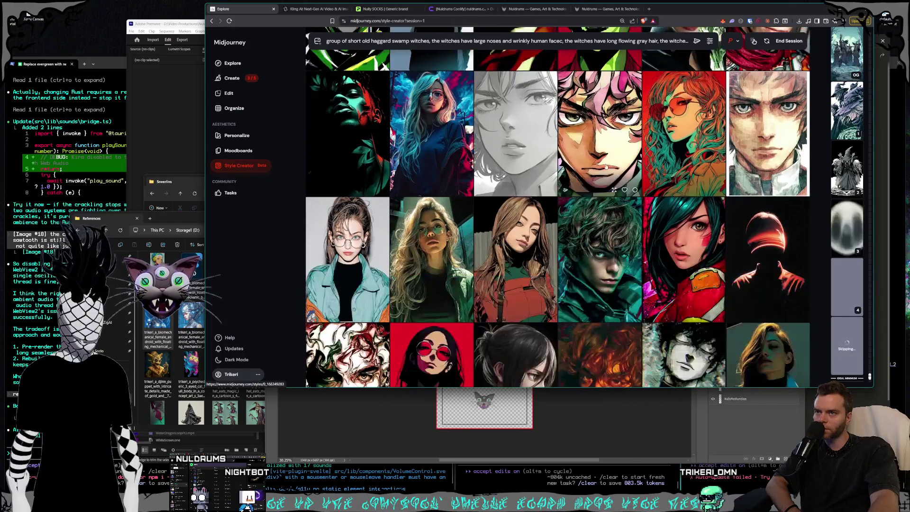
scroll(606, 165, down, 2)
scroll(605, 167, down, 1)
scroll(606, 167, down, 1)
scroll(606, 166, down, 3)
scroll(606, 167, down, 2)
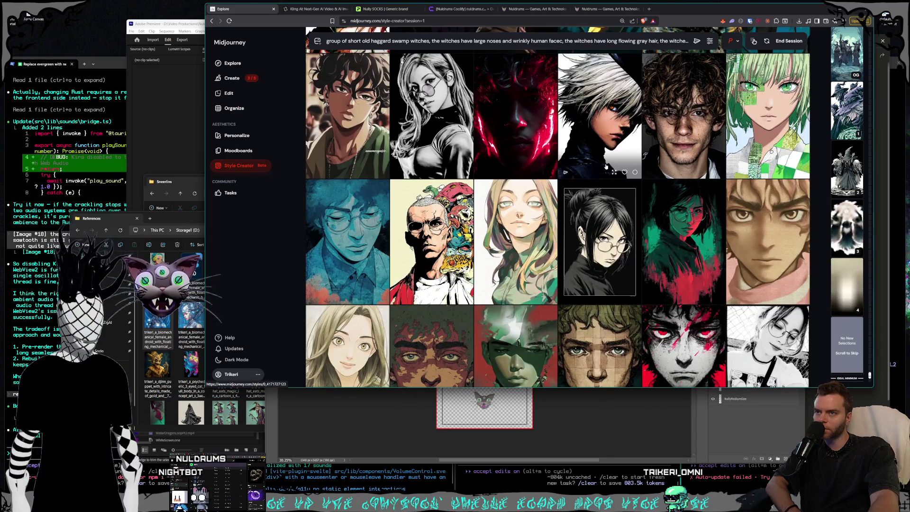
scroll(606, 166, up, 1)
scroll(600, 173, up, 1)
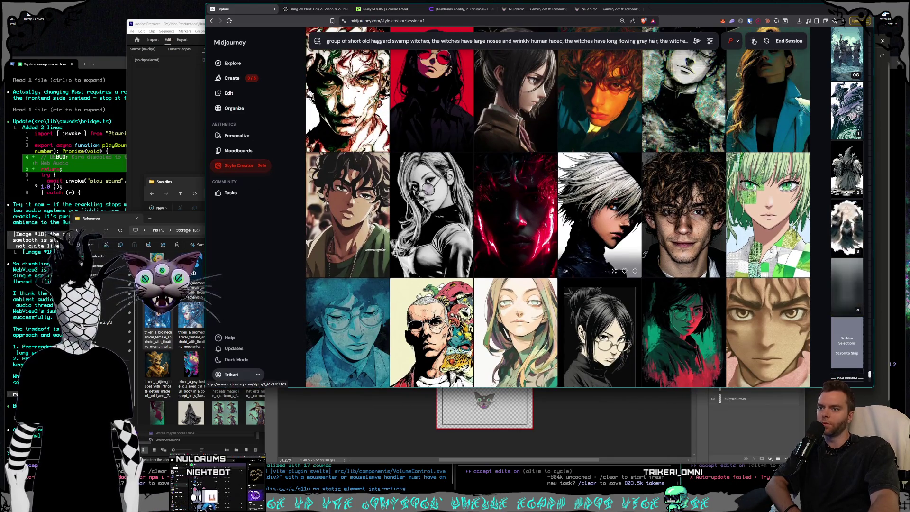
scroll(604, 182, down, 3)
scroll(604, 182, down, 3)
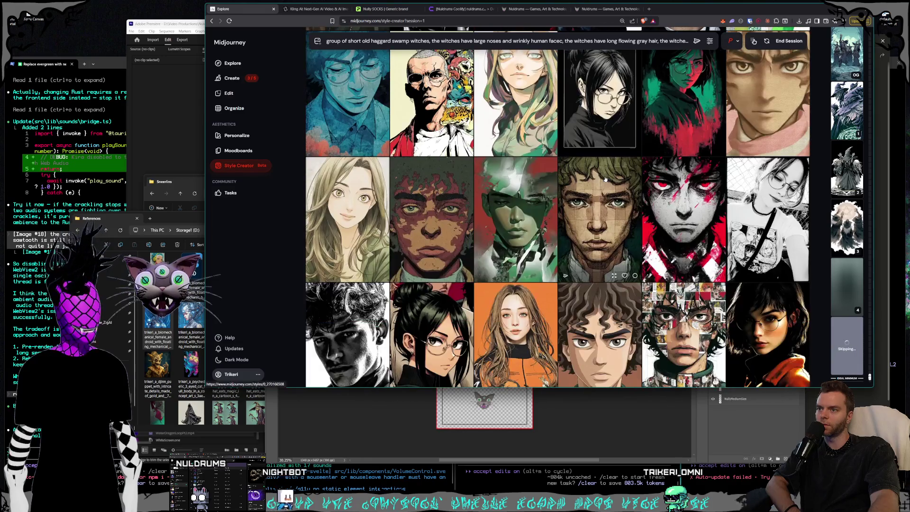
scroll(604, 182, down, 3)
scroll(605, 180, down, 2)
scroll(606, 180, down, 4)
scroll(605, 179, down, 3)
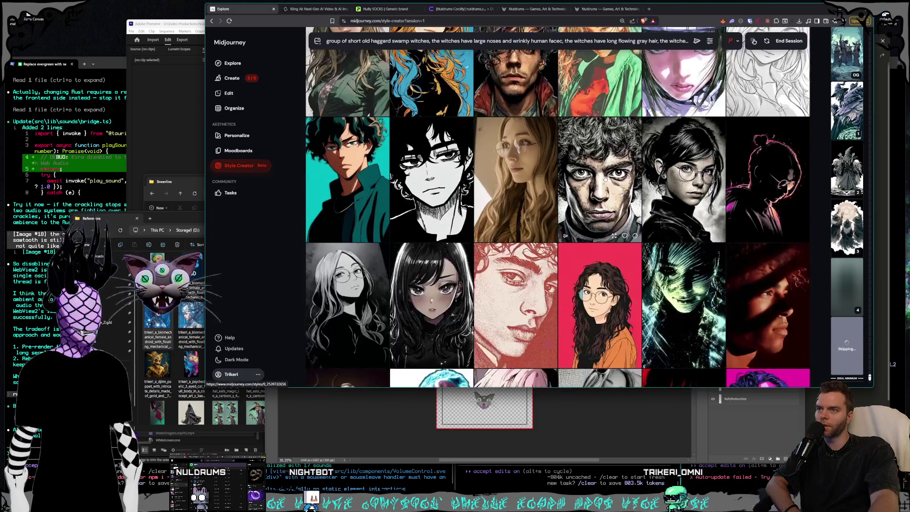
scroll(606, 179, down, 3)
scroll(605, 179, down, 3)
scroll(605, 179, down, 3)
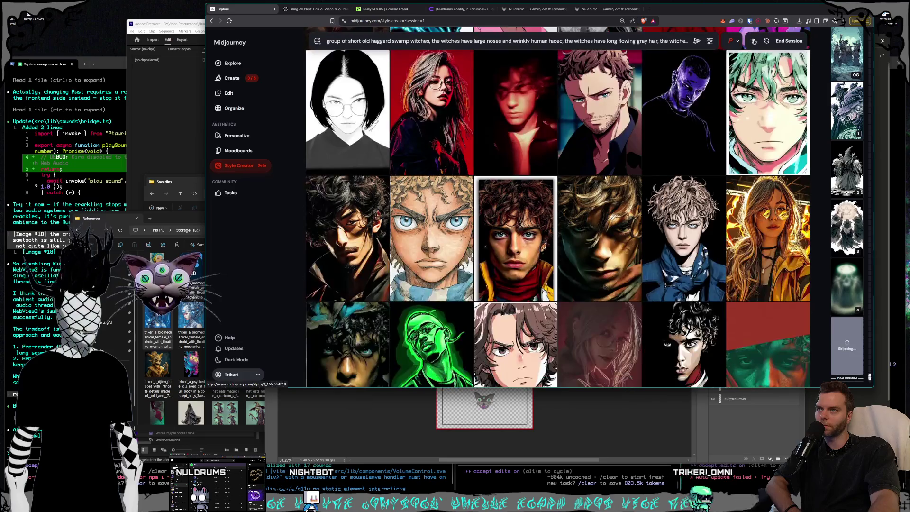
scroll(606, 179, down, 3)
scroll(605, 178, down, 3)
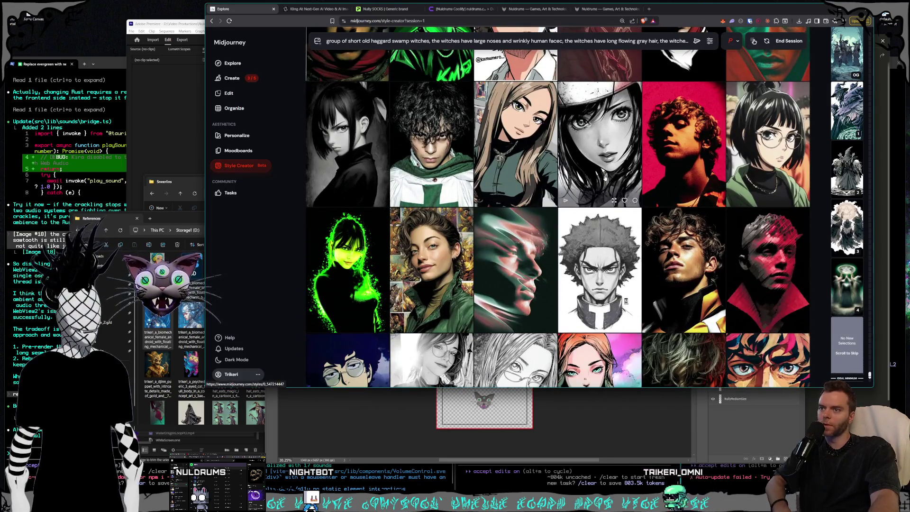
scroll(604, 180, down, 2)
scroll(603, 179, down, 2)
scroll(603, 180, down, 2)
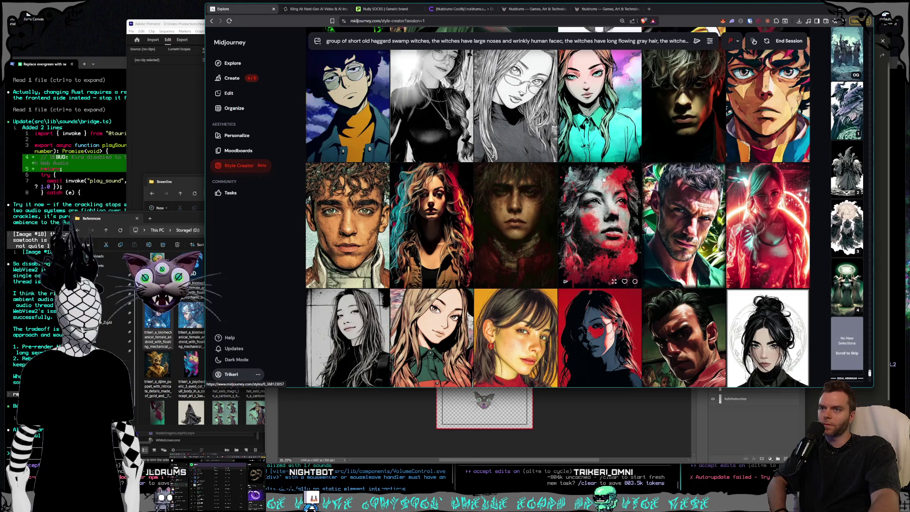
scroll(605, 175, down, 3)
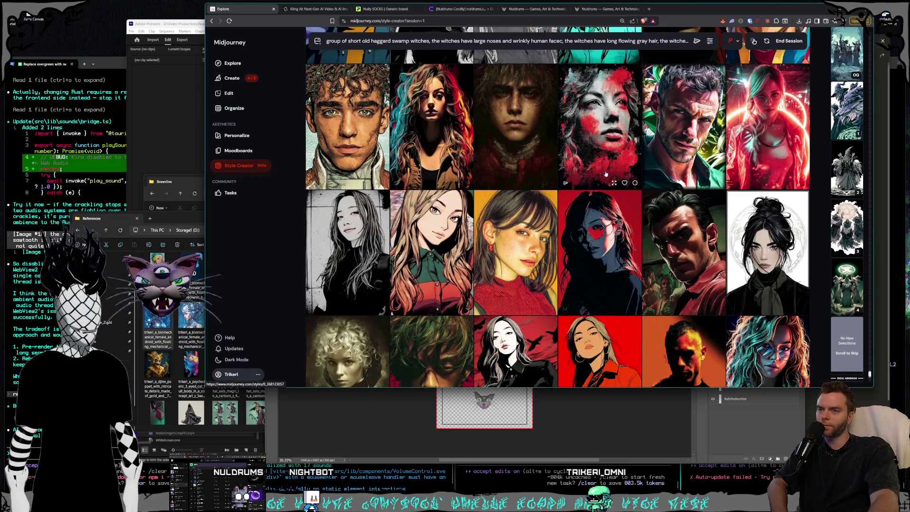
scroll(605, 174, down, 3)
scroll(605, 174, down, 3)
scroll(605, 174, down, 3)
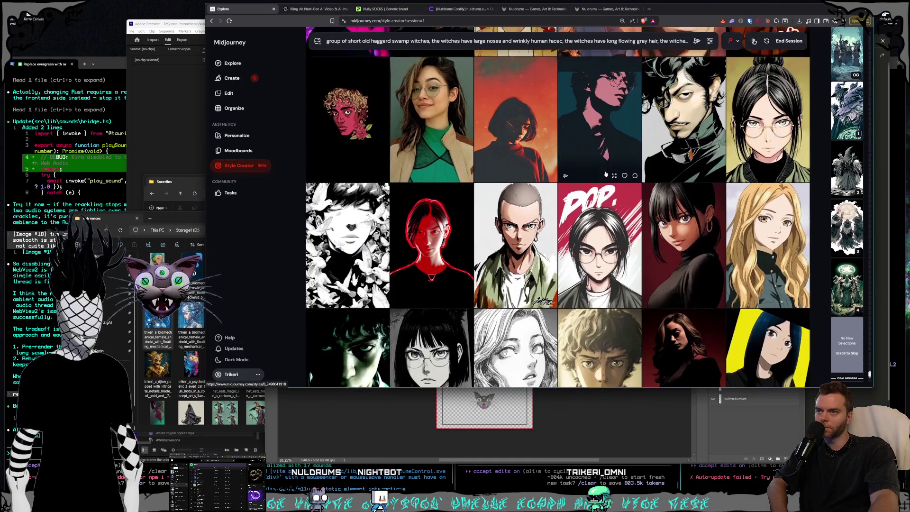
scroll(606, 174, down, 3)
scroll(606, 174, down, 2)
scroll(606, 174, down, 5)
scroll(606, 174, down, 4)
scroll(606, 174, down, 1)
scroll(606, 174, down, 3)
scroll(606, 174, down, 3)
scroll(605, 174, down, 4)
scroll(606, 174, down, 1)
scroll(606, 174, down, 2)
scroll(606, 174, down, 1)
scroll(606, 174, down, 3)
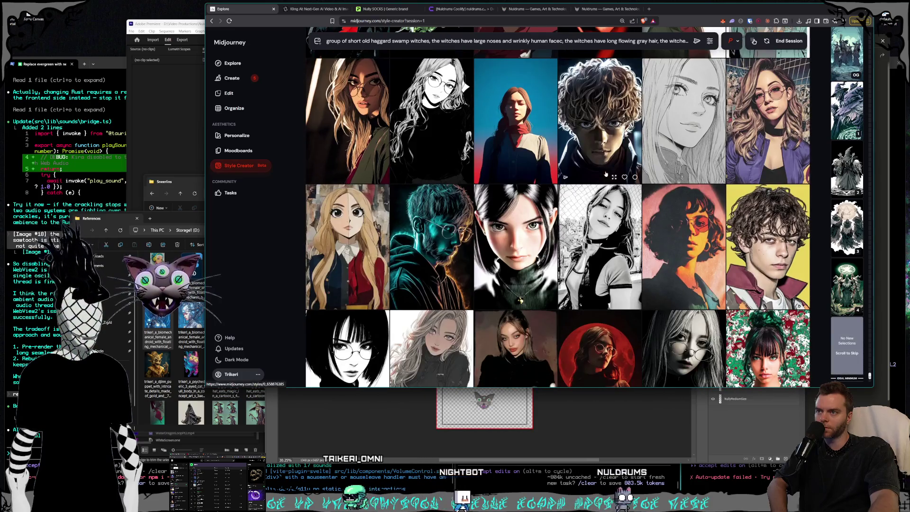
scroll(606, 173, down, 3)
scroll(605, 174, down, 2)
scroll(606, 174, down, 2)
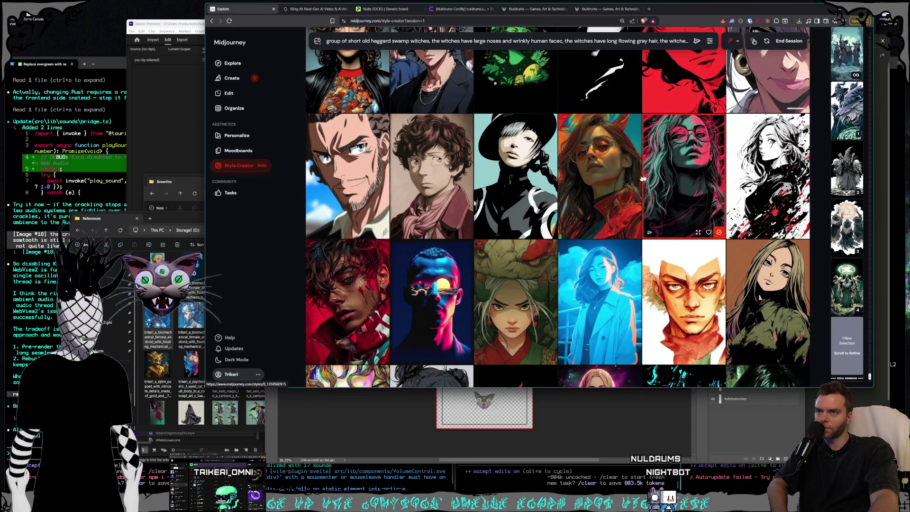
scroll(626, 179, down, 1)
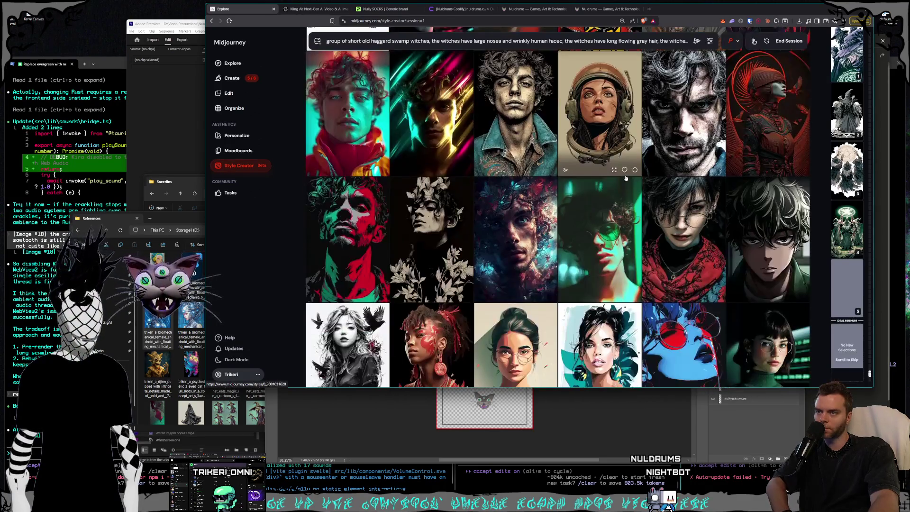
Step: Pick another portrait from the Style Creator grid to steer the custom style
scroll(626, 178, down, 4)
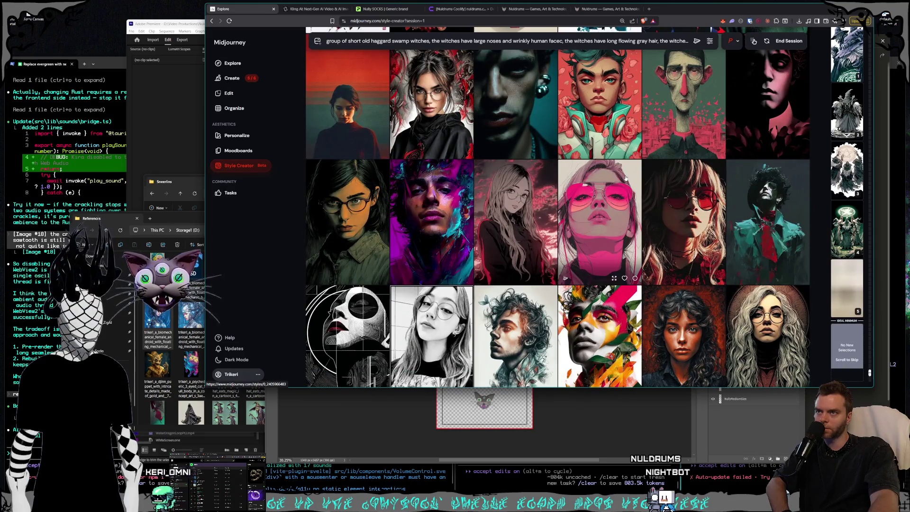
scroll(626, 178, down, 4)
scroll(626, 178, down, 3)
scroll(624, 178, down, 4)
scroll(623, 177, down, 3)
scroll(623, 178, down, 3)
scroll(623, 178, down, 5)
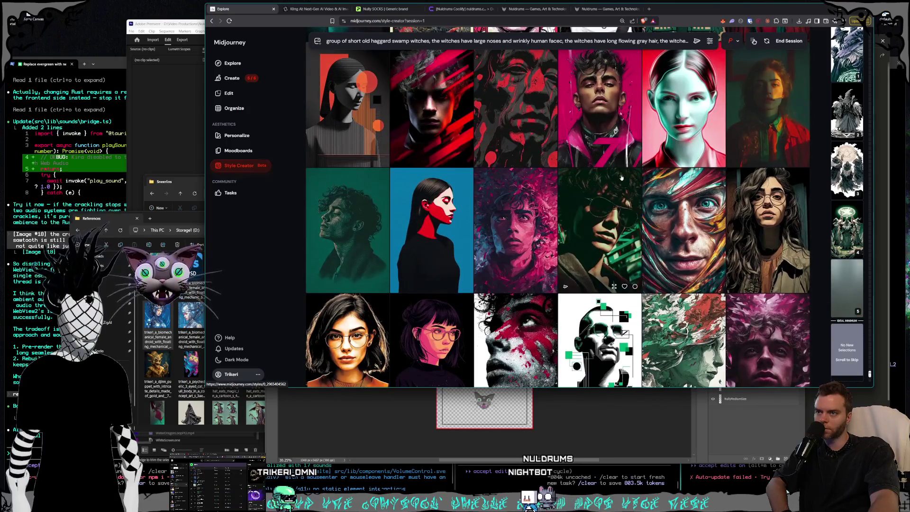
scroll(623, 178, down, 3)
scroll(622, 179, down, 4)
scroll(622, 178, down, 2)
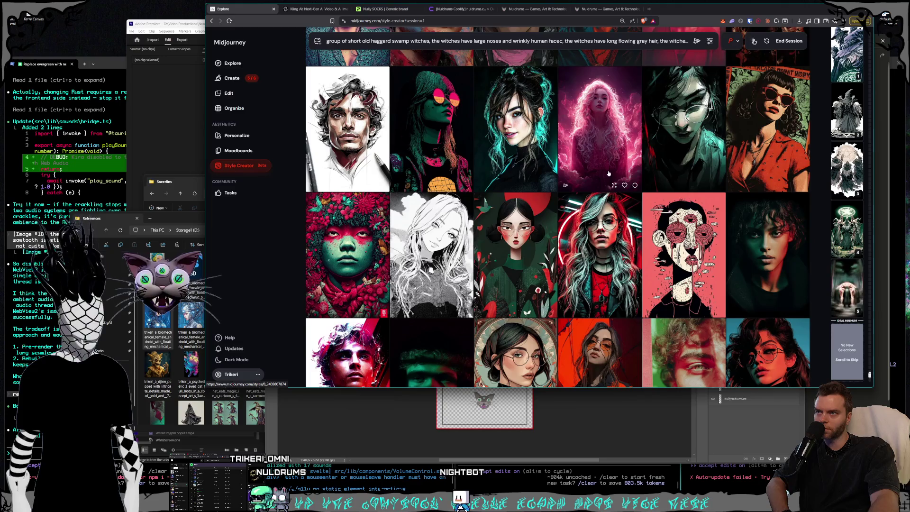
scroll(609, 173, down, 5)
scroll(608, 174, down, 3)
scroll(609, 173, down, 3)
scroll(609, 174, down, 2)
scroll(608, 174, down, 3)
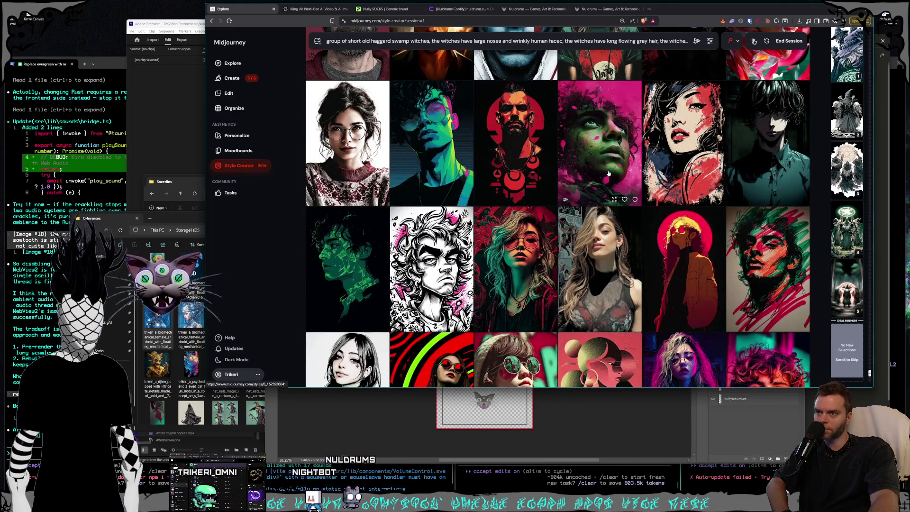
scroll(608, 173, down, 3)
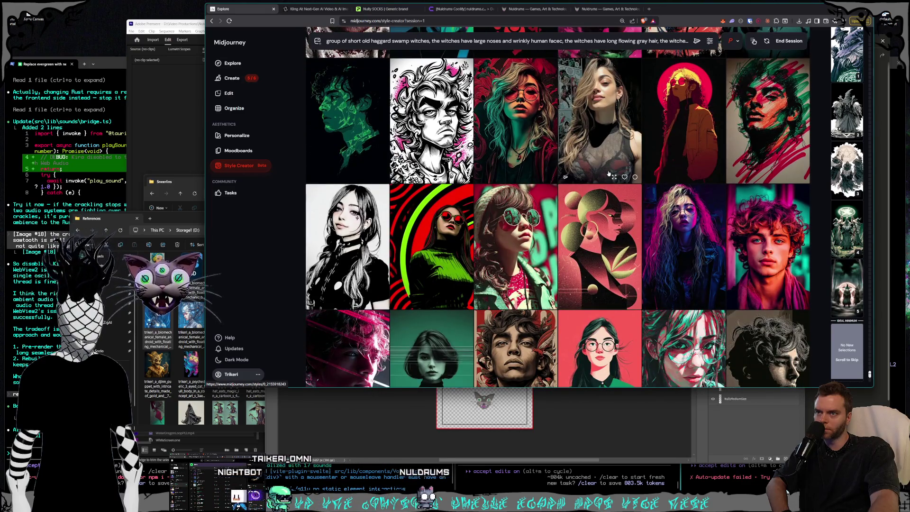
scroll(608, 174, down, 2)
scroll(608, 174, down, 2)
scroll(609, 174, down, 4)
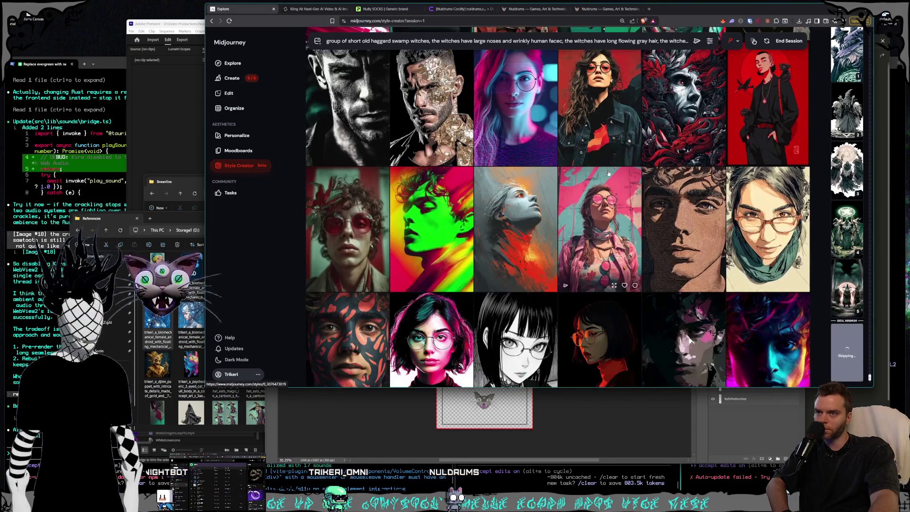
scroll(609, 174, up, 2)
click(609, 178)
Step: Browse onward through the refined batches of bolder painterly portrait samples
scroll(610, 183, down, 5)
scroll(610, 183, down, 3)
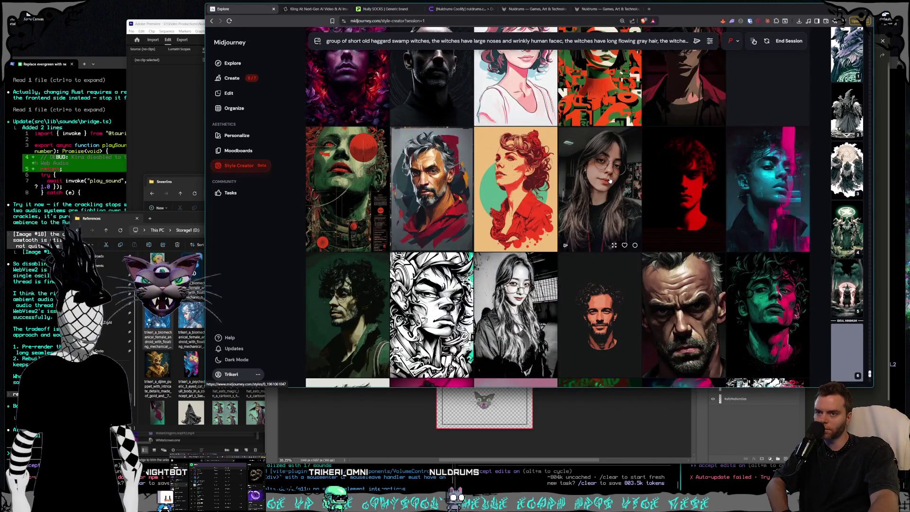
scroll(610, 180, down, 3)
scroll(610, 181, down, 2)
scroll(610, 180, down, 2)
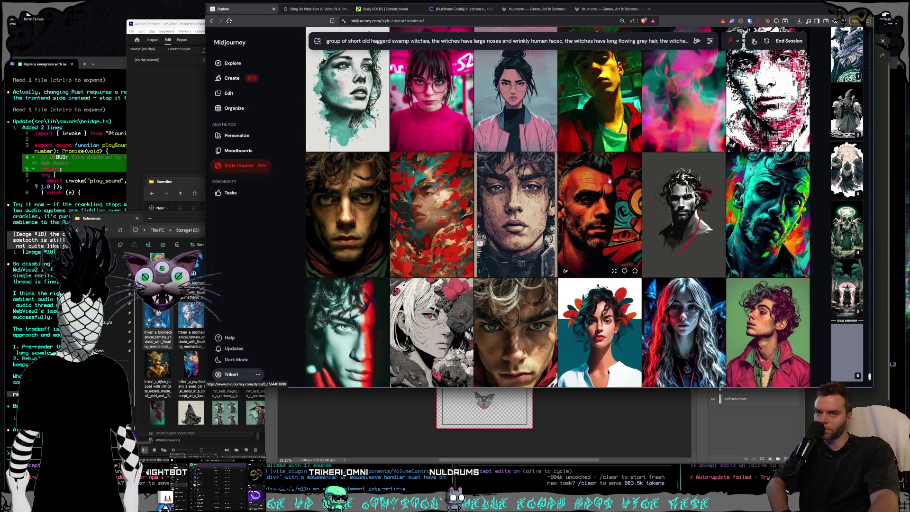
scroll(610, 180, down, 3)
scroll(609, 181, down, 2)
scroll(609, 180, down, 2)
scroll(610, 180, down, 2)
scroll(609, 180, down, 1)
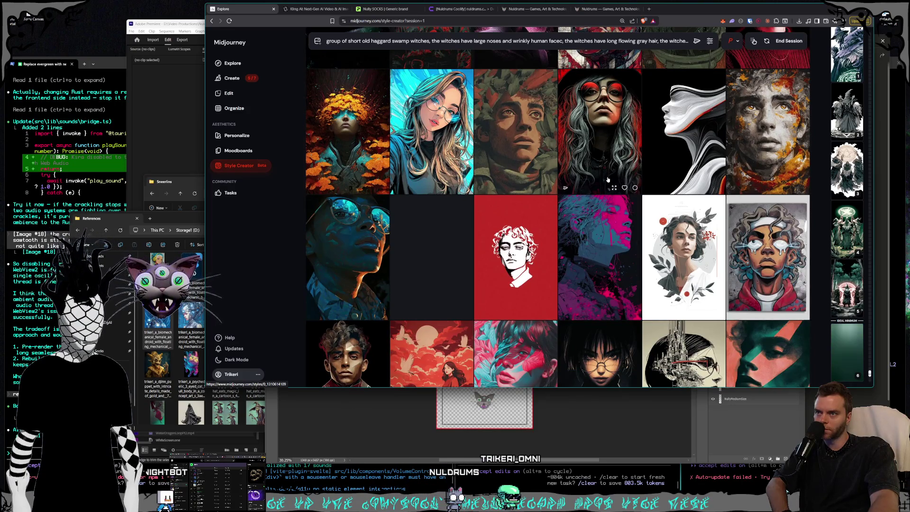
scroll(608, 180, down, 3)
scroll(608, 180, down, 3)
scroll(608, 180, down, 3)
scroll(607, 180, down, 3)
scroll(608, 180, down, 3)
scroll(607, 180, down, 3)
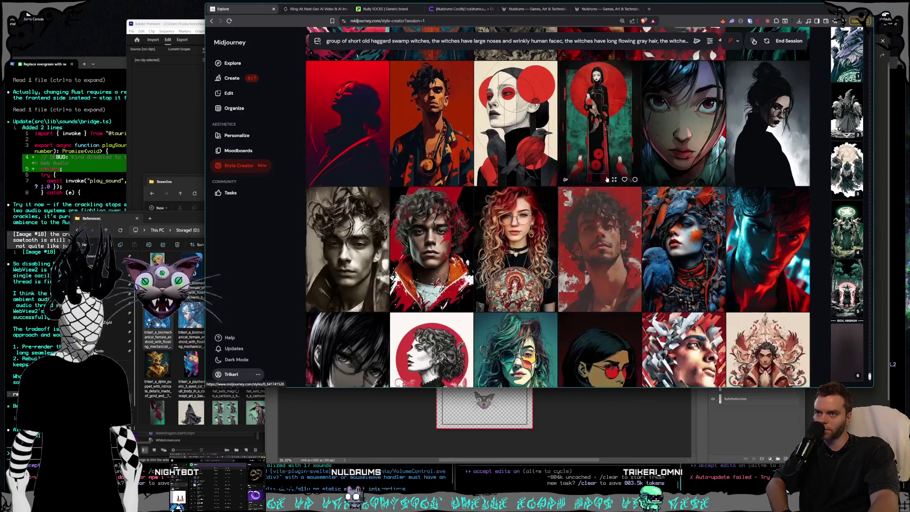
scroll(607, 179, down, 3)
scroll(607, 179, down, 3)
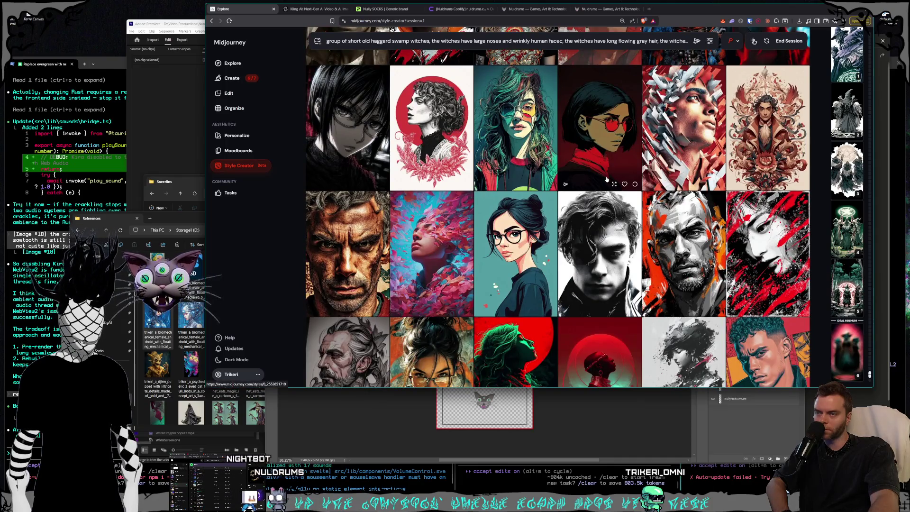
scroll(607, 179, down, 5)
scroll(607, 179, down, 3)
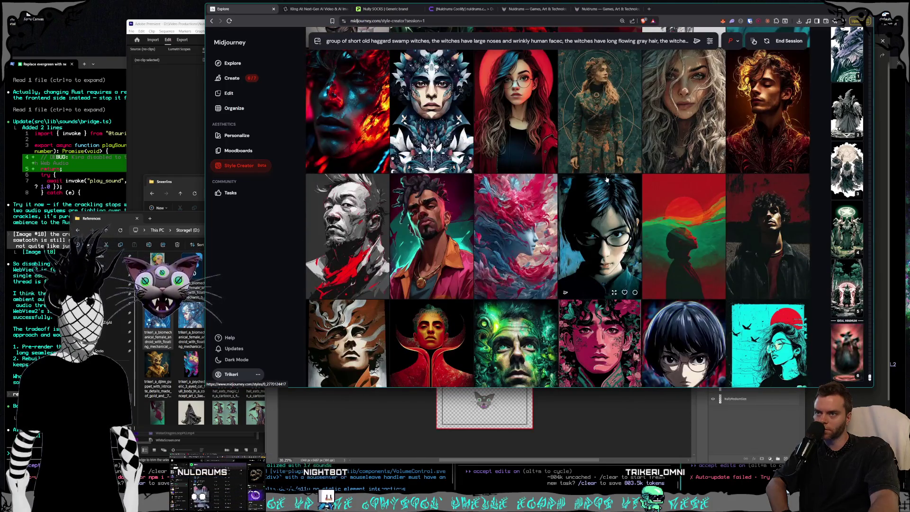
scroll(607, 179, down, 3)
scroll(607, 179, down, 3)
scroll(607, 179, down, 3)
scroll(607, 179, down, 3)
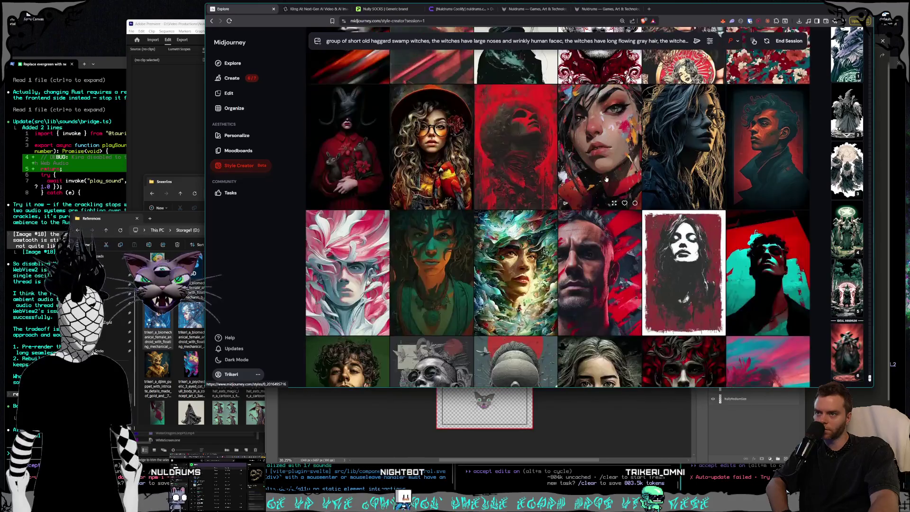
scroll(607, 179, down, 3)
scroll(606, 180, down, 5)
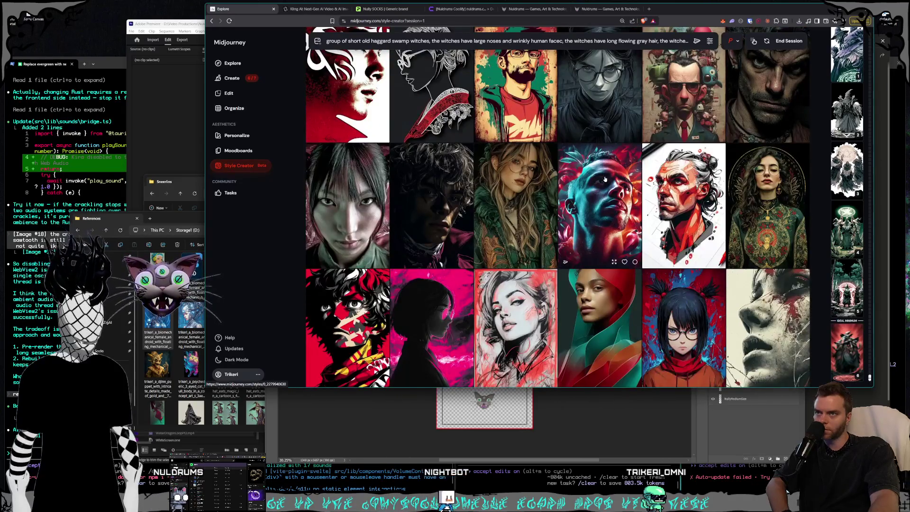
scroll(605, 179, down, 3)
scroll(606, 180, down, 3)
scroll(605, 179, down, 3)
scroll(605, 180, down, 3)
scroll(605, 180, down, 3)
scroll(605, 179, down, 3)
scroll(606, 179, down, 3)
scroll(605, 179, down, 3)
scroll(605, 180, down, 3)
scroll(606, 179, down, 3)
scroll(605, 179, down, 3)
scroll(606, 179, down, 3)
scroll(605, 179, down, 3)
scroll(605, 179, down, 3)
scroll(606, 179, down, 3)
scroll(605, 179, down, 3)
scroll(606, 179, down, 3)
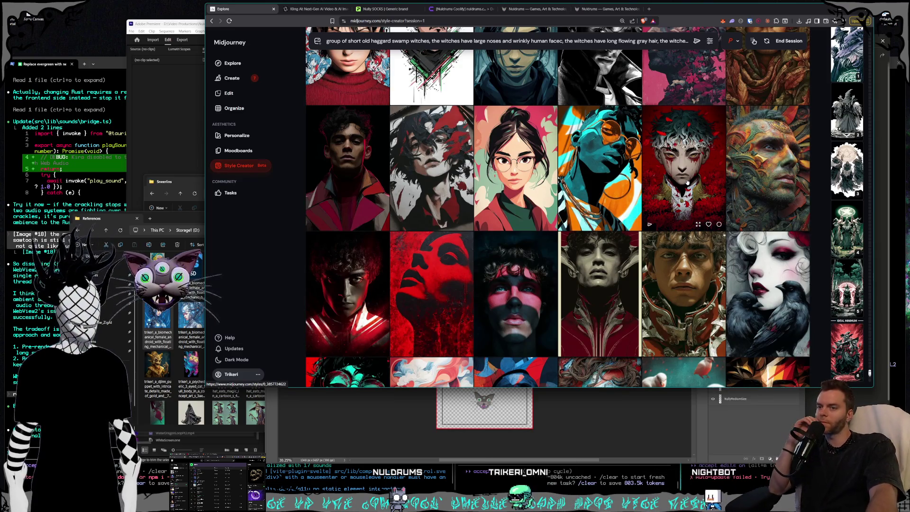
scroll(628, 191, down, 5)
scroll(628, 192, down, 5)
scroll(626, 187, down, 5)
scroll(623, 181, down, 3)
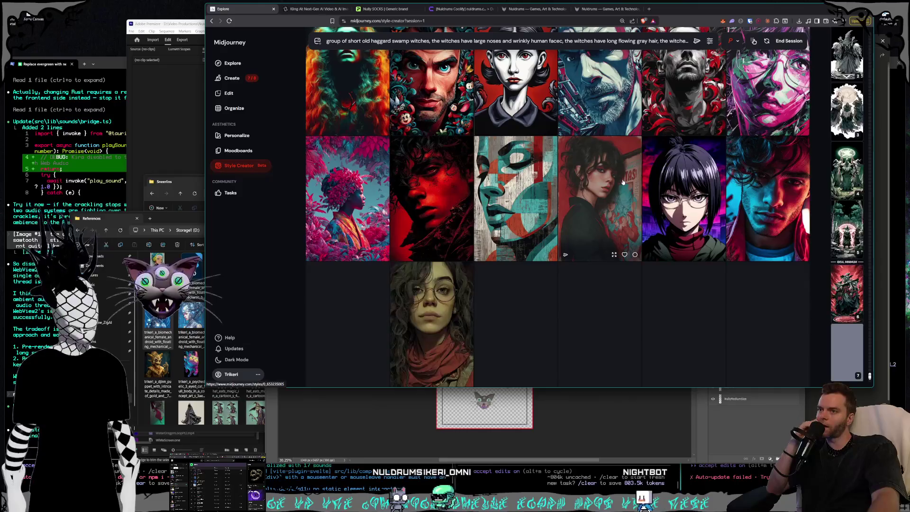
scroll(623, 182, down, 5)
scroll(623, 182, down, 3)
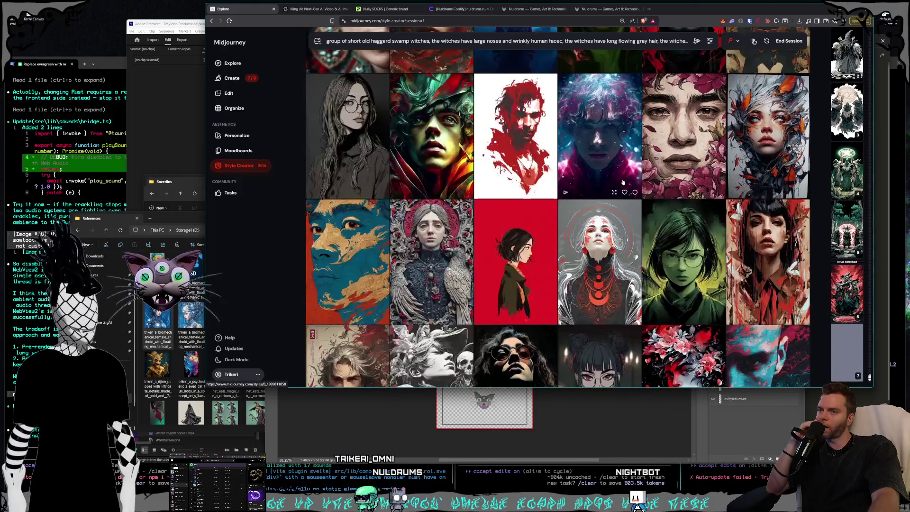
scroll(623, 182, down, 2)
scroll(616, 180, down, 4)
scroll(611, 178, down, 3)
scroll(611, 178, down, 4)
scroll(616, 175, down, 3)
scroll(663, 142, down, 2)
Step: End the style session so new swamp-witch images generate with the custom style
click(791, 41)
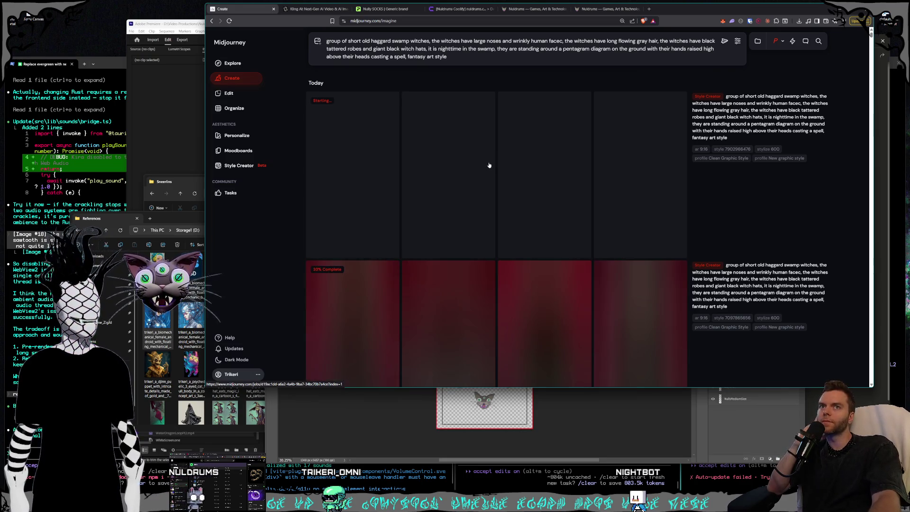
scroll(466, 178, down, 2)
scroll(467, 177, down, 4)
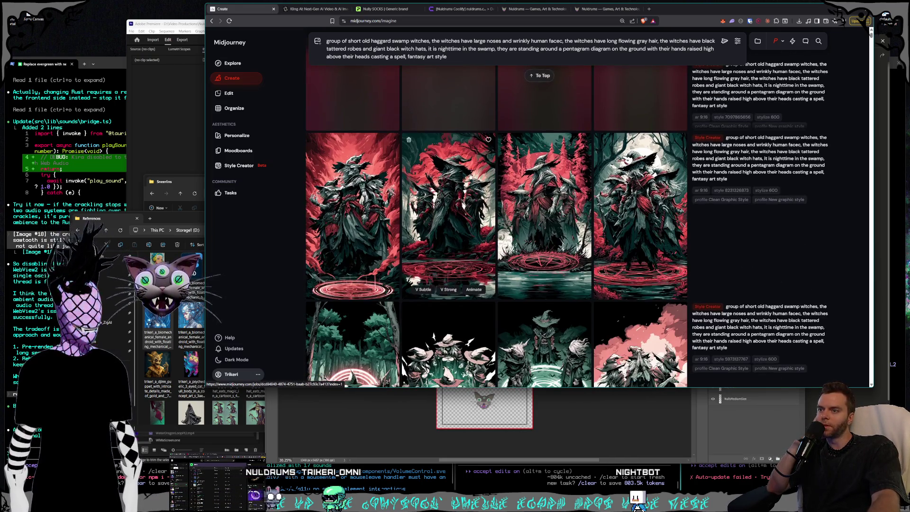
scroll(470, 176, down, 3)
scroll(479, 178, down, 3)
scroll(493, 181, down, 3)
scroll(493, 182, down, 3)
scroll(493, 181, down, 3)
scroll(493, 182, down, 3)
scroll(493, 183, down, 3)
scroll(493, 181, down, 2)
Step: Open the beige swamp-witch image full-size and browse the results
scroll(522, 200, up, 4)
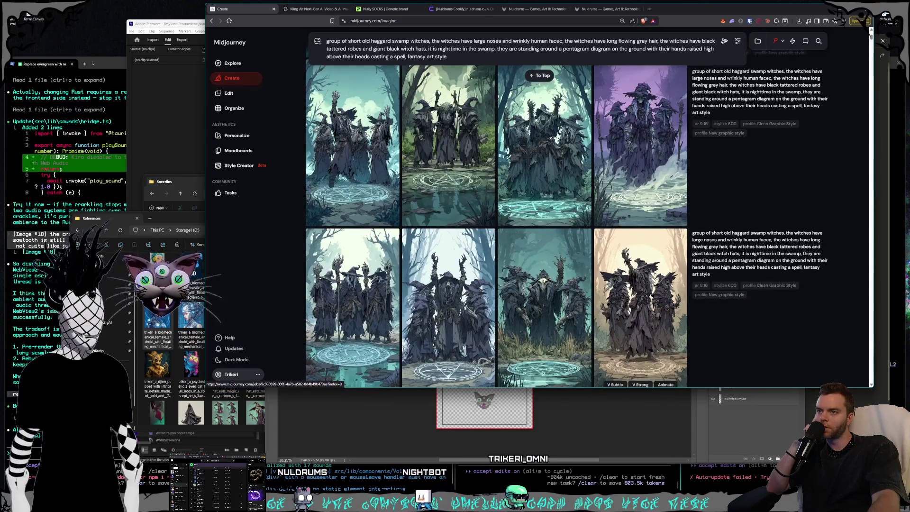
click(670, 298)
scroll(670, 298, up, 1)
scroll(670, 299, up, 2)
scroll(670, 299, up, 1)
scroll(670, 298, up, 2)
scroll(669, 298, up, 1)
scroll(670, 298, up, 1)
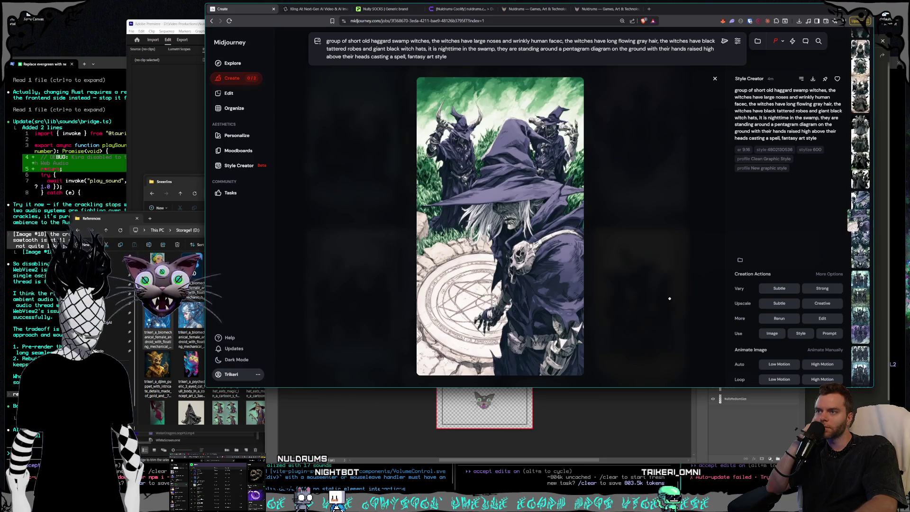
Step: Scroll through the enlarged results to the grey-coated witch before a red panel
scroll(670, 299, up, 1)
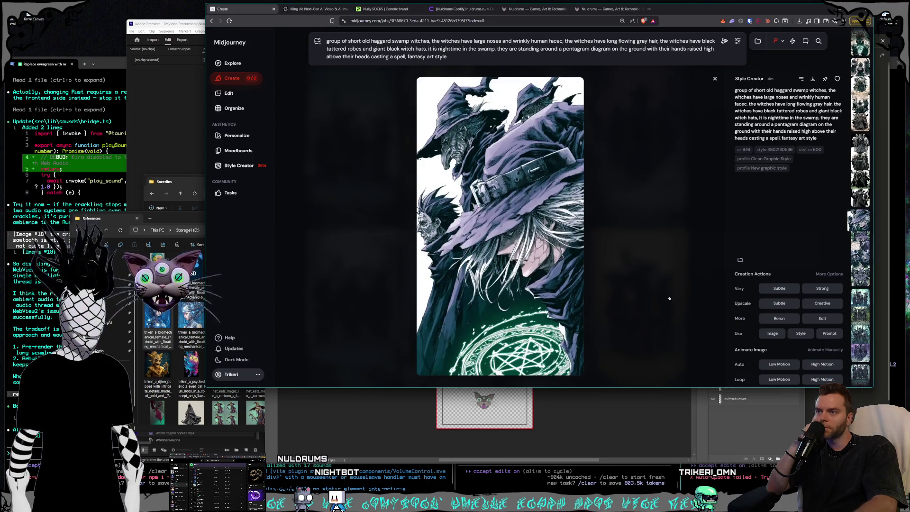
scroll(670, 299, up, 1)
scroll(670, 299, up, 1)
scroll(670, 299, up, 1)
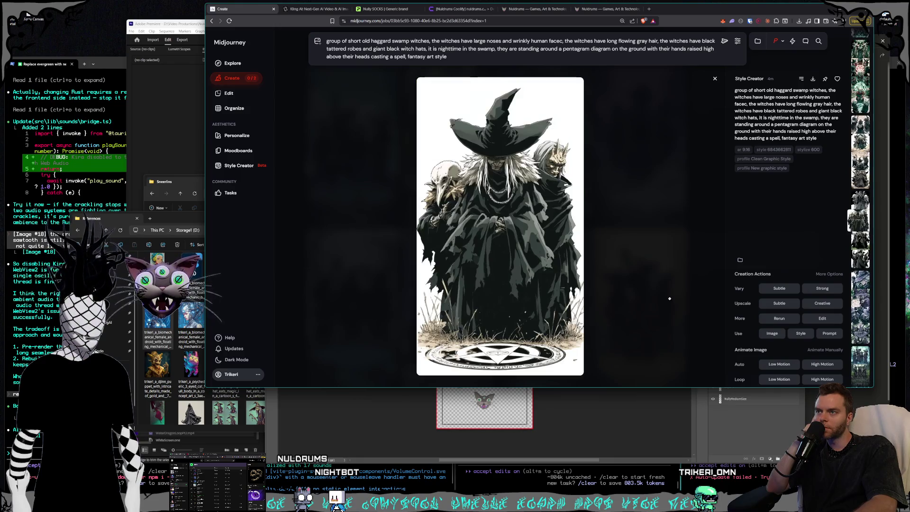
scroll(670, 298, up, 1)
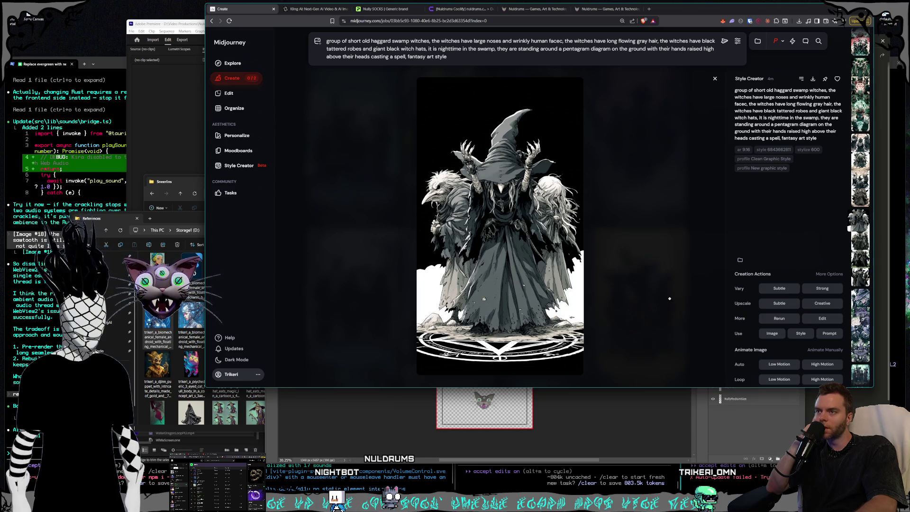
scroll(670, 299, up, 1)
scroll(670, 299, up, 1)
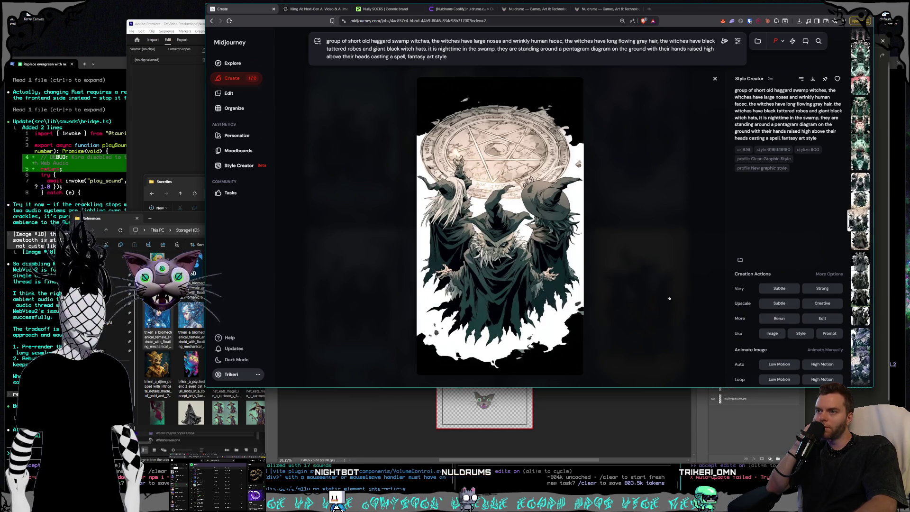
scroll(669, 299, up, 1)
scroll(670, 298, up, 1)
scroll(669, 298, up, 1)
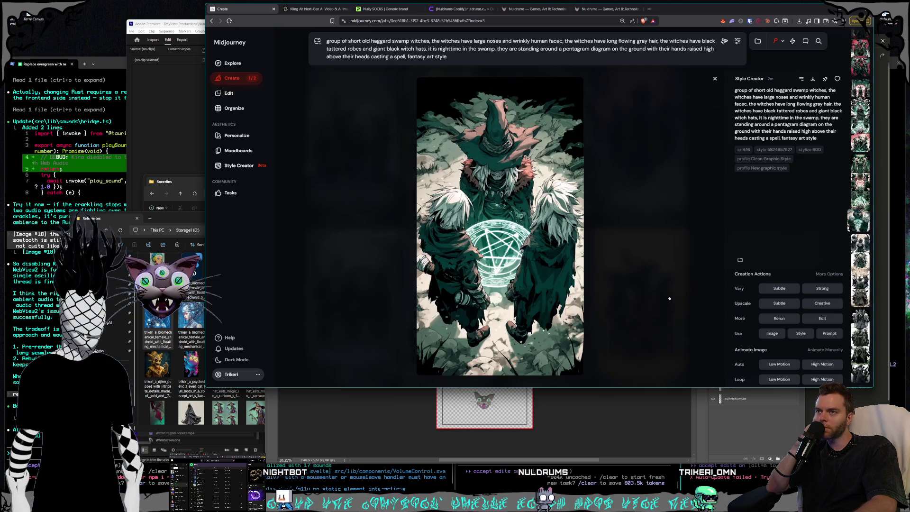
scroll(670, 299, up, 1)
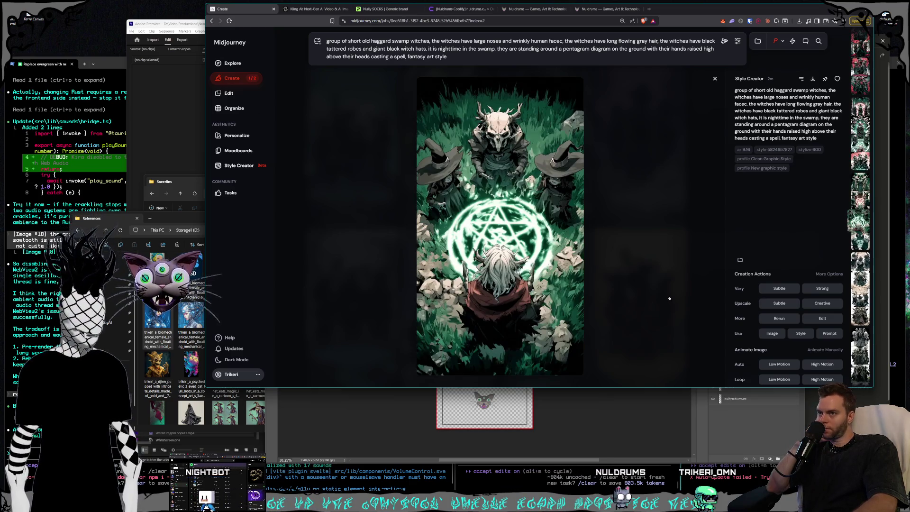
scroll(670, 298, up, 1)
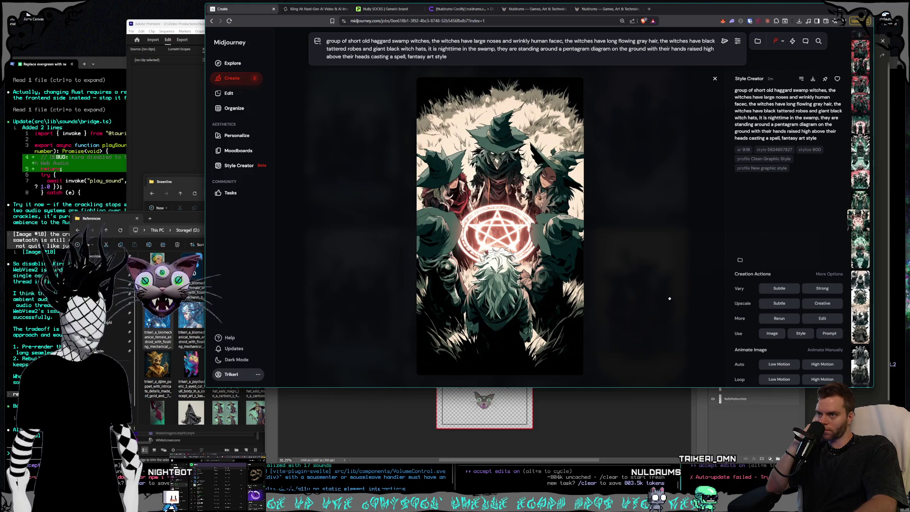
scroll(670, 299, up, 1)
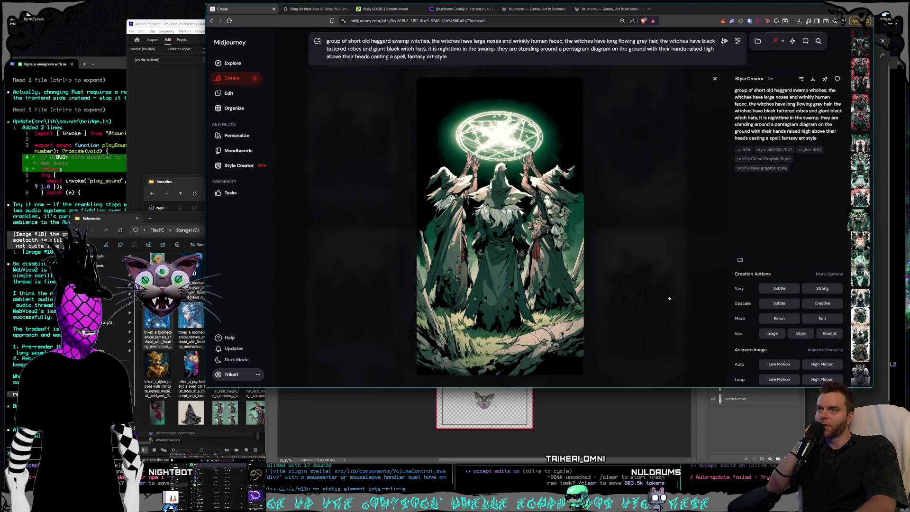
scroll(669, 299, up, 1)
scroll(670, 298, up, 1)
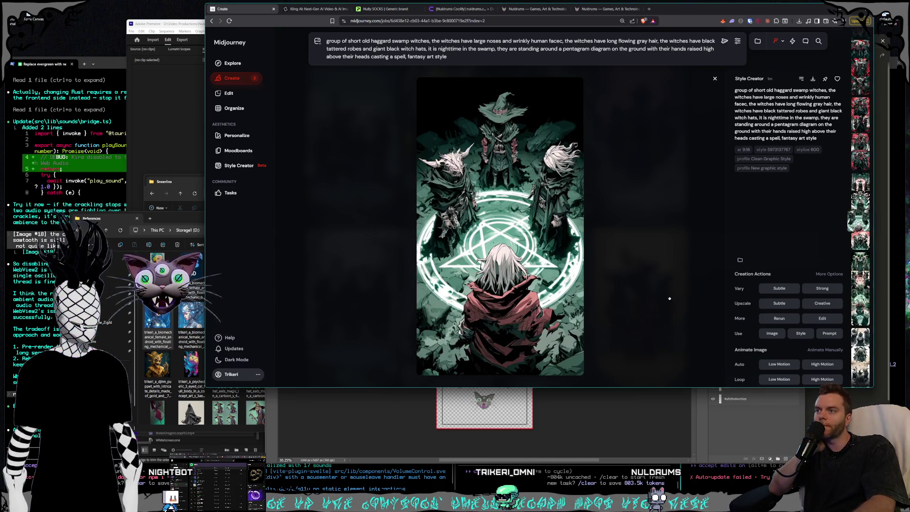
scroll(669, 299, up, 1)
scroll(670, 298, up, 1)
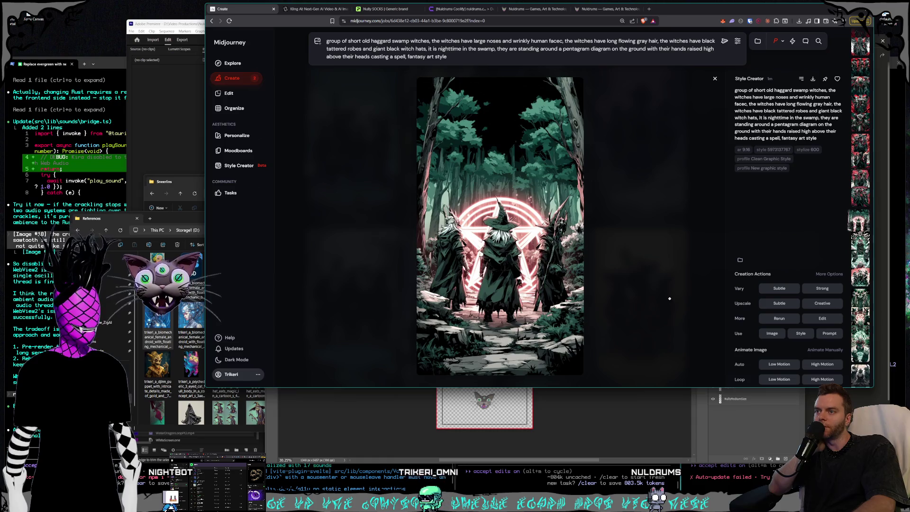
scroll(670, 299, up, 1)
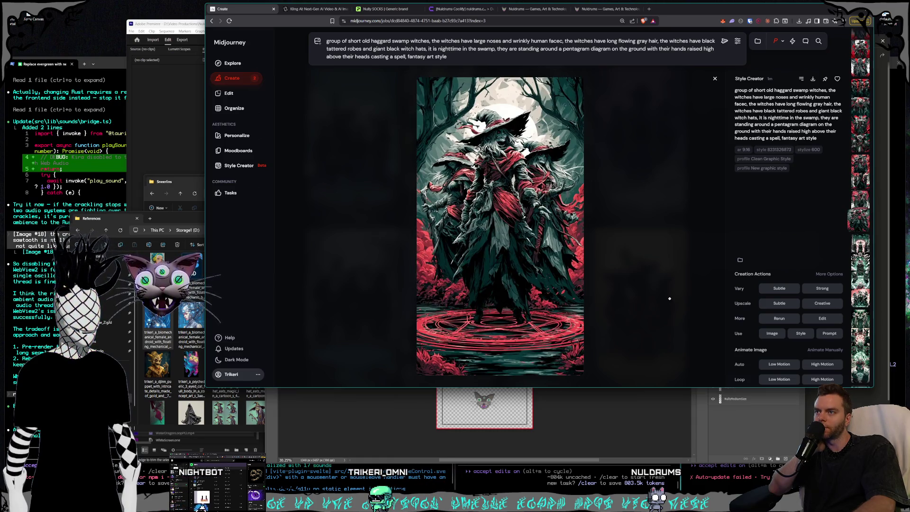
scroll(670, 299, down, 1)
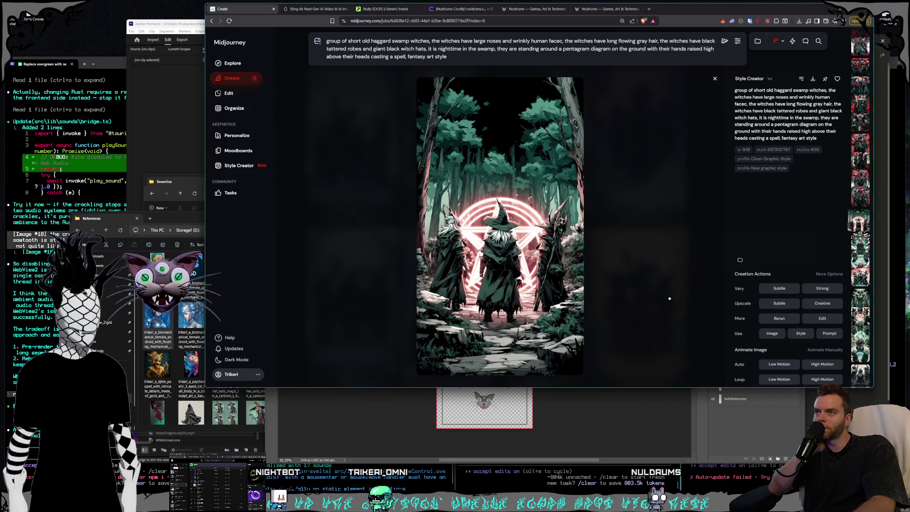
scroll(670, 298, up, 1)
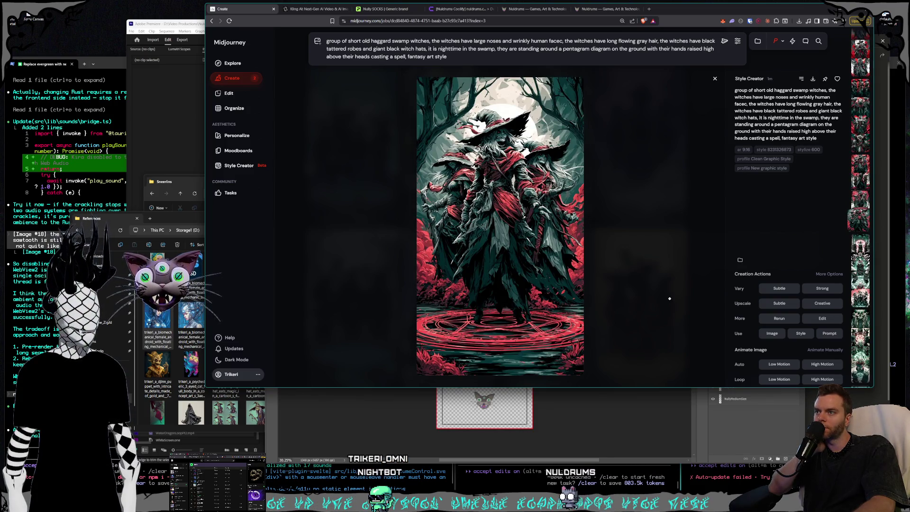
scroll(670, 299, up, 1)
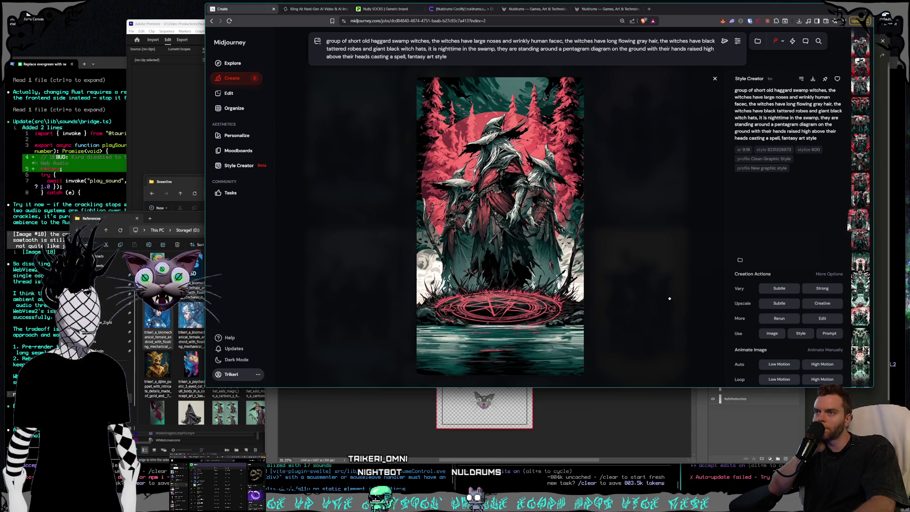
scroll(669, 299, up, 1)
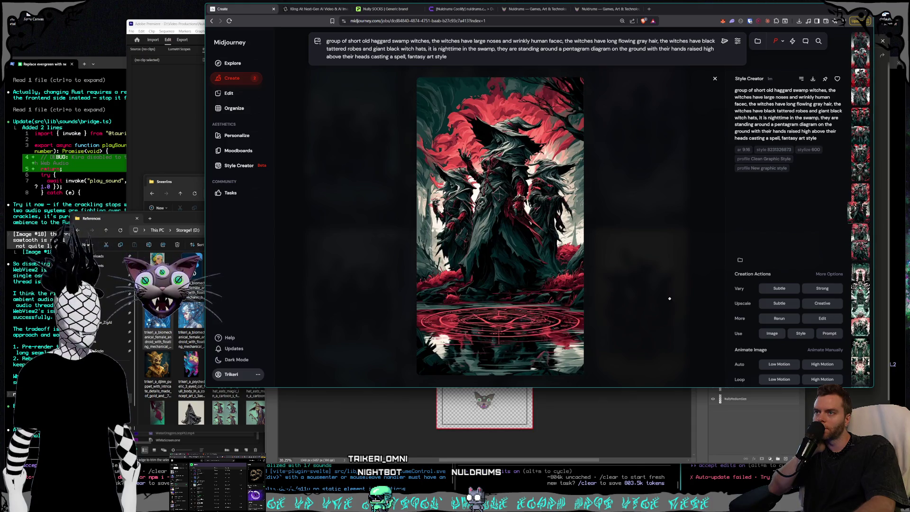
scroll(670, 299, up, 1)
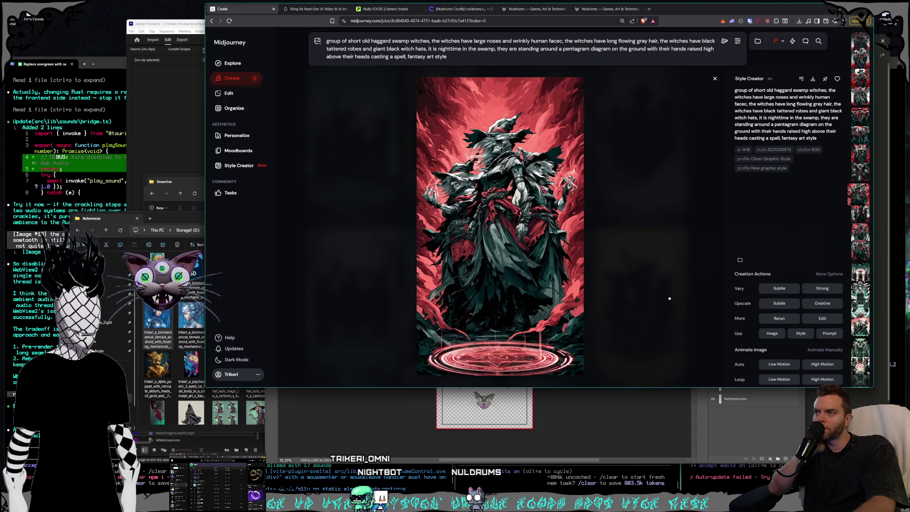
scroll(670, 298, up, 1)
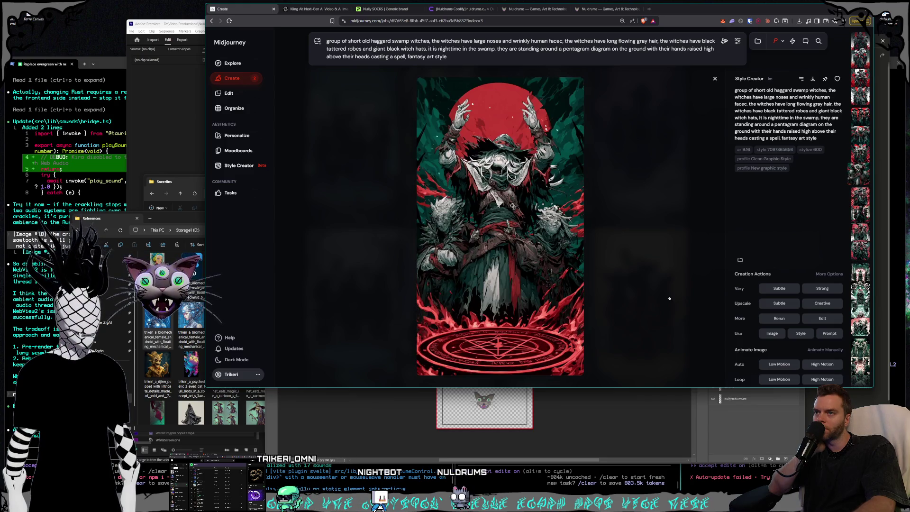
scroll(670, 298, up, 1)
scroll(670, 298, up, 1)
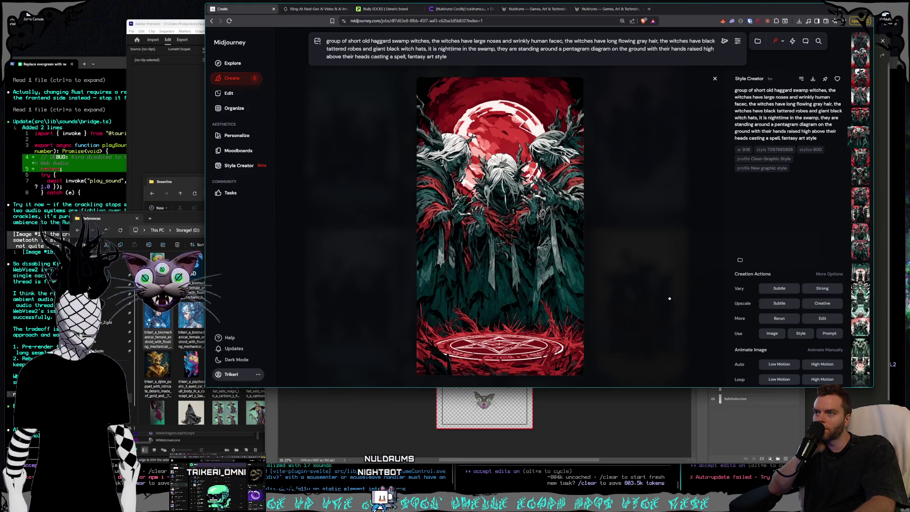
scroll(670, 299, up, 1)
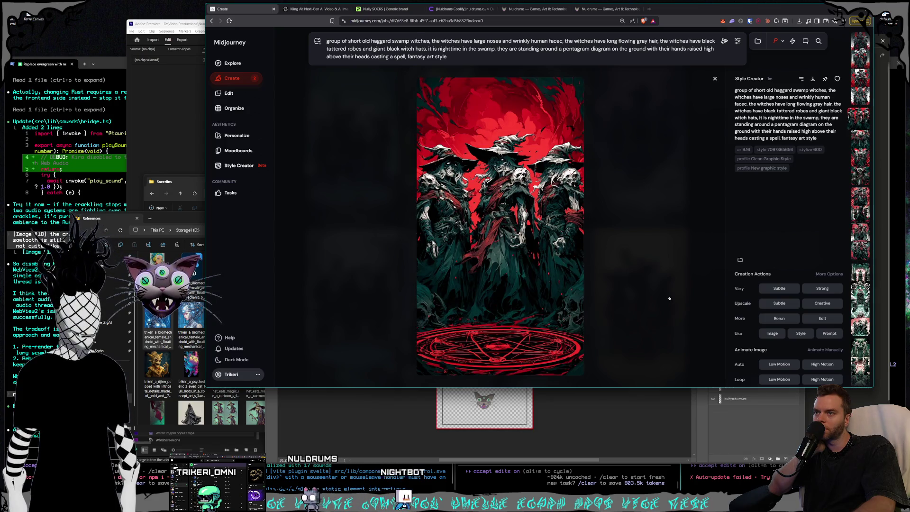
scroll(669, 298, up, 1)
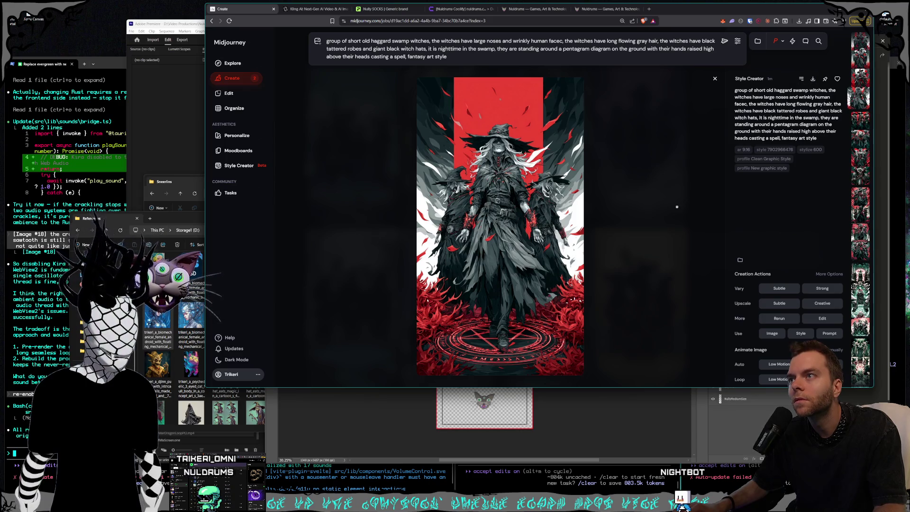
Step: Save the grey-coated witch as a PNG to D:\Pictures\Nuldrums\Characters\Shorts\Blighted Crones
key(ctrl+s)
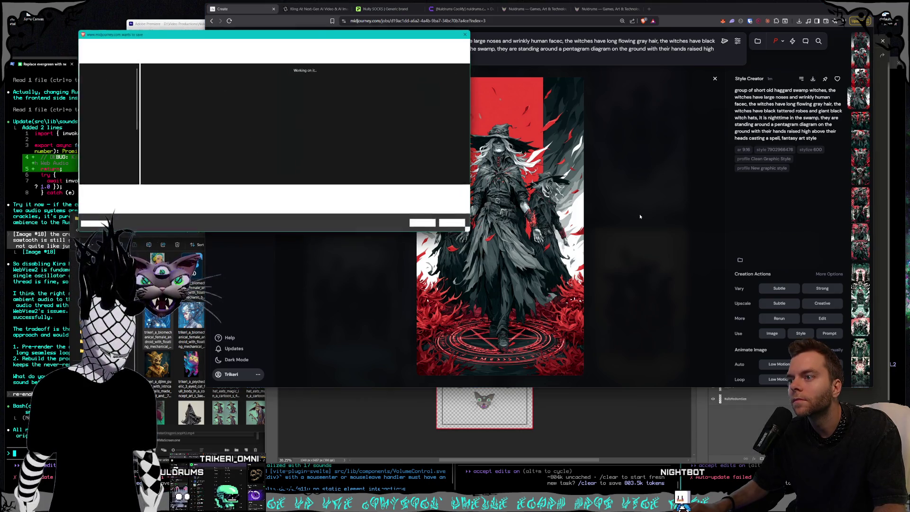
click(159, 46)
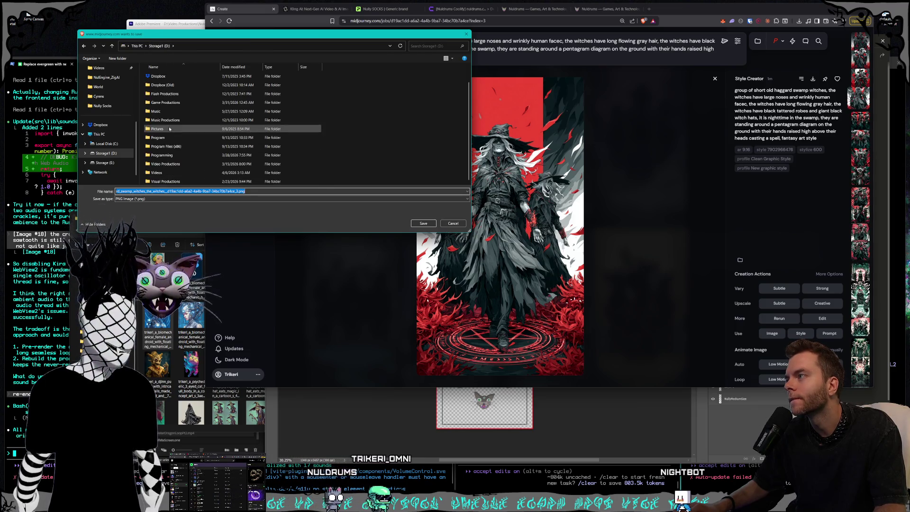
double_click(211, 147)
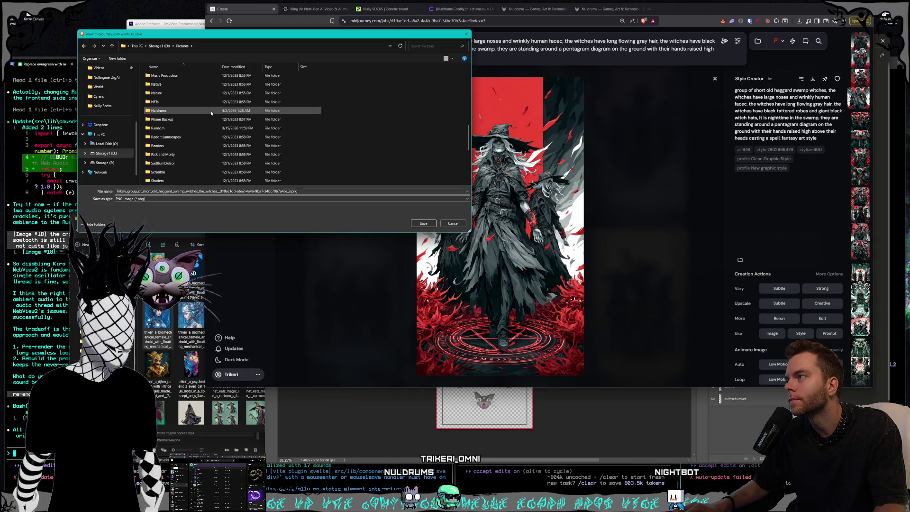
scroll(203, 142, down, 10)
scroll(197, 147, up, 3)
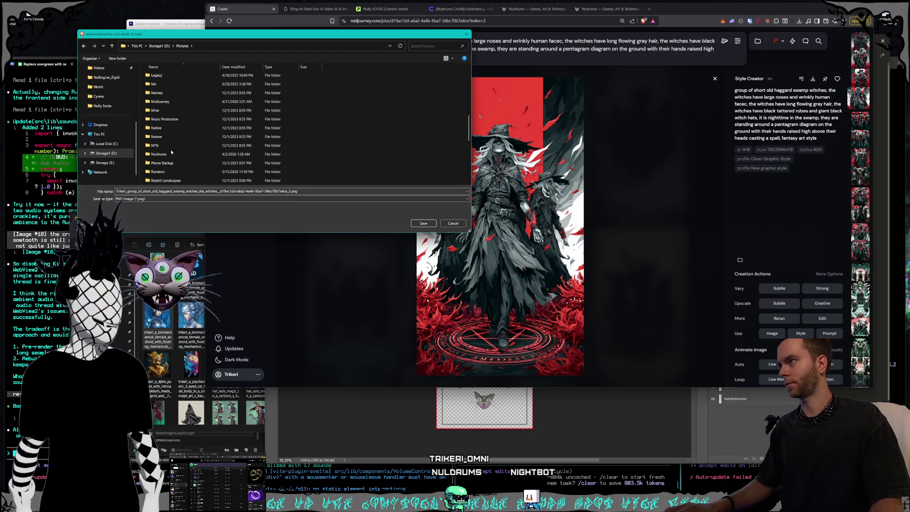
double_click(170, 154)
double_click(171, 111)
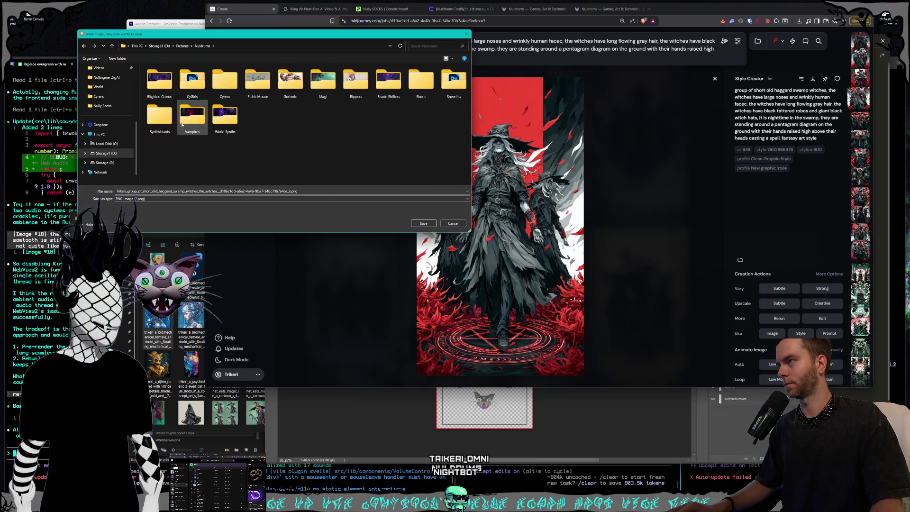
double_click(160, 83)
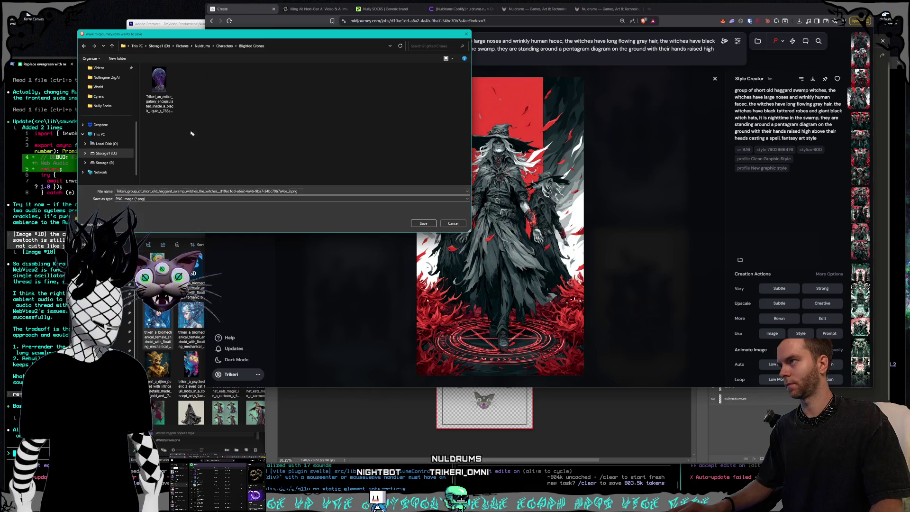
click(224, 46)
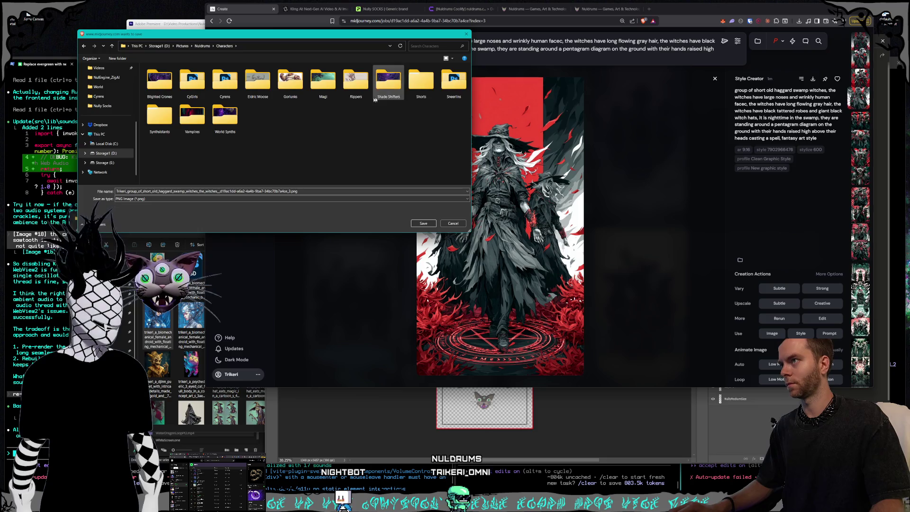
double_click(421, 81)
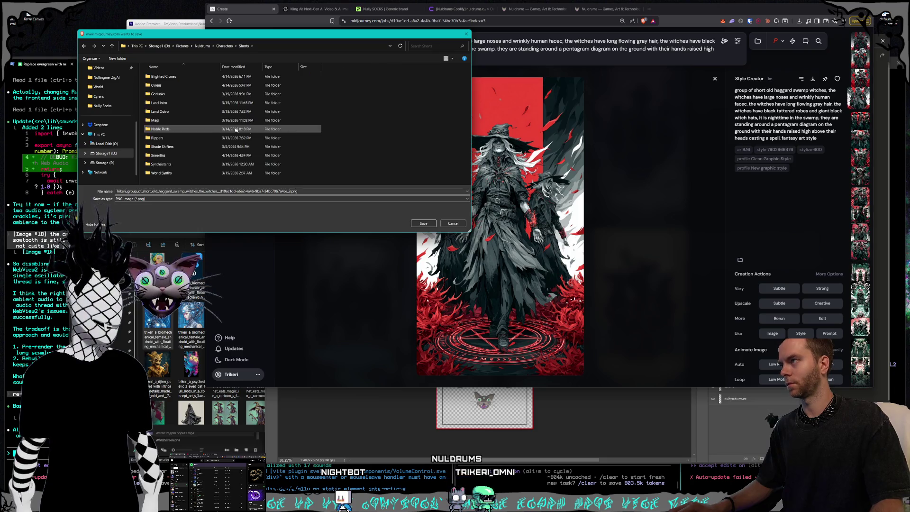
double_click(177, 77)
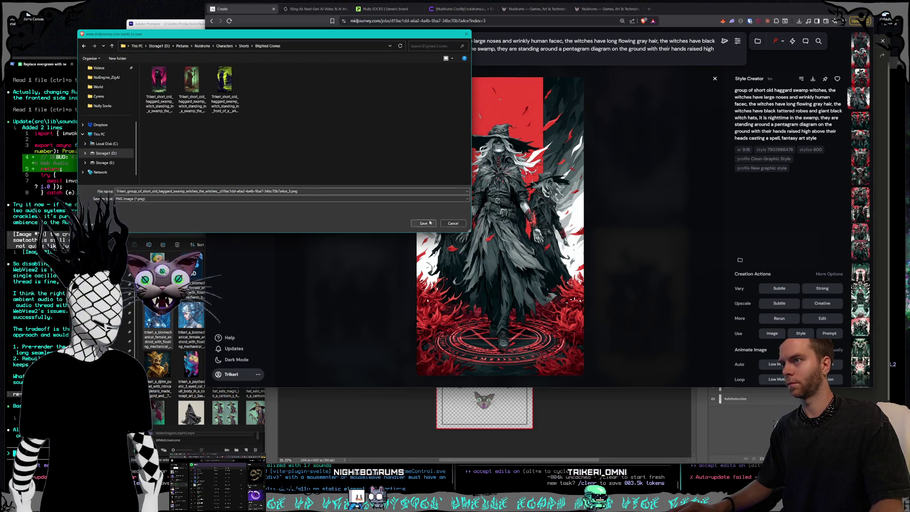
click(423, 223)
Step: Browse the results and save the forest pentagram witches image to Blighted Crones
key(Down)
key(Down)
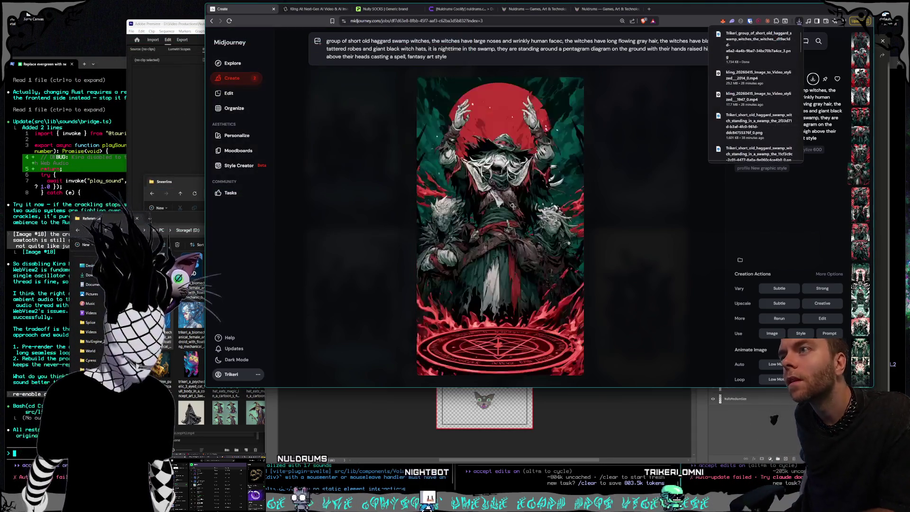
key(Down)
key(Down)
key(Down)
key(Down)
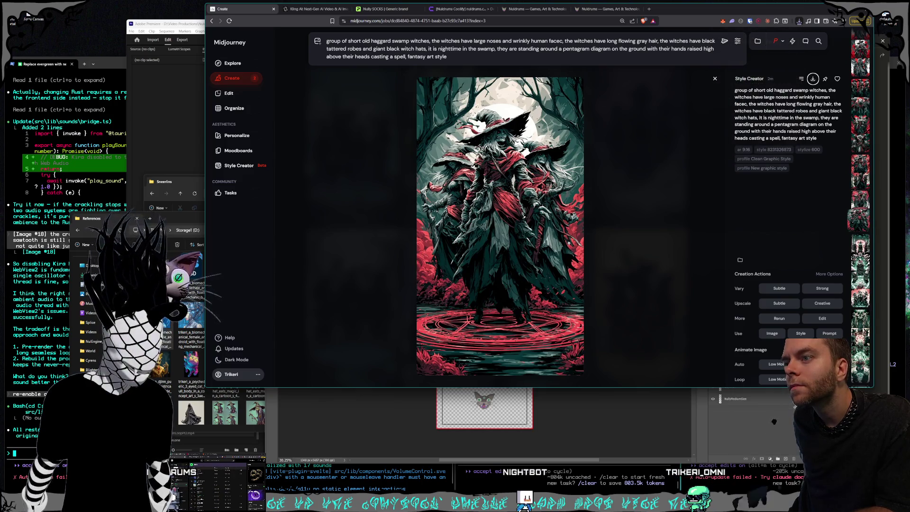
key(Down)
key(Down)
key(Down)
key(Down)
key(Down)
key(Down)
key(Up)
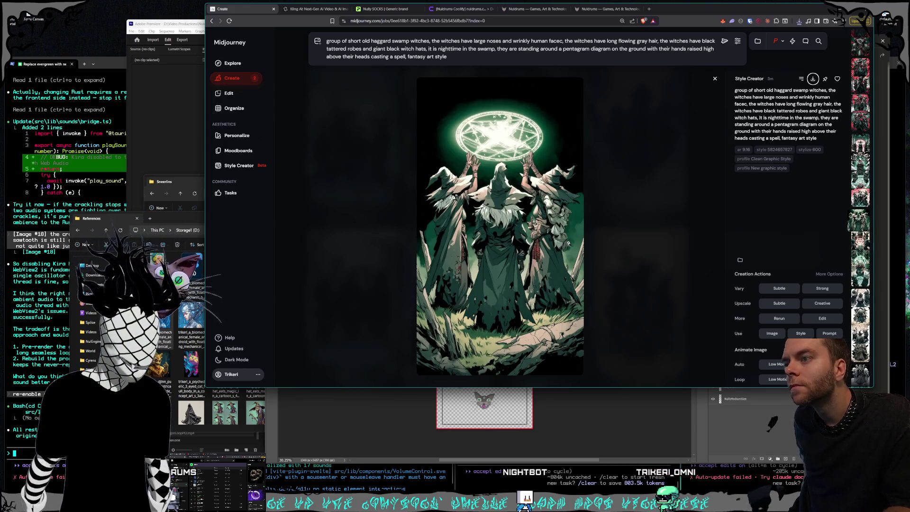
key(Down)
key(Down)
key(Down)
key(Down)
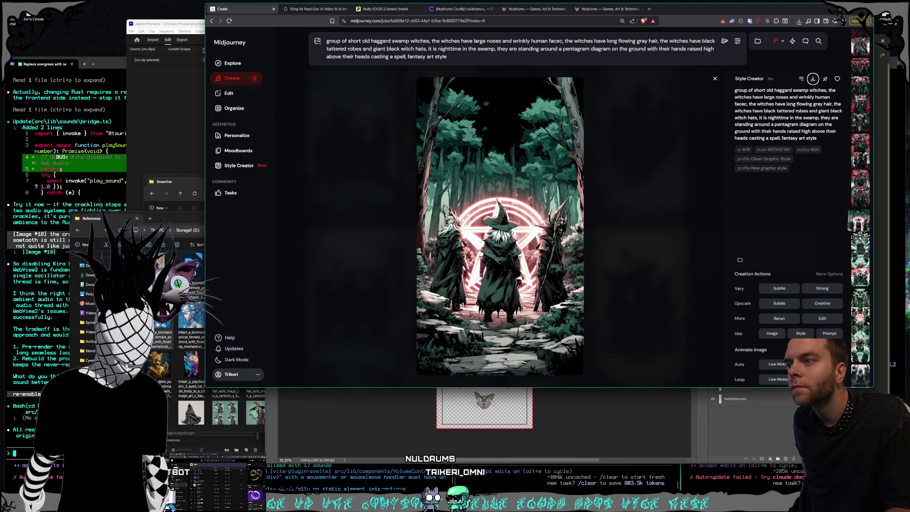
click(813, 78)
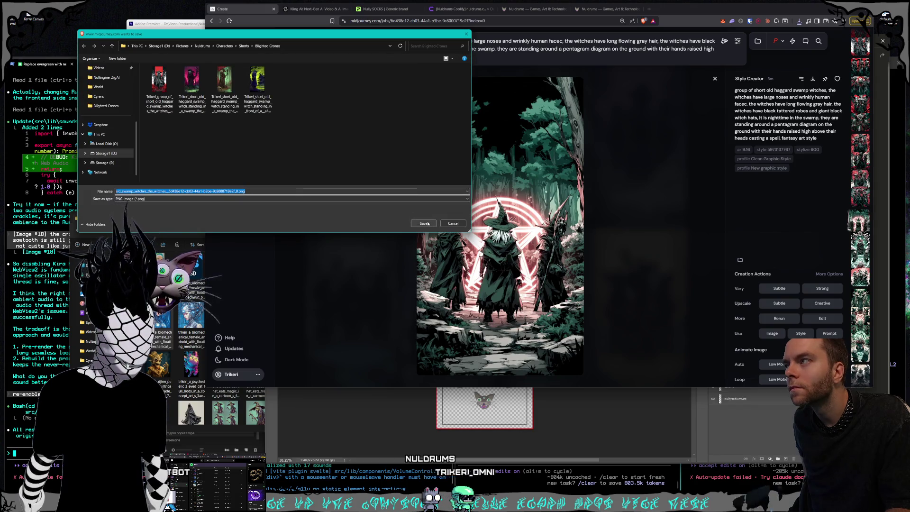
click(428, 223)
Step: Save the glowing-sigil witches image to Blighted Crones
key(Right)
key(Right)
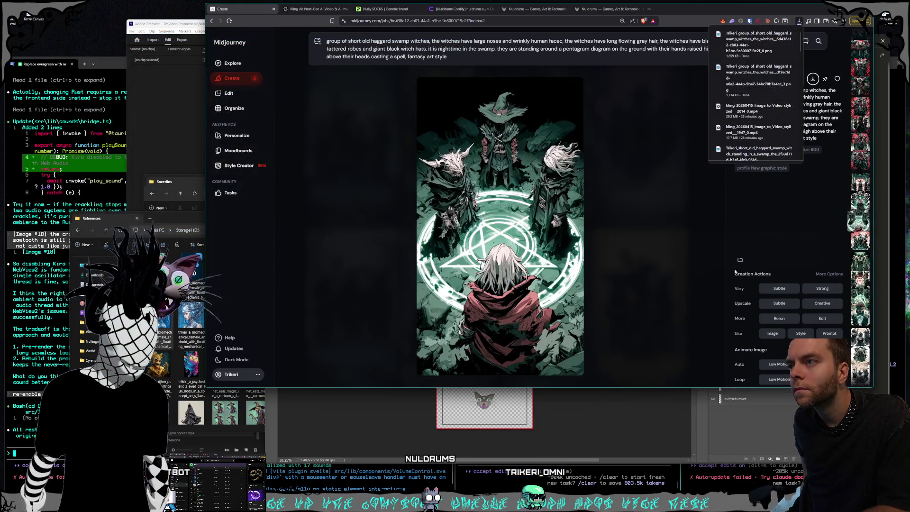
key(Right)
key(Right)
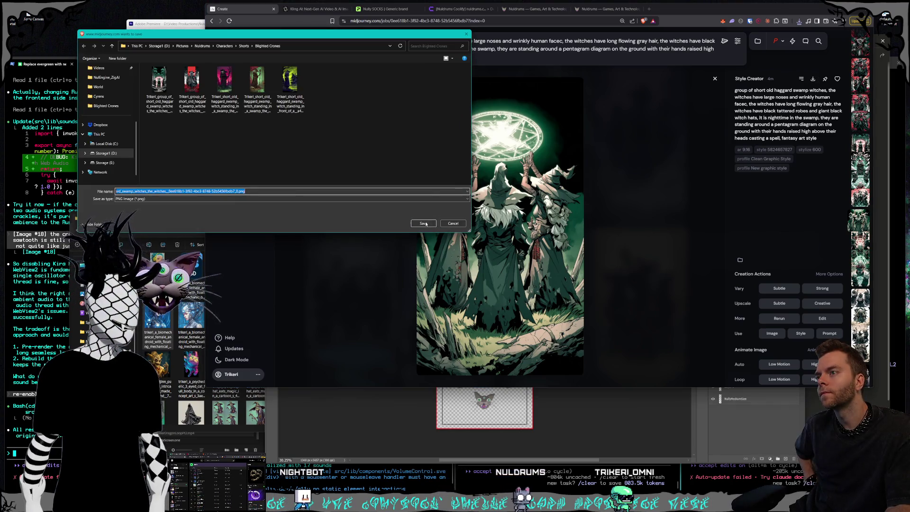
key(Return)
key(Right)
key(Right)
key(Right)
key(Right)
key(Right)
key(Right)
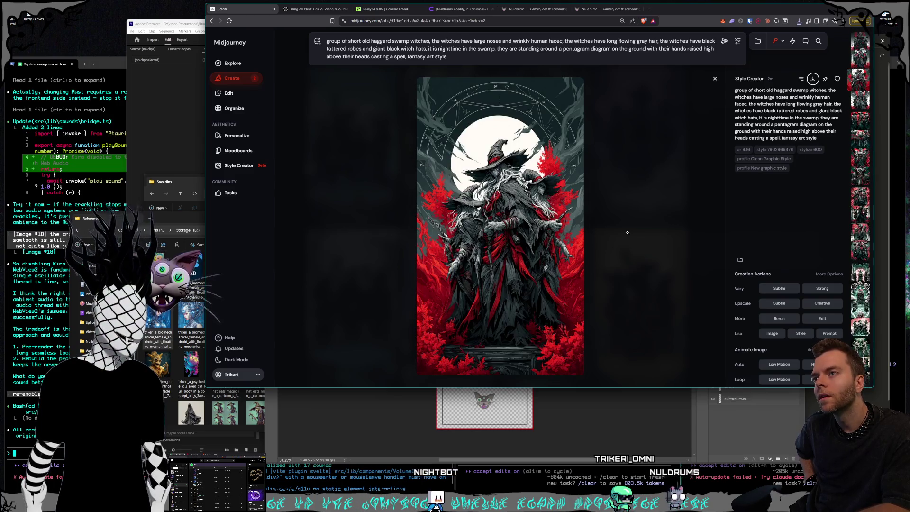
key(Right)
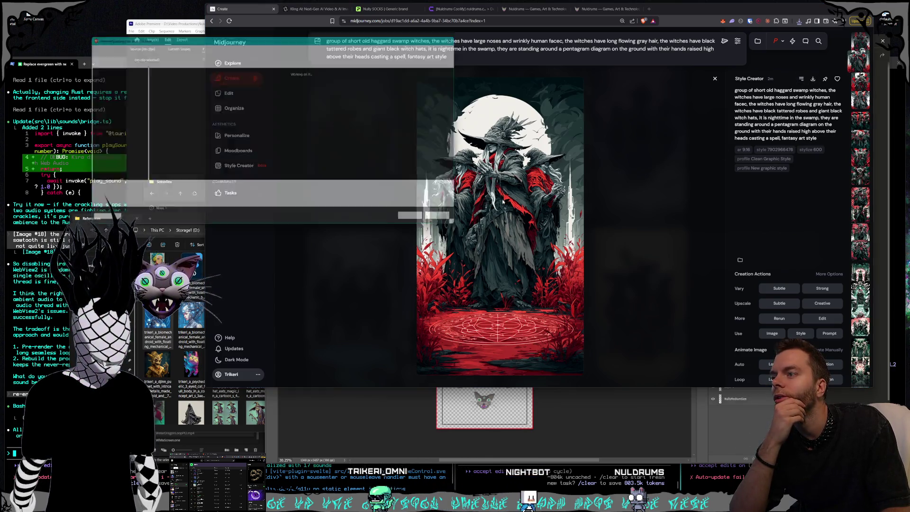
Step: Save the red-moon witch image to disk
key(Return)
key(Left)
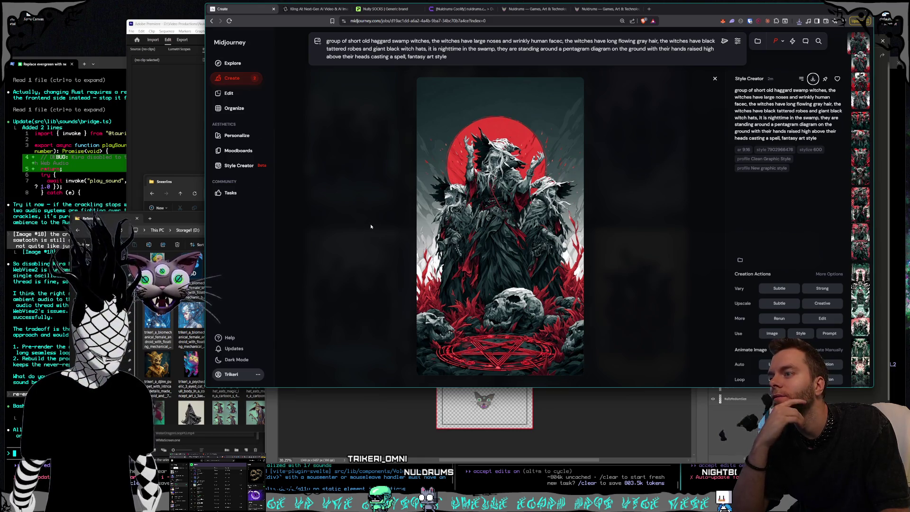
click(423, 223)
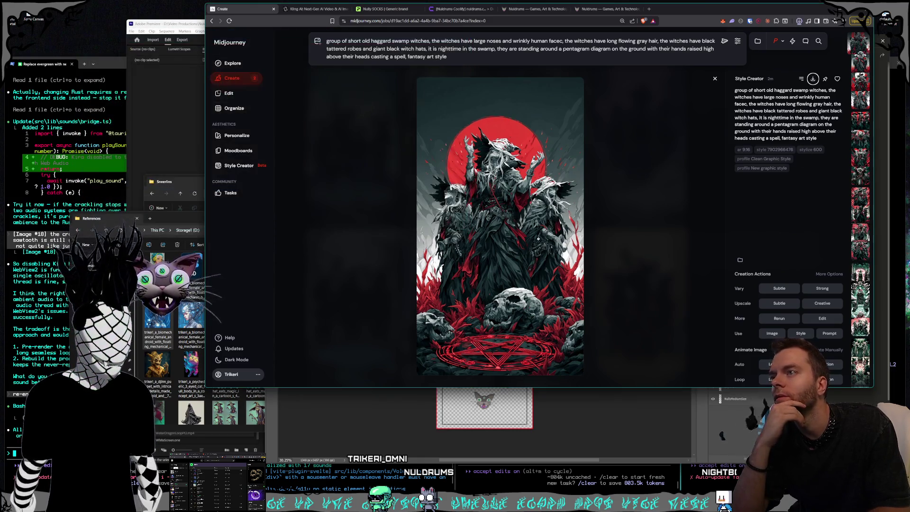
Step: Flip through both sets' variations, ending back on the red-moon skull image
key(Right)
key(Right)
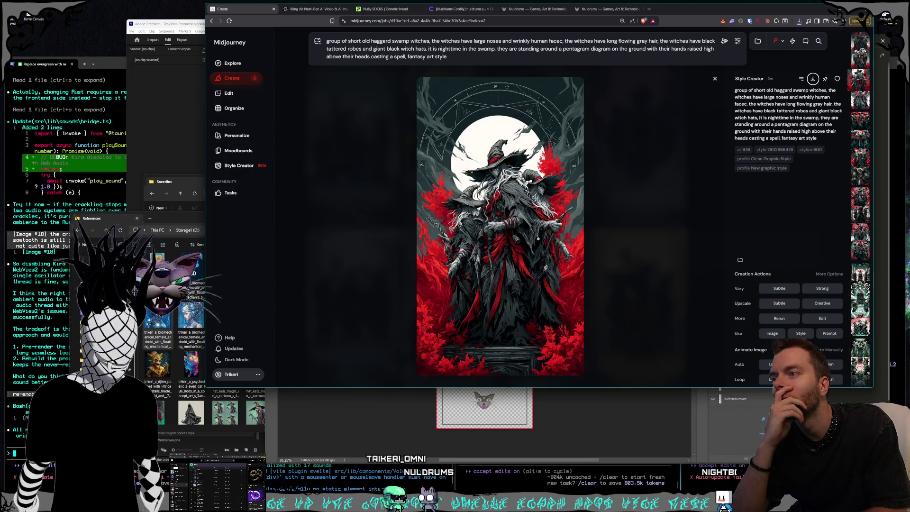
key(Right)
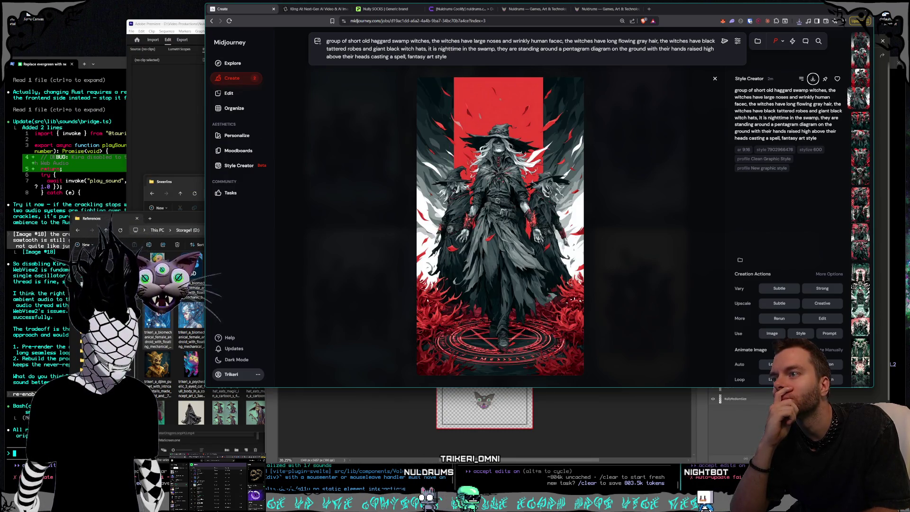
key(Right)
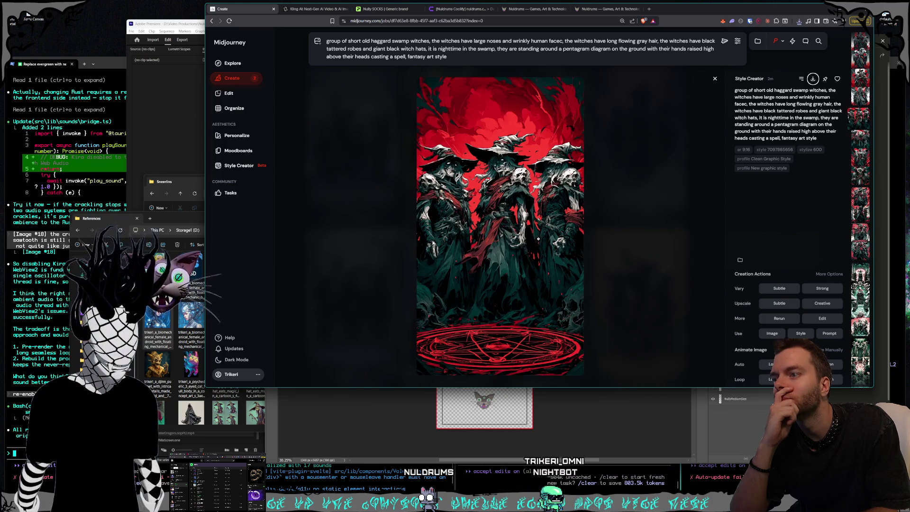
key(Right)
key(Right)
key(Right)
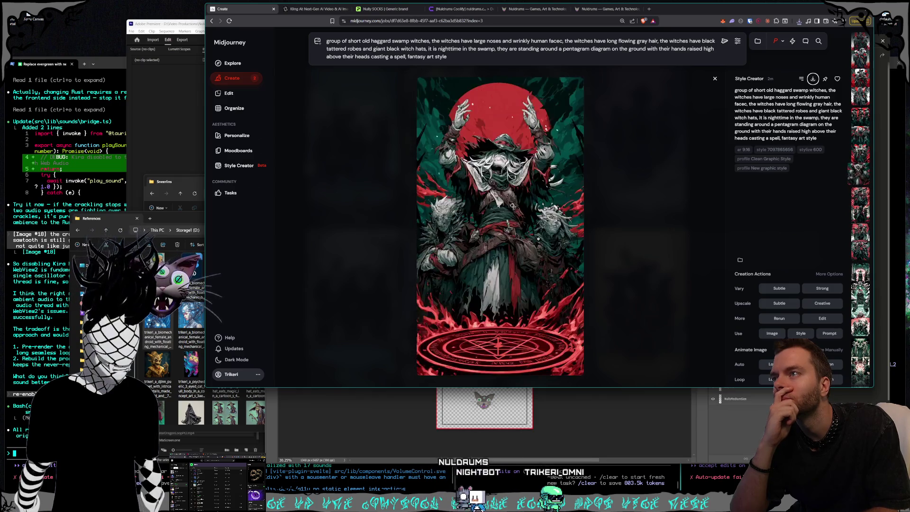
key(Left)
key(Left)
key(Left)
key(Left)
key(Left)
key(Left)
key(Left)
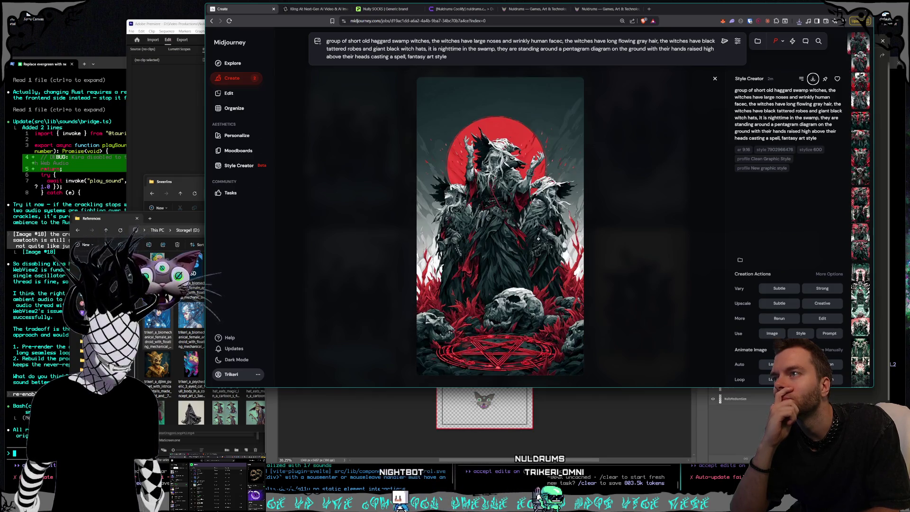
key(Right)
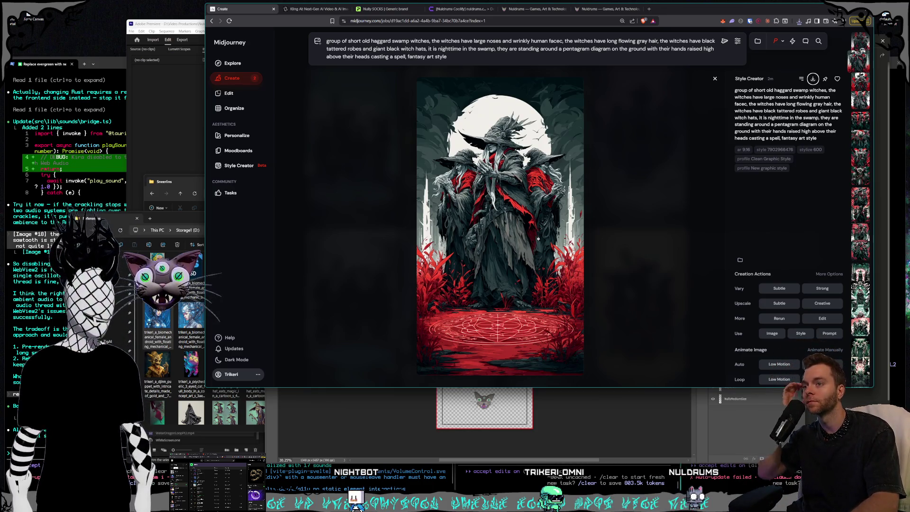
key(Left)
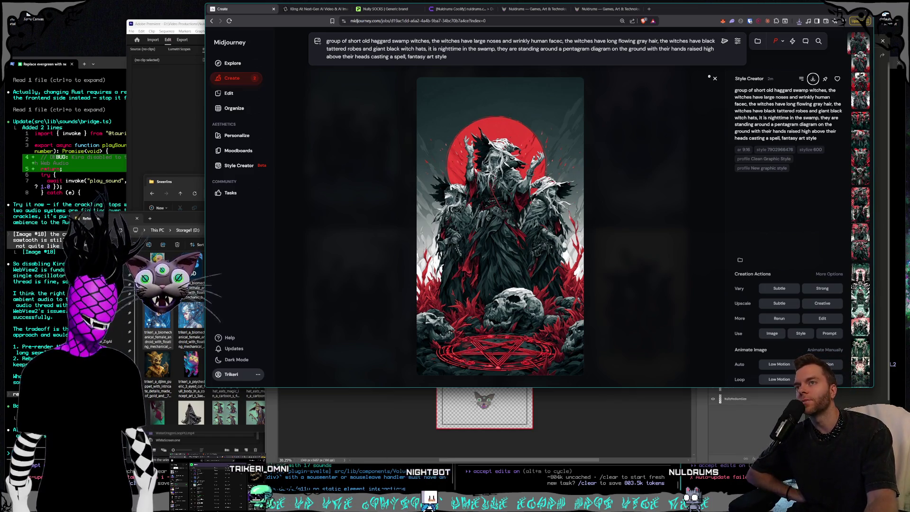
Step: Return to the Create feed, scroll down, and preview a couple of older swamp-witch images
click(715, 78)
scroll(646, 273, down, 5)
scroll(646, 273, down, 5)
scroll(646, 273, up, 10)
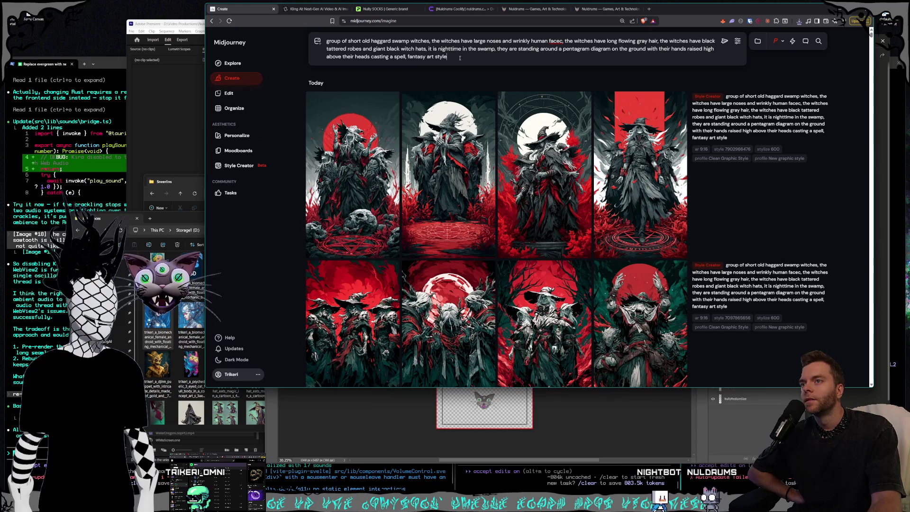
scroll(620, 186, down, 5)
scroll(620, 185, down, 5)
scroll(620, 186, down, 3)
scroll(620, 186, down, 3)
scroll(619, 188, down, 3)
scroll(616, 190, down, 3)
scroll(614, 193, down, 2)
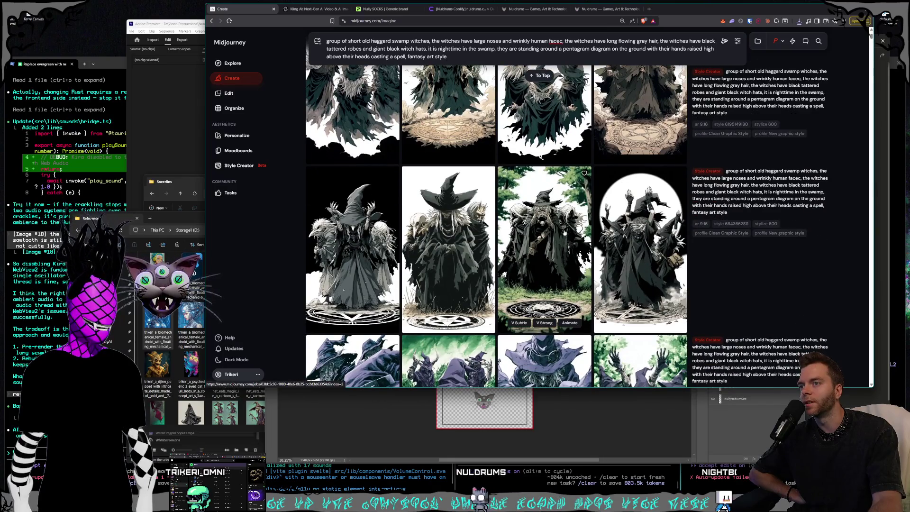
scroll(604, 228, down, 3)
scroll(593, 277, down, 3)
scroll(593, 276, down, 1)
scroll(568, 270, down, 1)
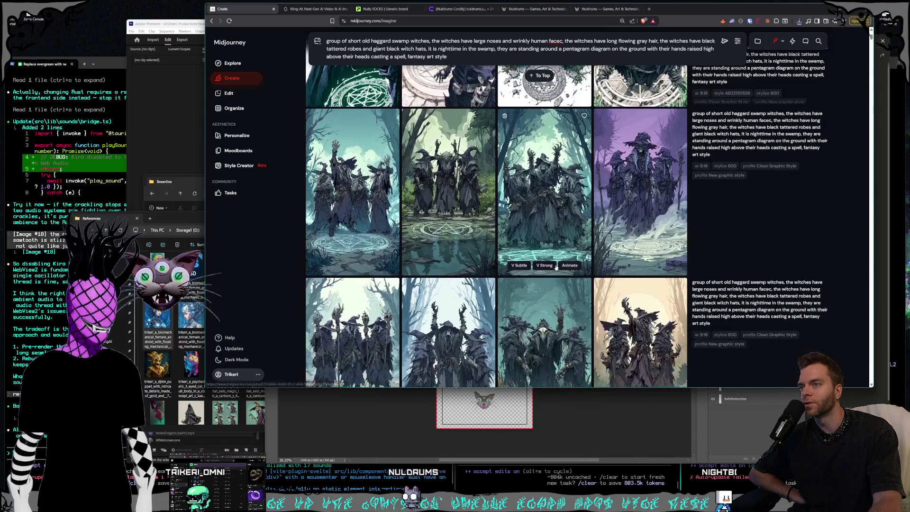
click(559, 200)
click(671, 246)
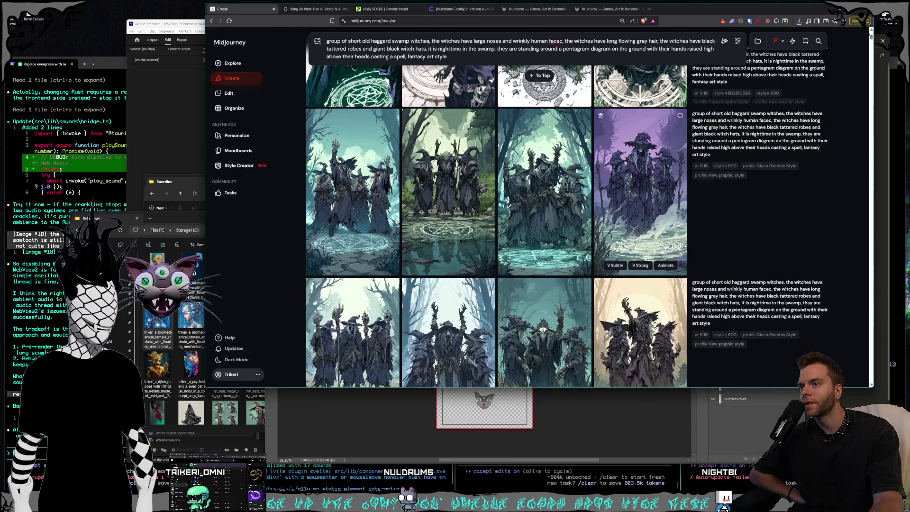
click(454, 195)
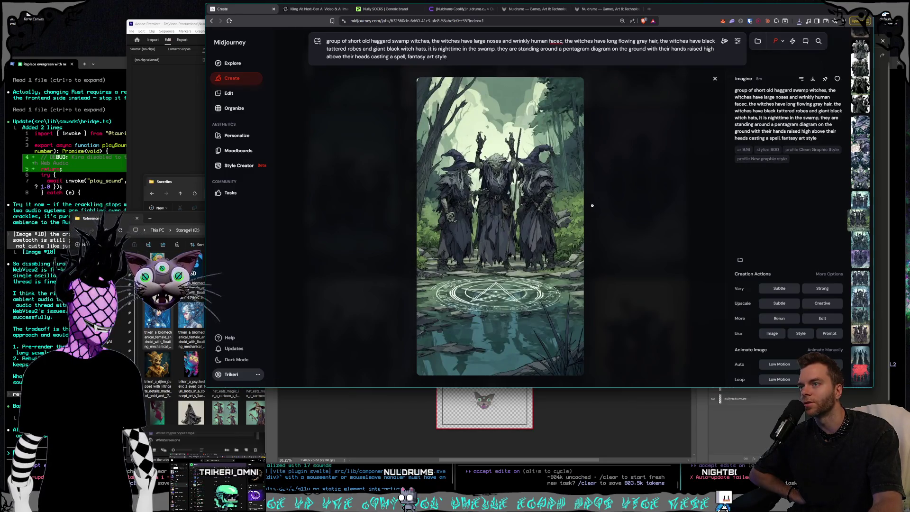
click(666, 216)
Step: Preview more older witch images, including the star-pentagram and white-background ones
scroll(577, 256, up, 3)
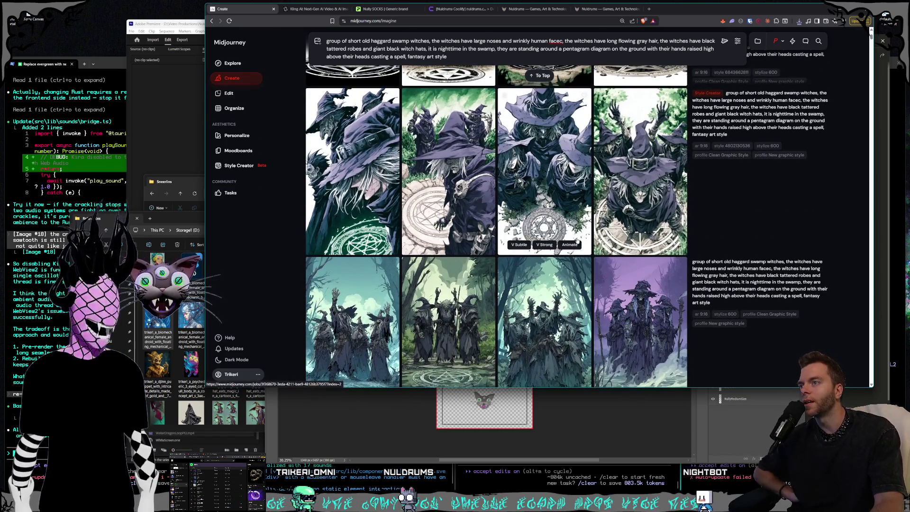
mouse_move(544, 170)
click(638, 208)
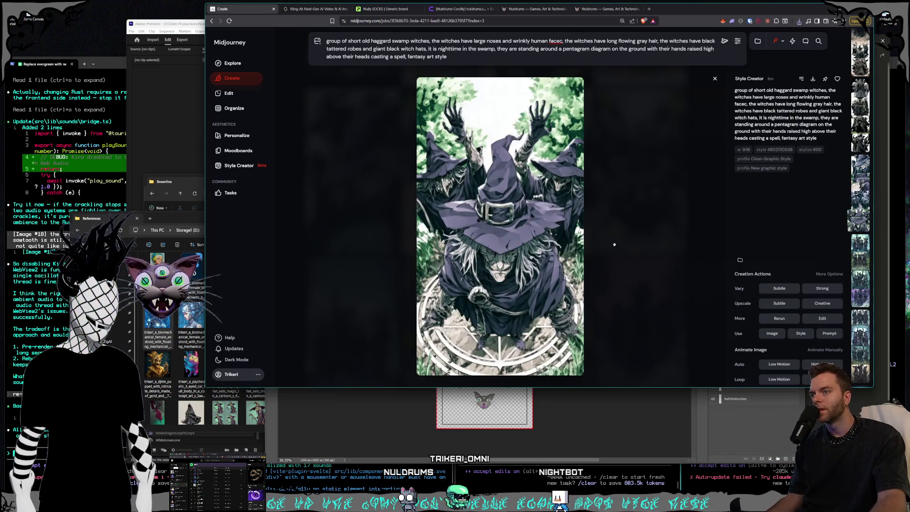
click(612, 244)
click(583, 218)
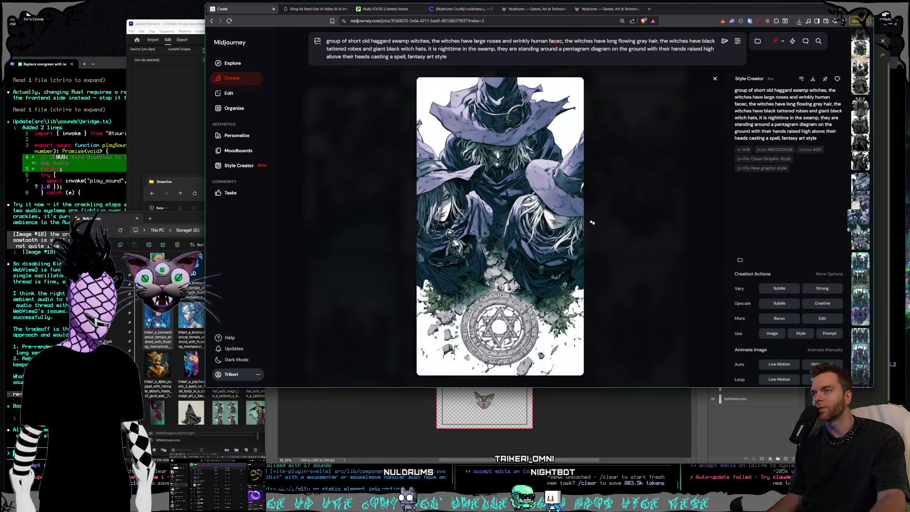
click(631, 249)
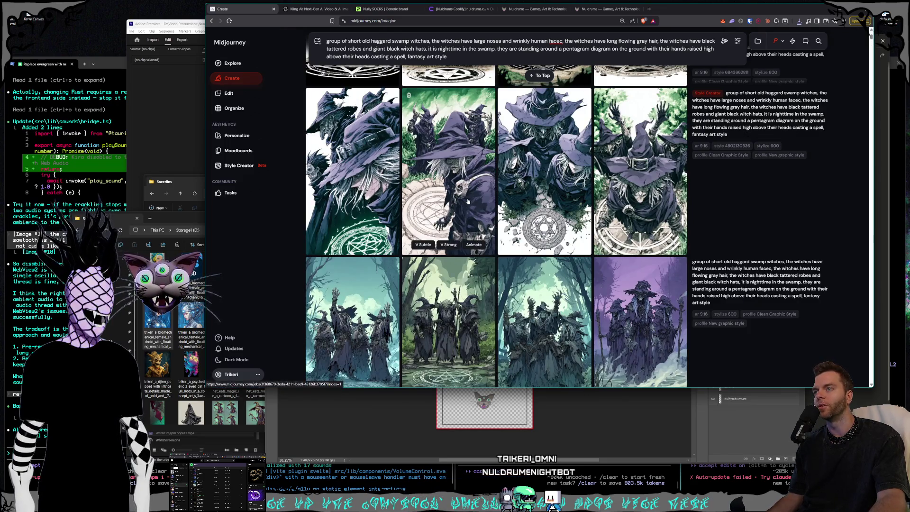
click(468, 202)
click(627, 242)
click(408, 200)
click(624, 253)
scroll(628, 242, up, 5)
scroll(633, 235, up, 3)
click(649, 234)
click(617, 251)
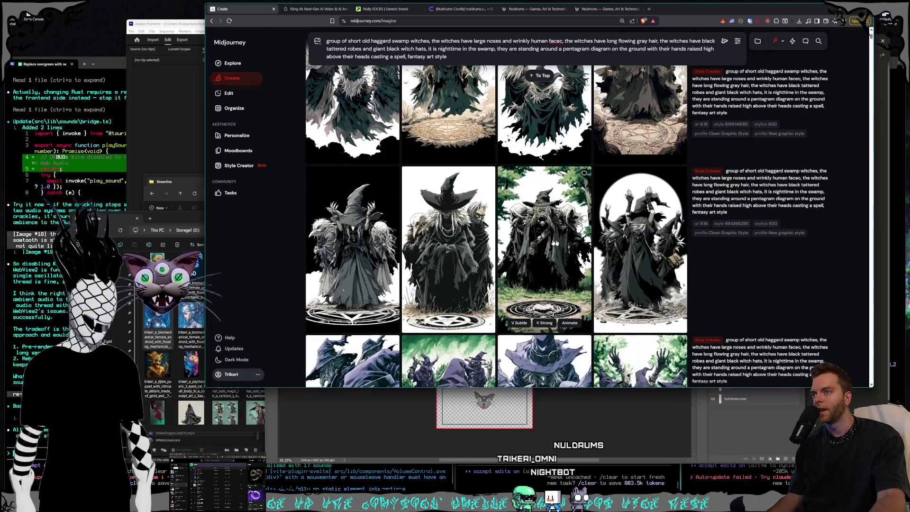
click(583, 252)
click(614, 255)
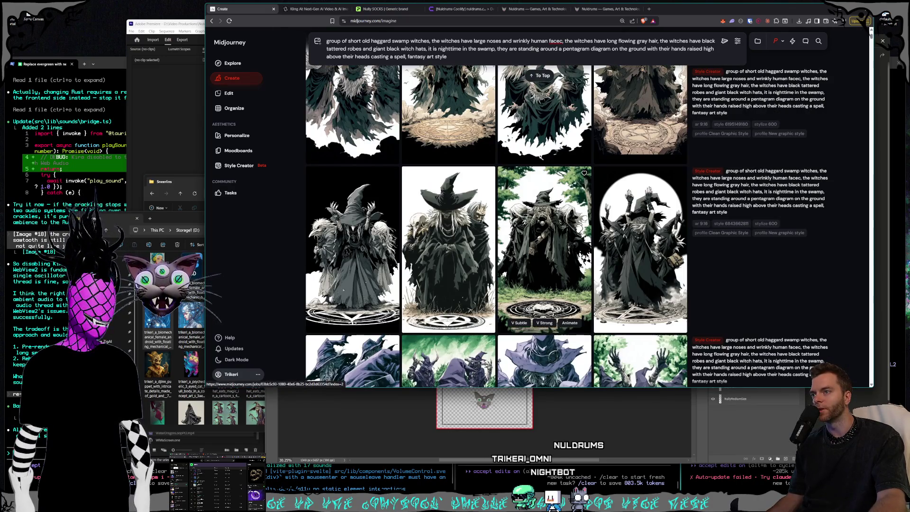
click(454, 235)
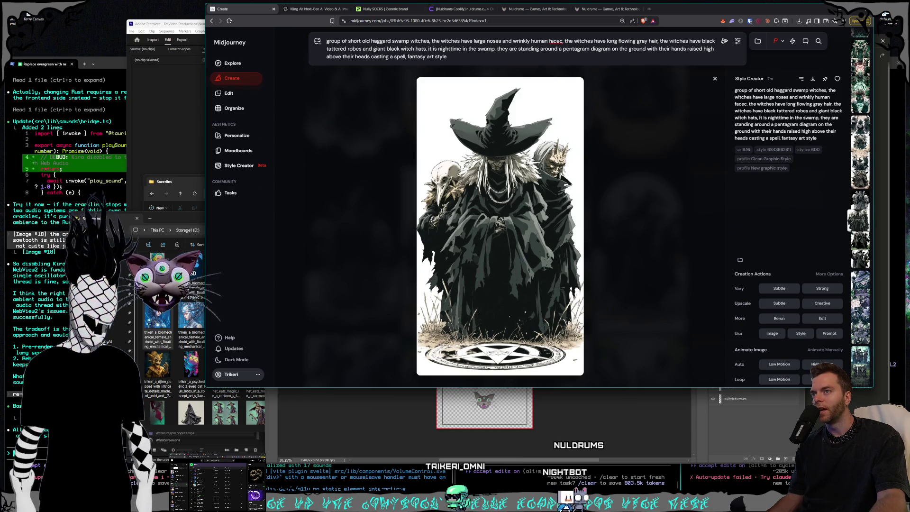
key(Escape)
Step: Scroll back to Today and enlarge the white-moon, red-robed witch
scroll(545, 266, up, 5)
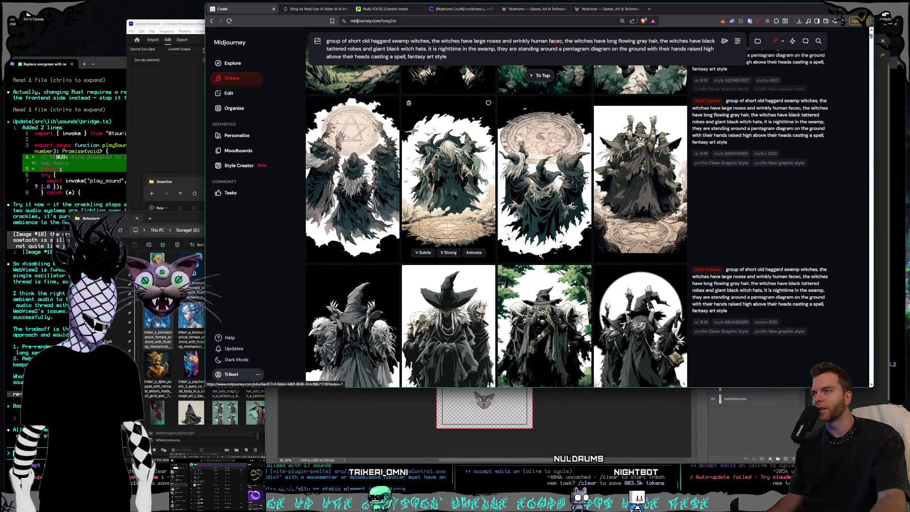
scroll(546, 285, up, 3)
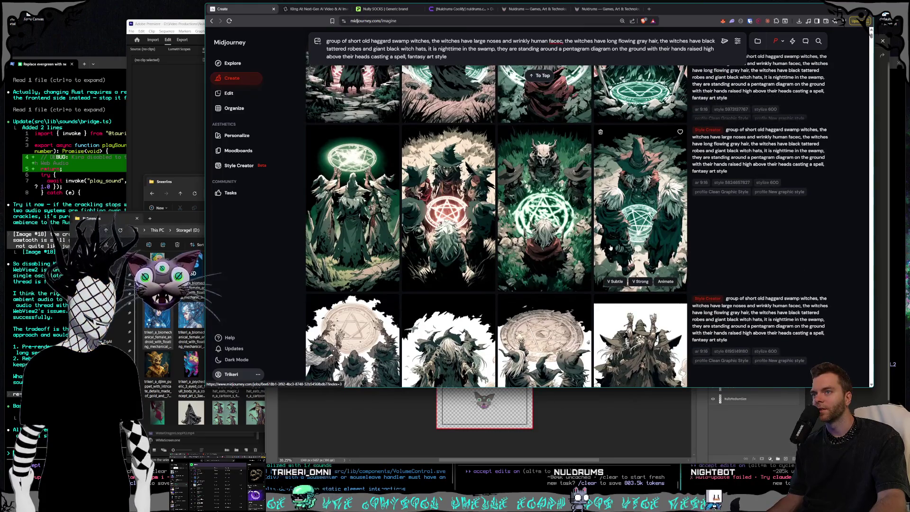
scroll(606, 244, up, 3)
scroll(606, 244, up, 3)
scroll(605, 244, up, 3)
scroll(606, 244, up, 3)
scroll(605, 244, up, 5)
scroll(521, 190, up, 5)
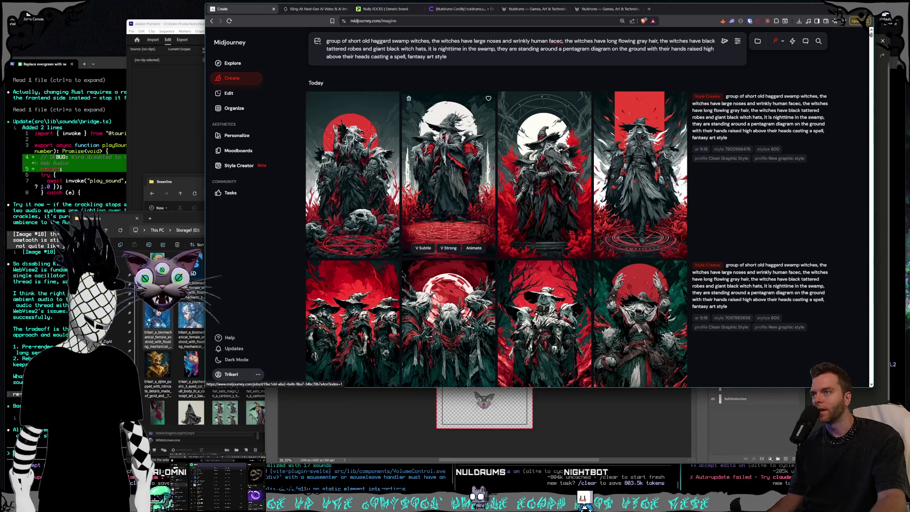
click(459, 135)
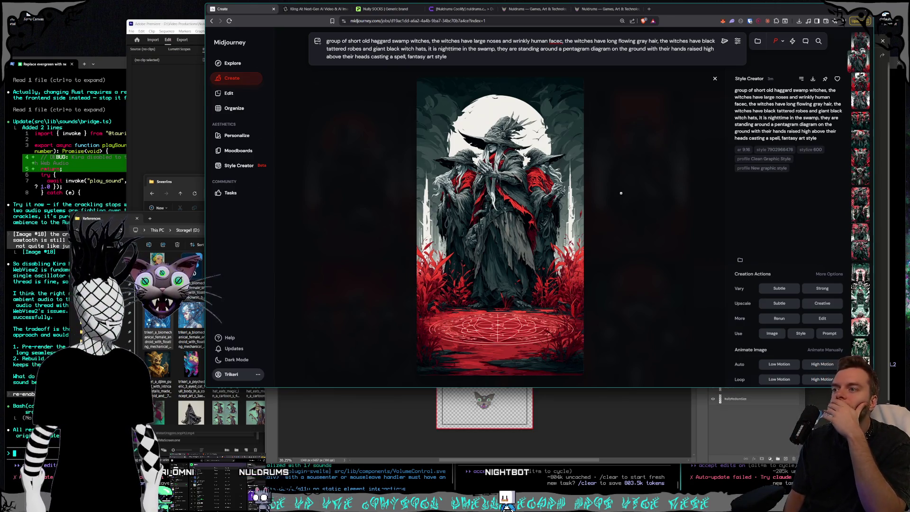
Step: Step back to the red-moon skull witch, then return to today's eight-image grid
key(Left)
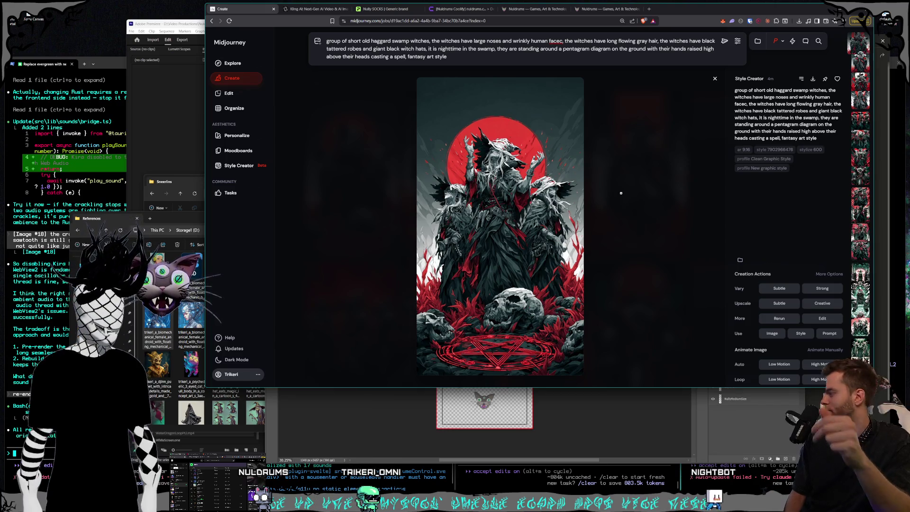
click(621, 196)
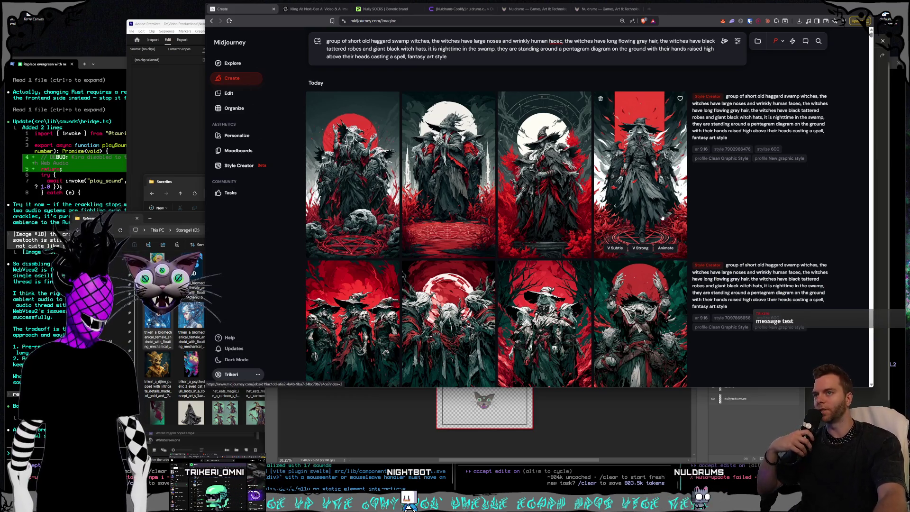
mouse_move(448, 174)
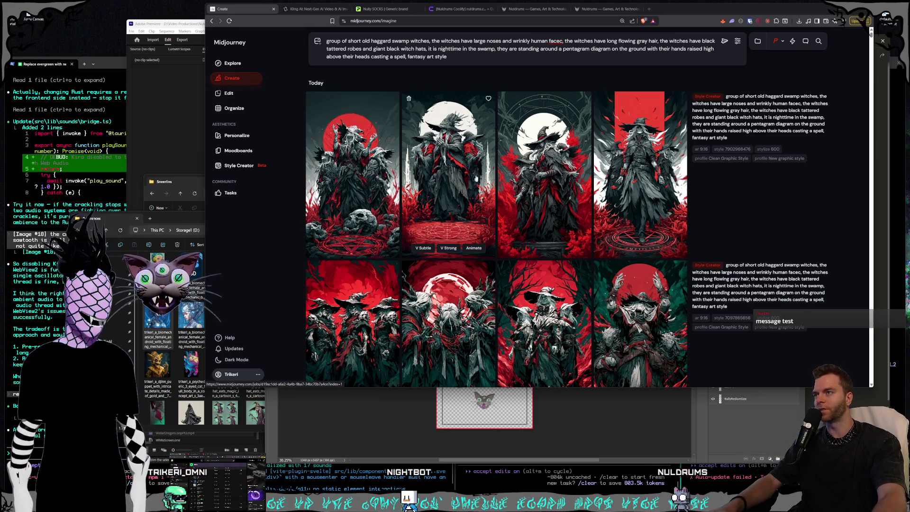
Step: Open the Blighted Crones folder under Pictures > Nuldrums > Characters > Shorts in File Explorer
click(458, 57)
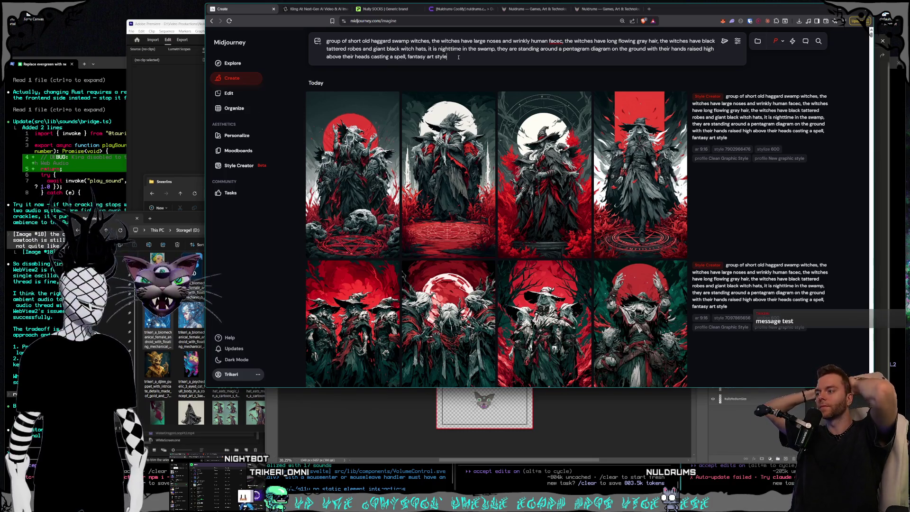
click(202, 218)
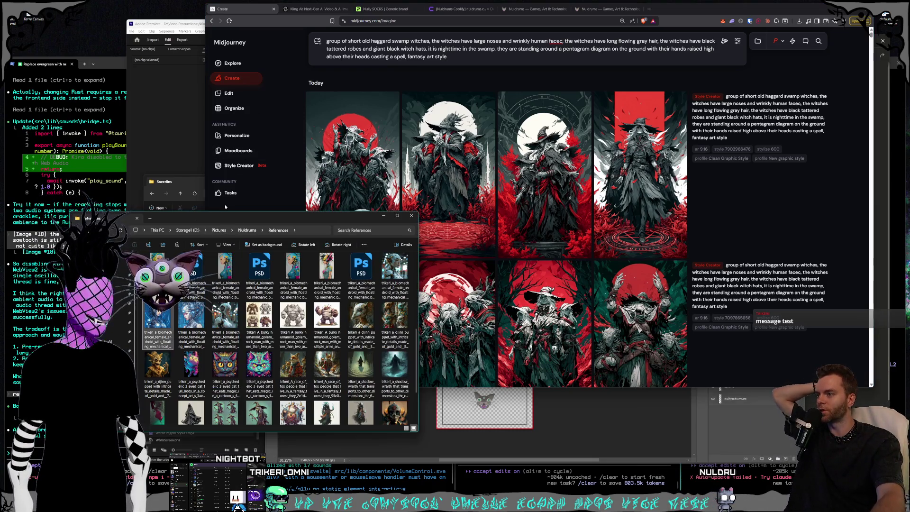
scroll(247, 263, up, 10)
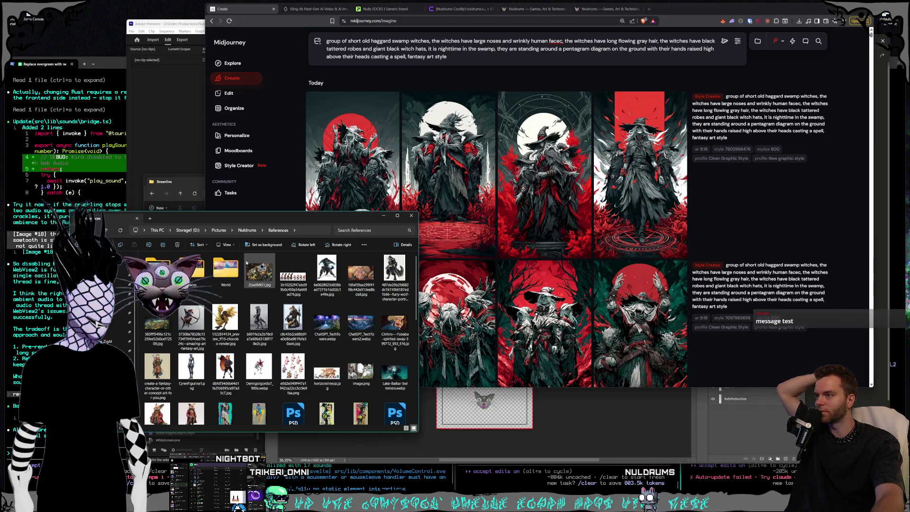
click(219, 230)
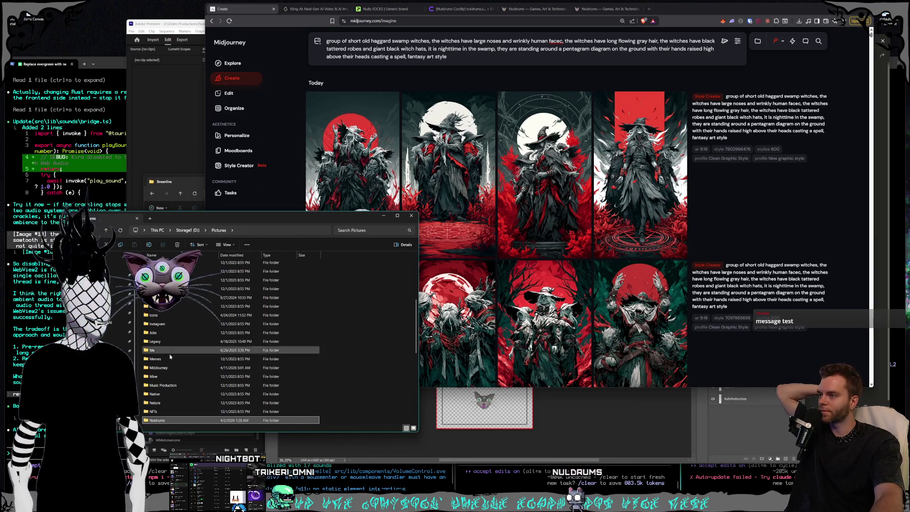
key(Return)
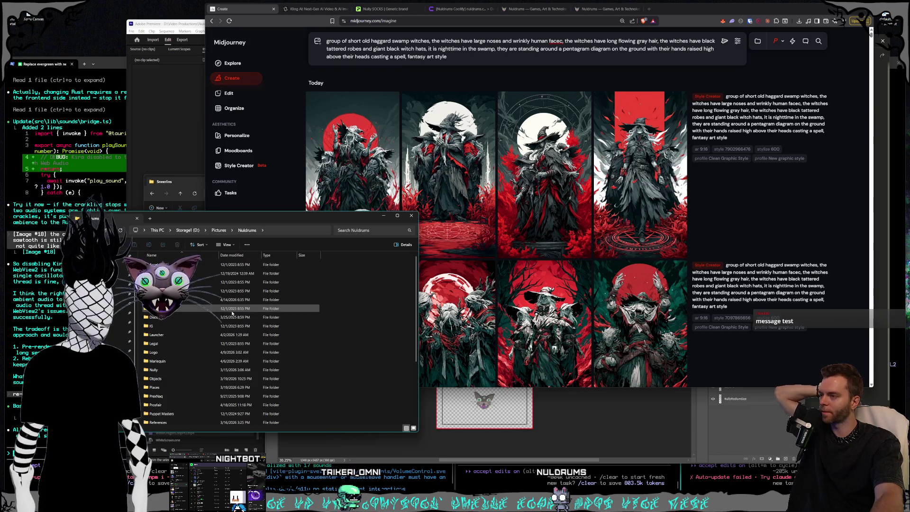
double_click(193, 296)
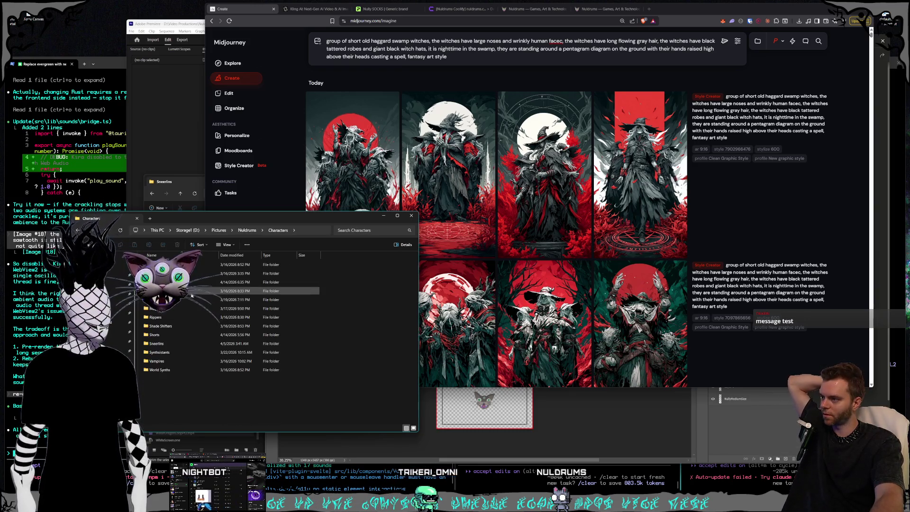
click(166, 326)
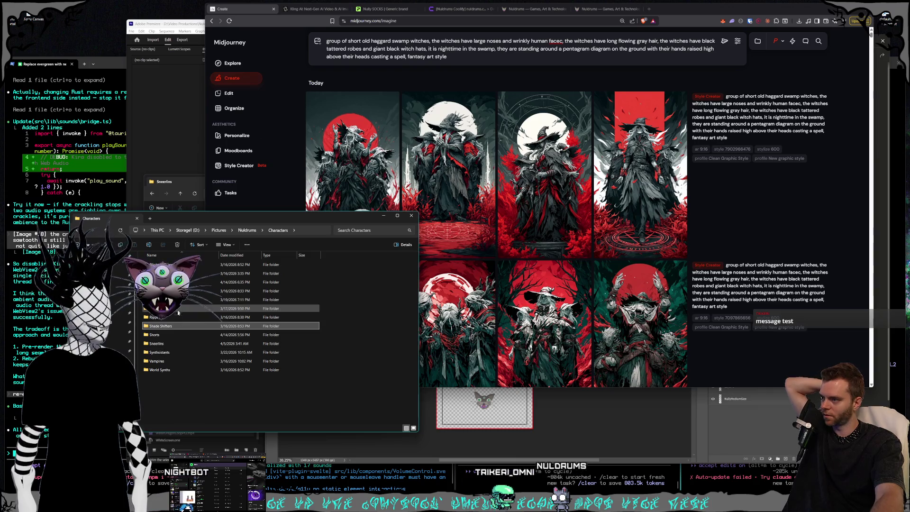
double_click(154, 335)
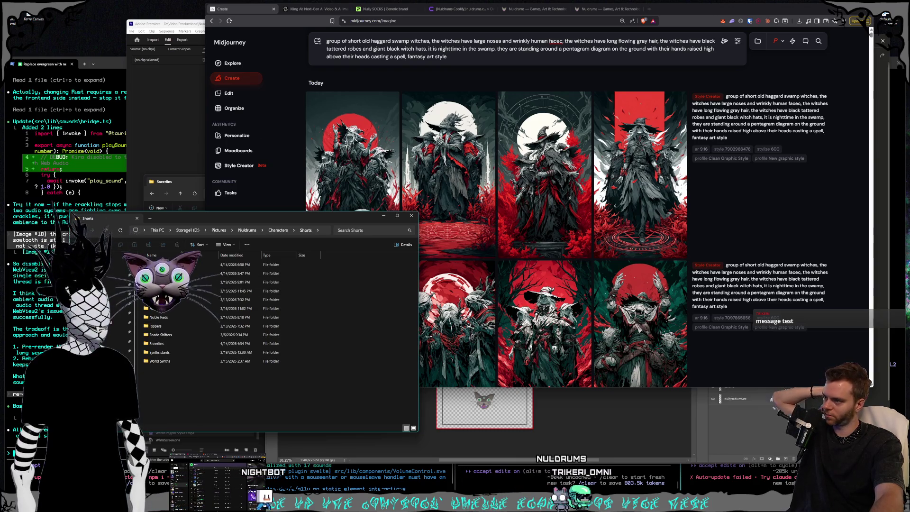
double_click(170, 265)
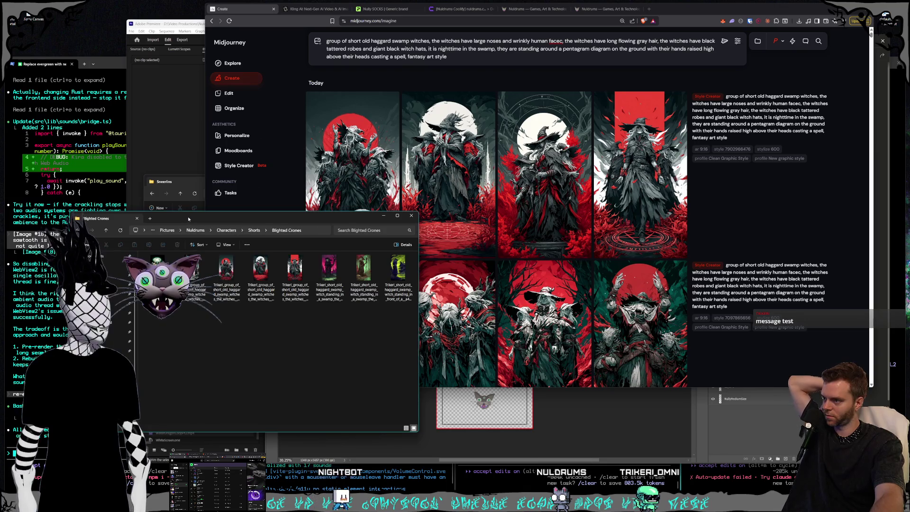
drag(189, 218, 171, 250)
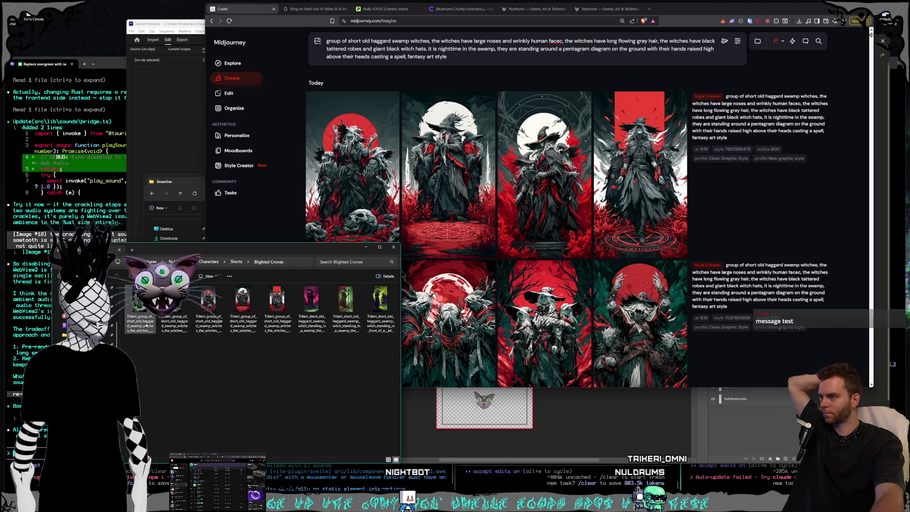
Step: Open the first witch image full-size and step through the saved swamp-witch PNGs
double_click(147, 323)
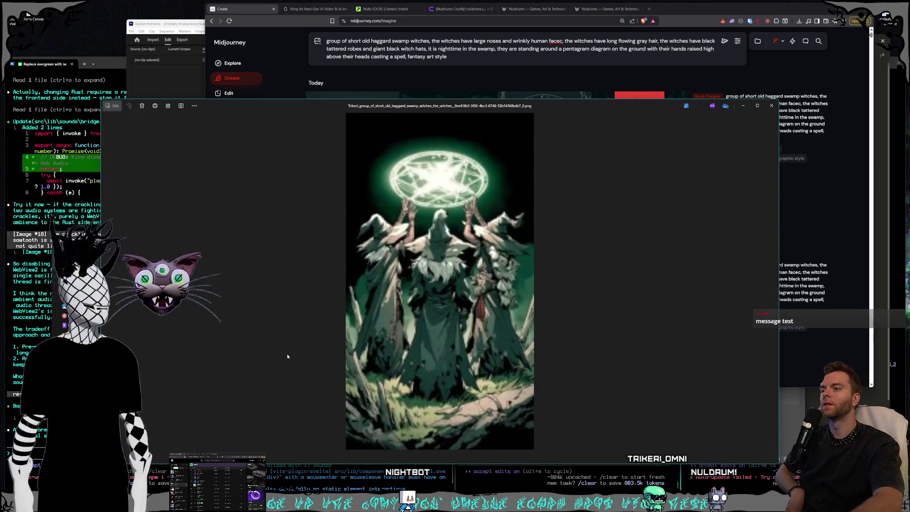
key(Right)
key(Right)
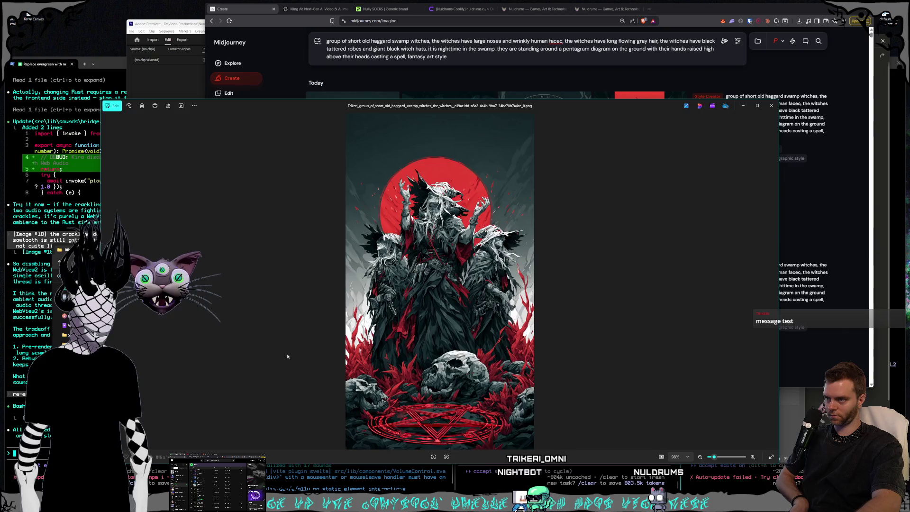
key(Right)
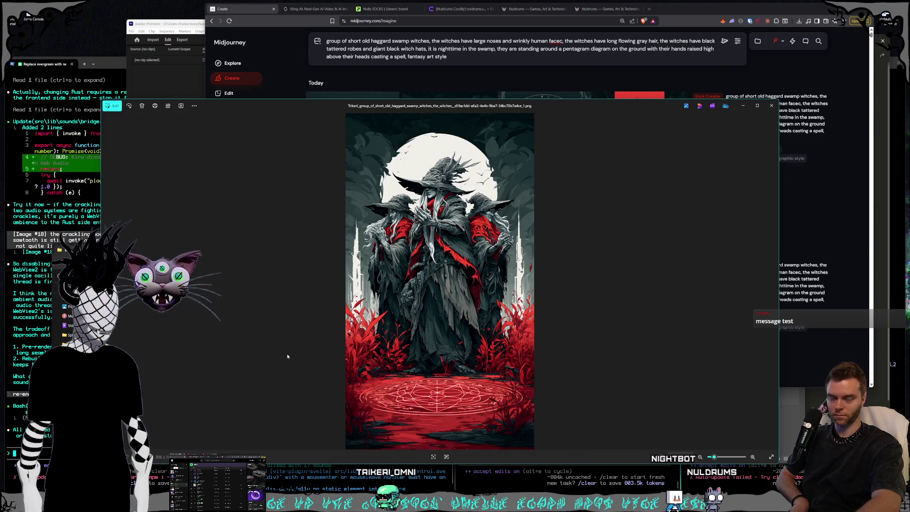
key(Right)
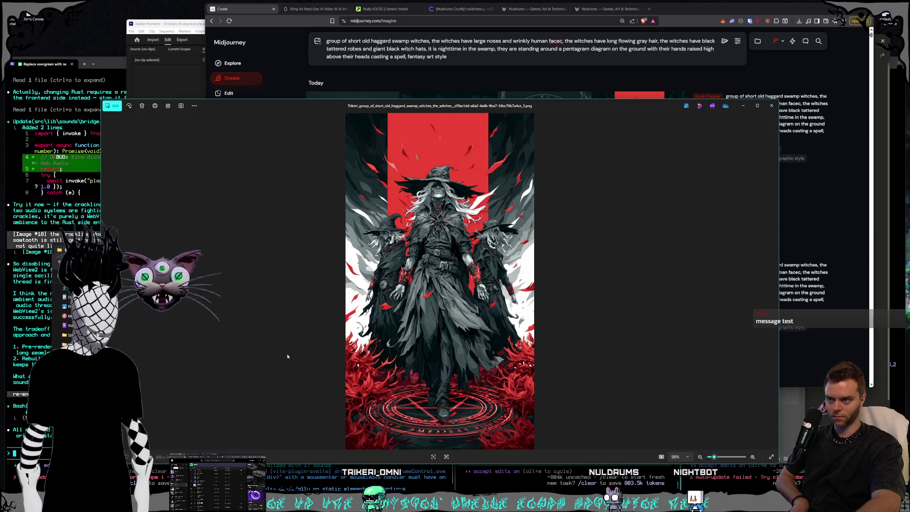
key(Right)
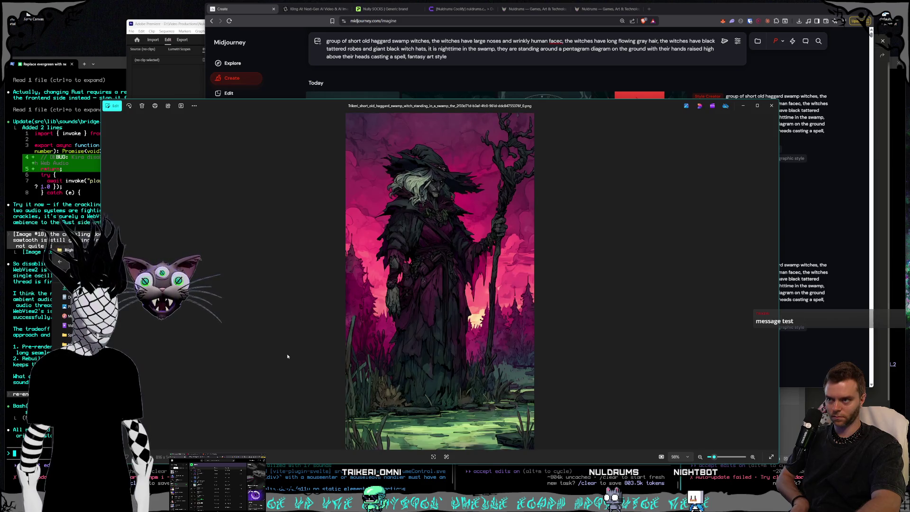
key(Right)
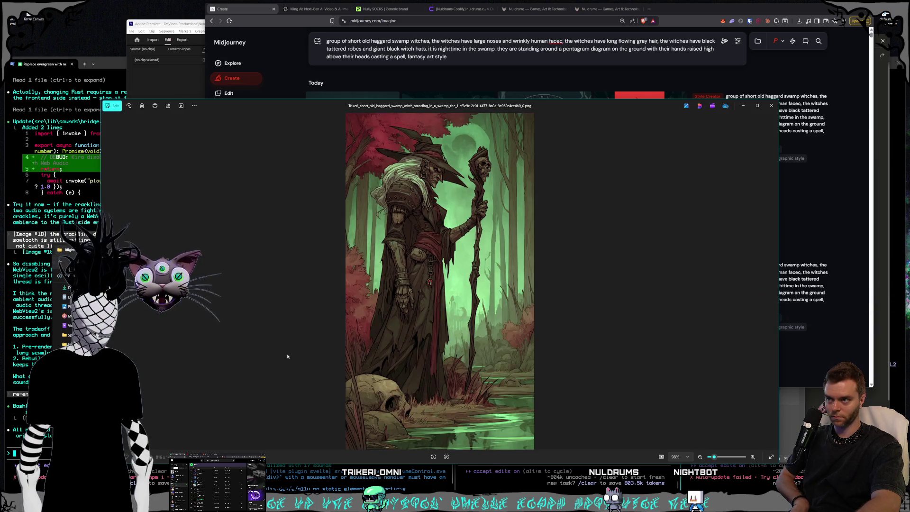
key(Right)
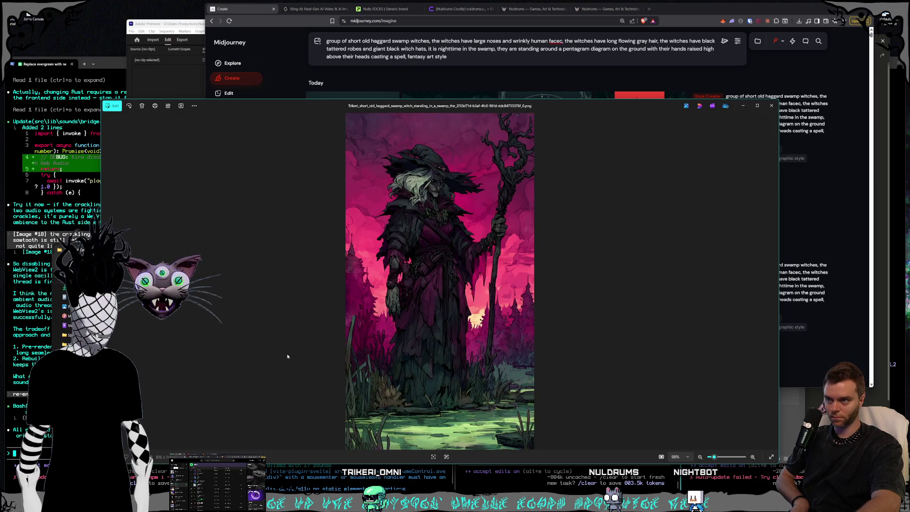
key(Right)
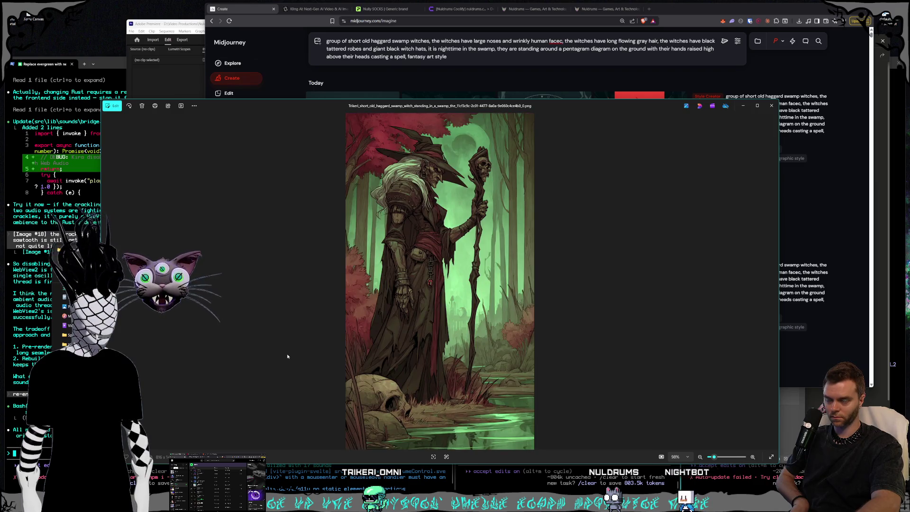
key(Right)
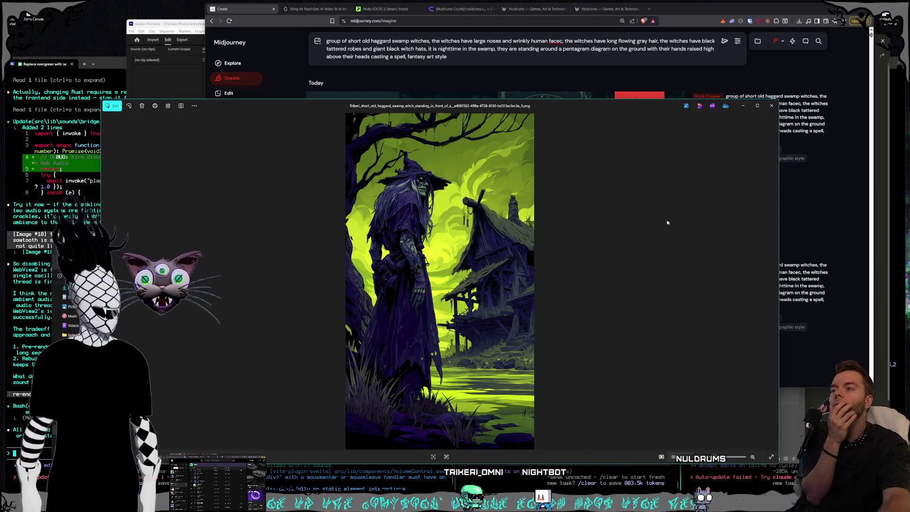
mouse_move(770, 106)
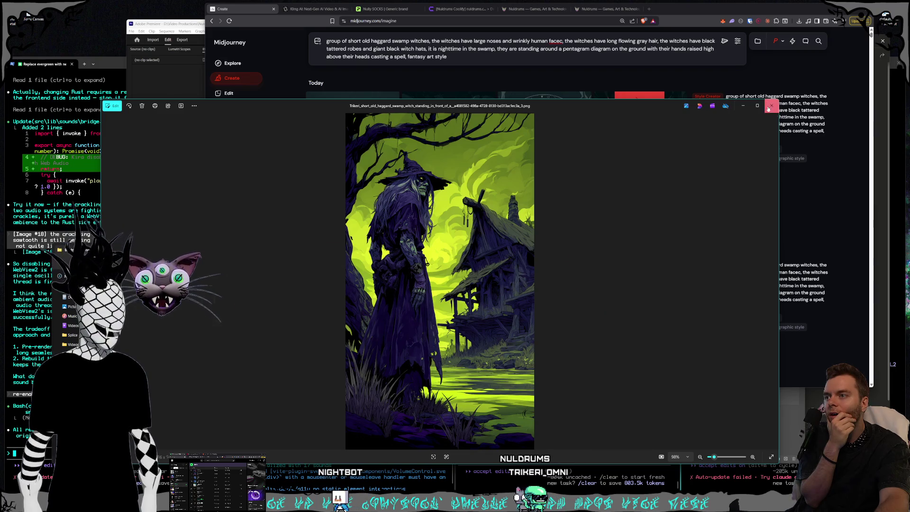
Step: Close the photo viewer, shift the Explorer window aside, and bring the Midjourney browser forward
click(770, 106)
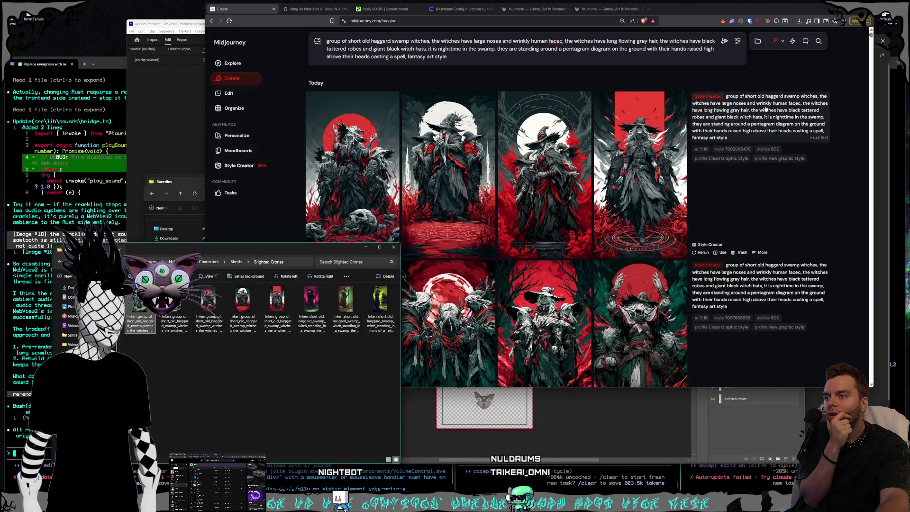
mouse_move(307, 250)
mouse_down()
mouse_move(380, 233)
mouse_move(356, 227)
mouse_up()
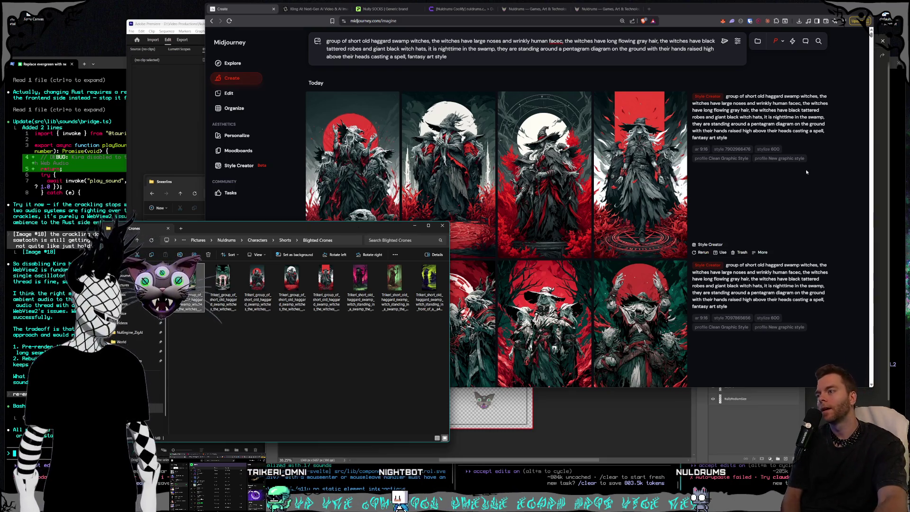
click(293, 19)
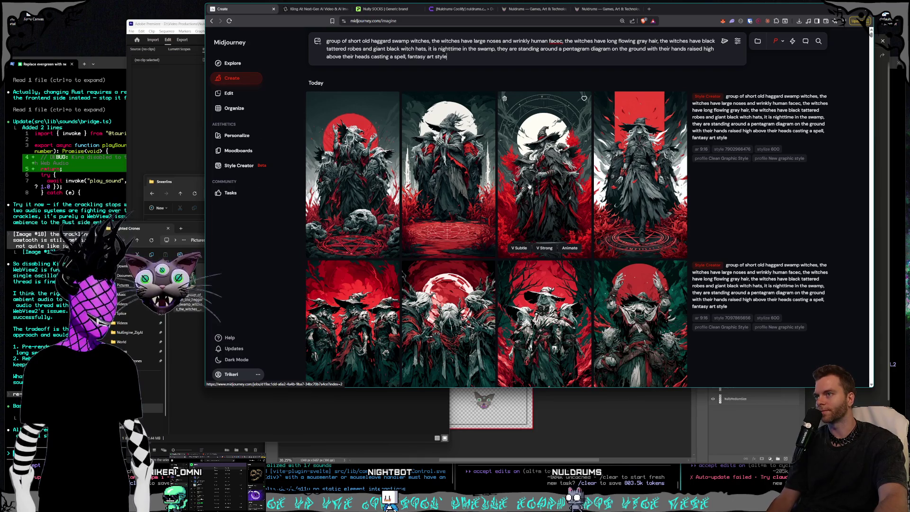
Step: Switch to Kling AI's Video Generation page and play the first generated video
click(315, 9)
click(614, 207)
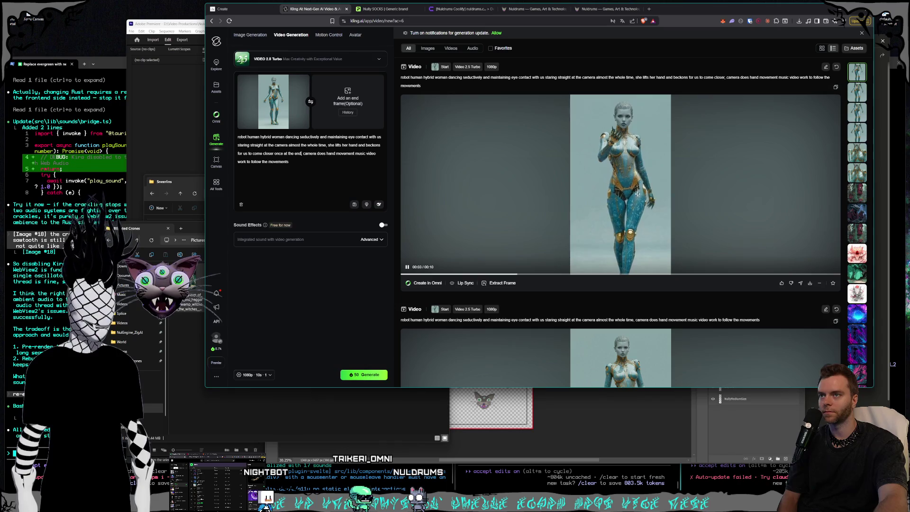
scroll(656, 195, down, 2)
scroll(645, 195, down, 2)
scroll(636, 196, down, 1)
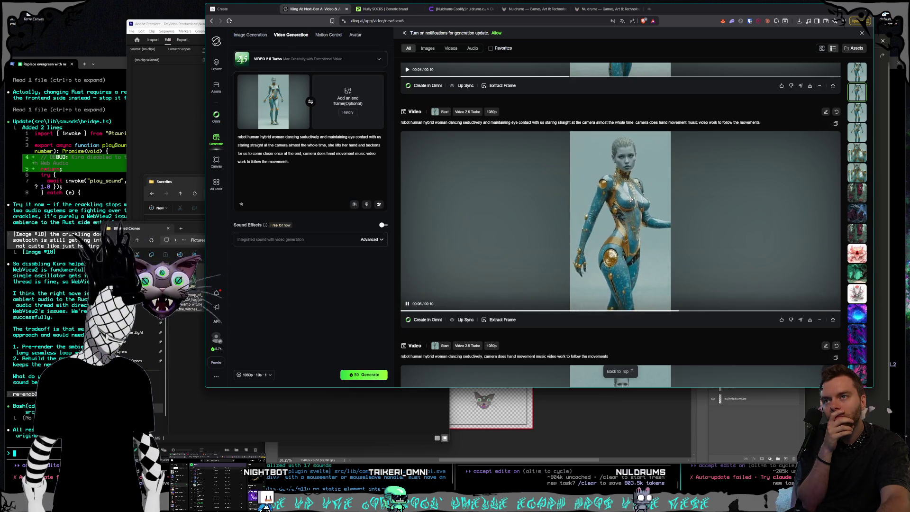
scroll(631, 200, down, 4)
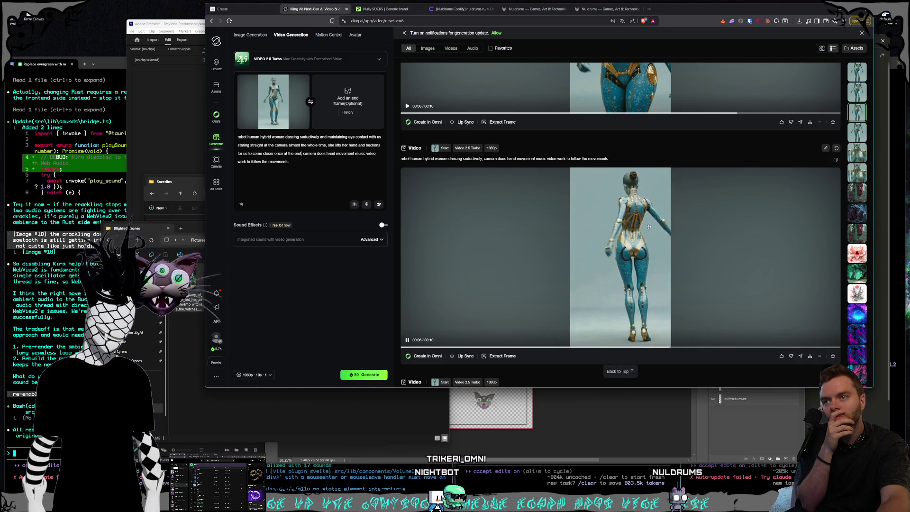
scroll(648, 227, down, 1)
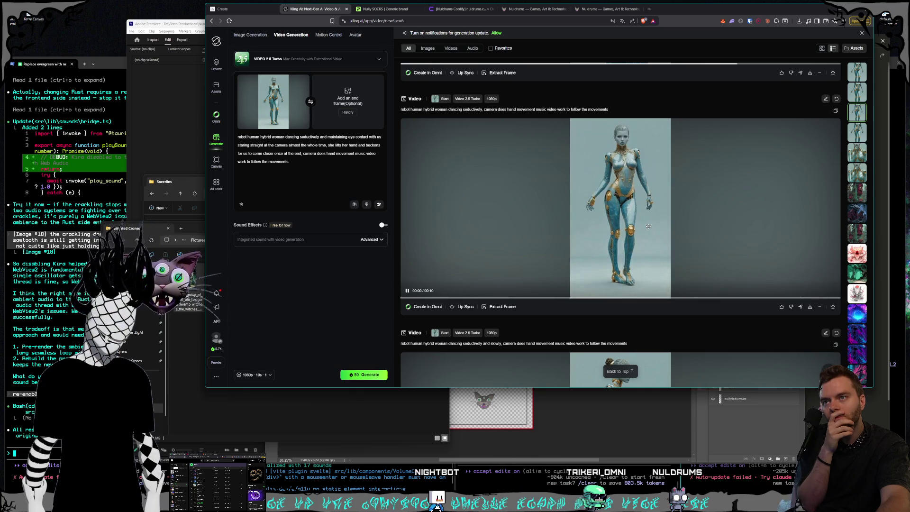
Step: Scroll to the robot-woman zoom-out dance clip and start its MP4 download
scroll(648, 227, down, 5)
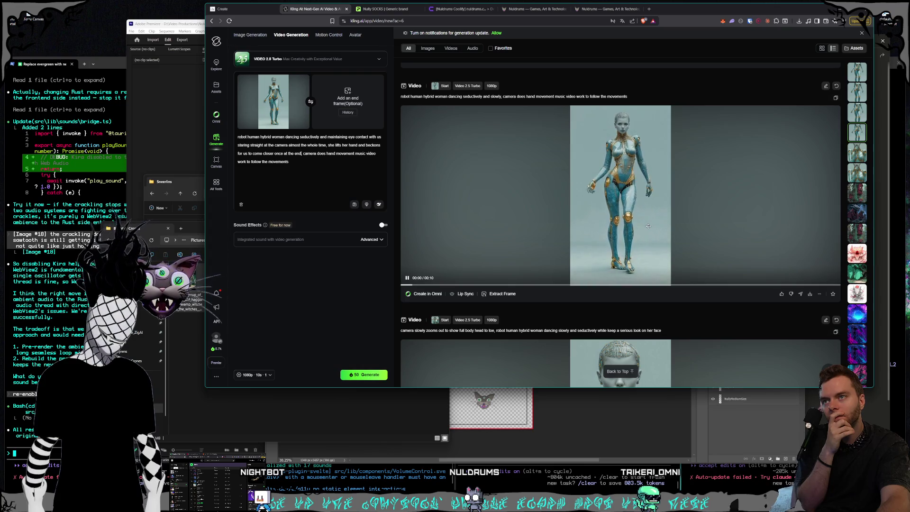
scroll(647, 226, down, 1)
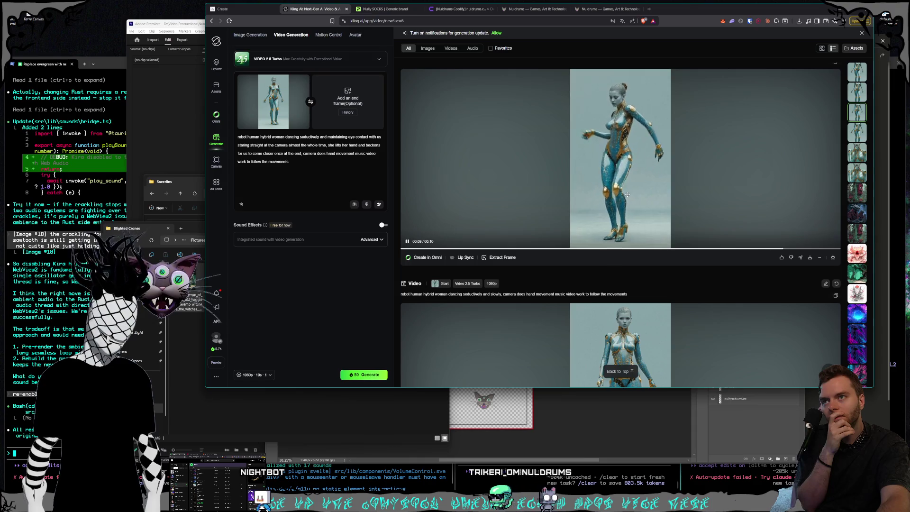
scroll(627, 194, down, 5)
scroll(624, 203, down, 5)
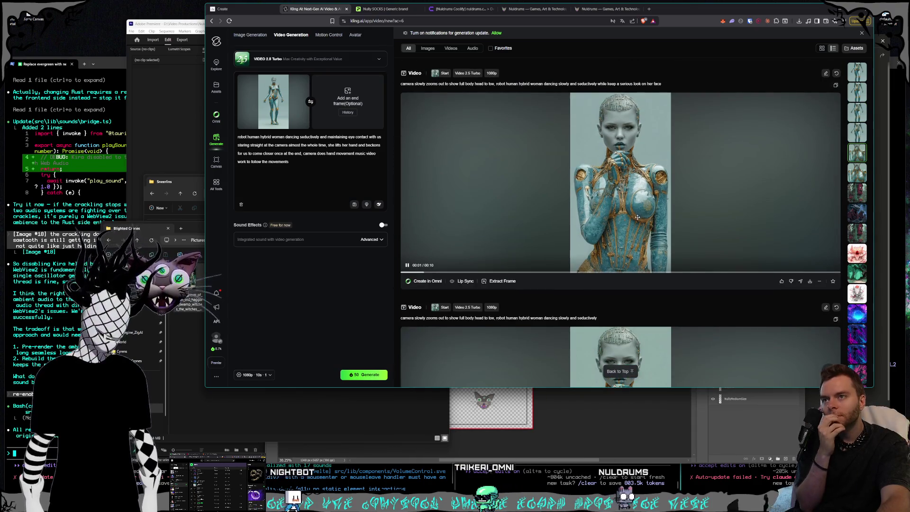
scroll(635, 216, down, 5)
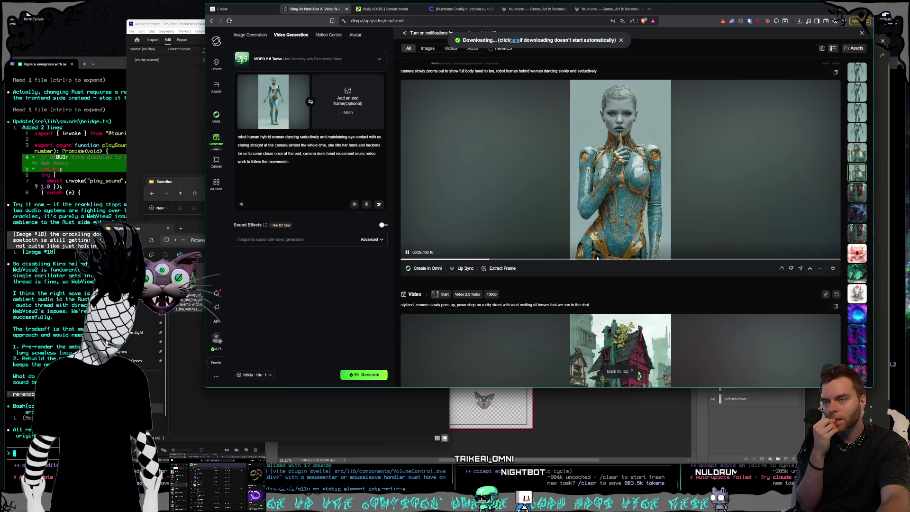
drag(304, 40, 510, 133)
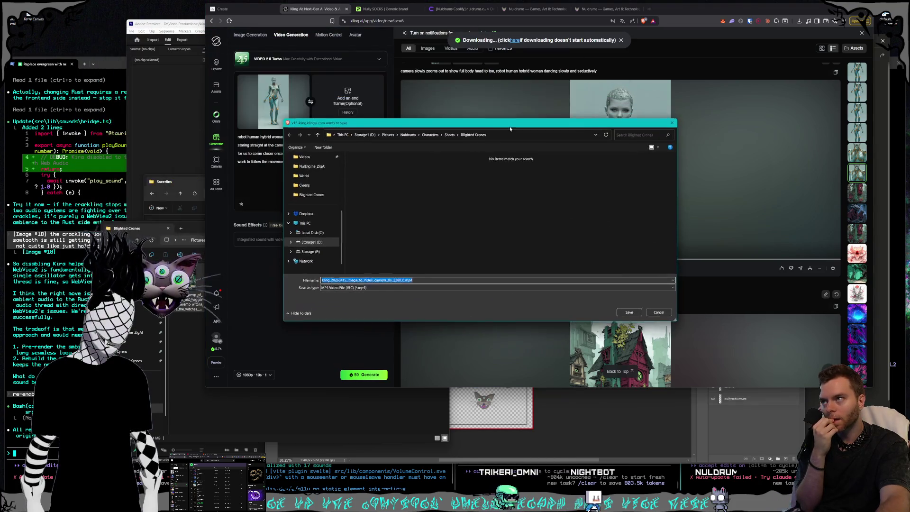
Step: Save the robot-woman clip as an MP4 in D:\Videos\Nuldrums\Shorts\Creatures\Cyrens
key(alt+Up)
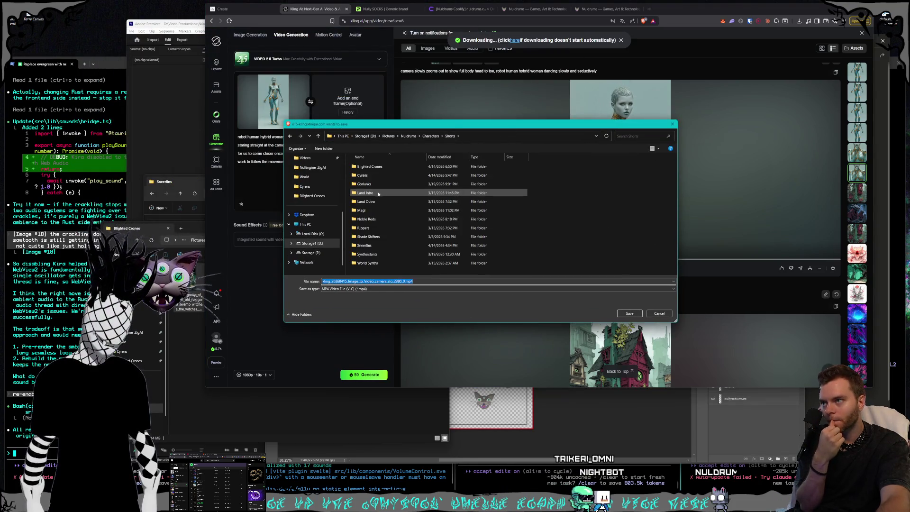
double_click(445, 175)
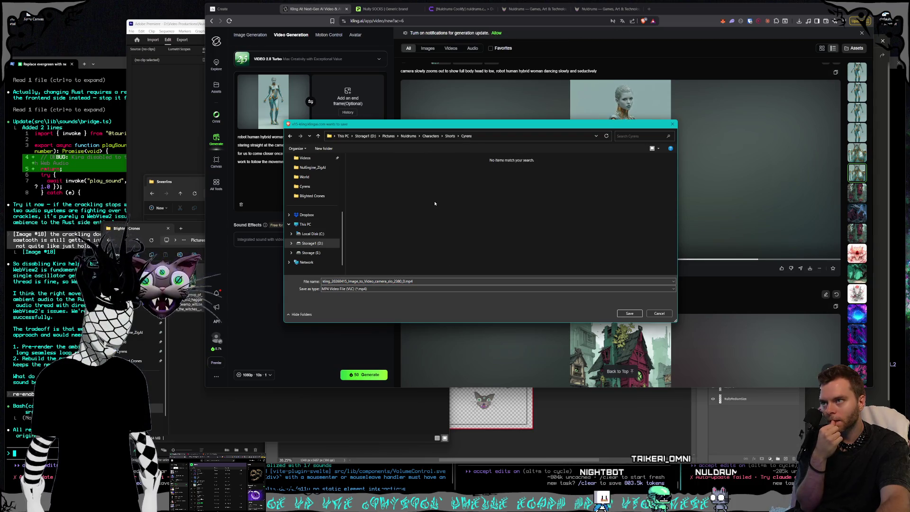
click(364, 137)
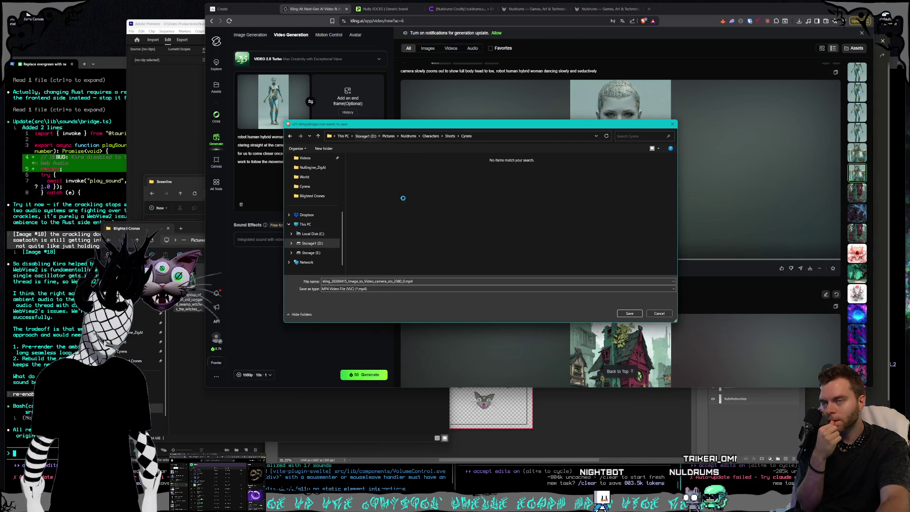
double_click(386, 264)
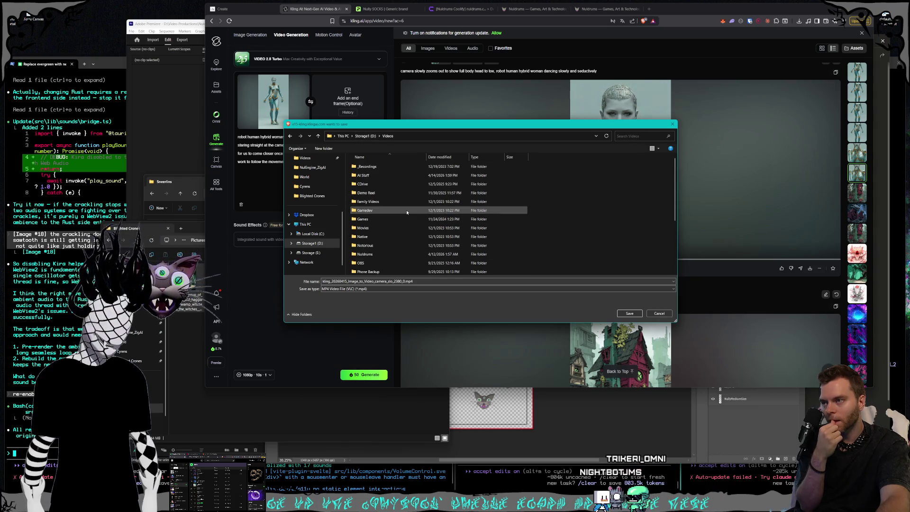
click(389, 201)
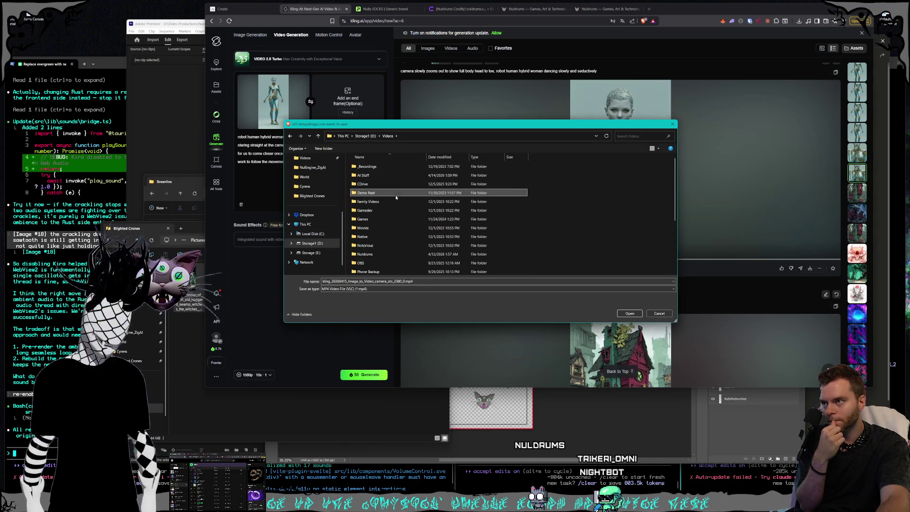
scroll(382, 210, down, 3)
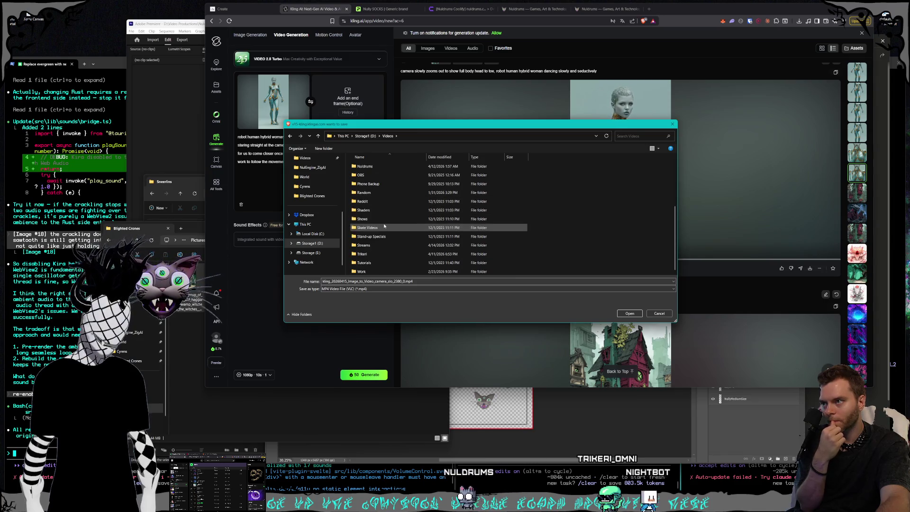
double_click(384, 166)
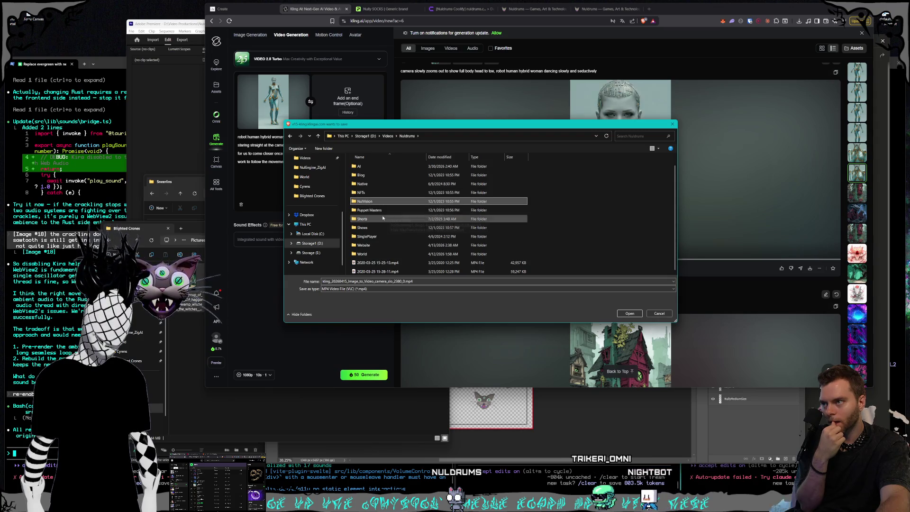
double_click(375, 228)
double_click(378, 167)
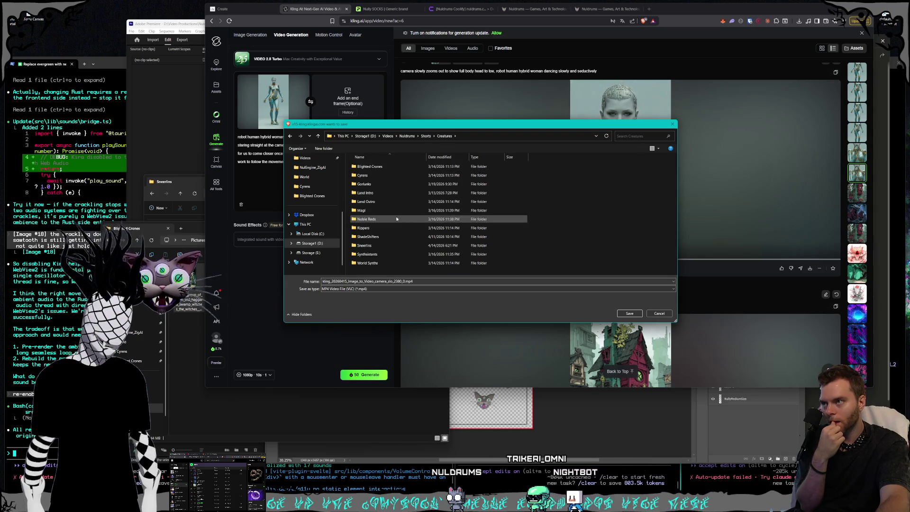
double_click(393, 219)
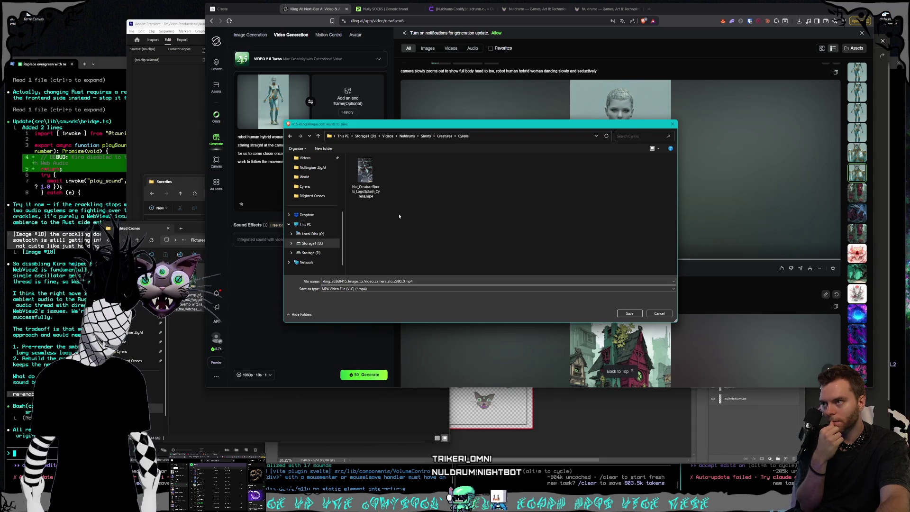
click(625, 314)
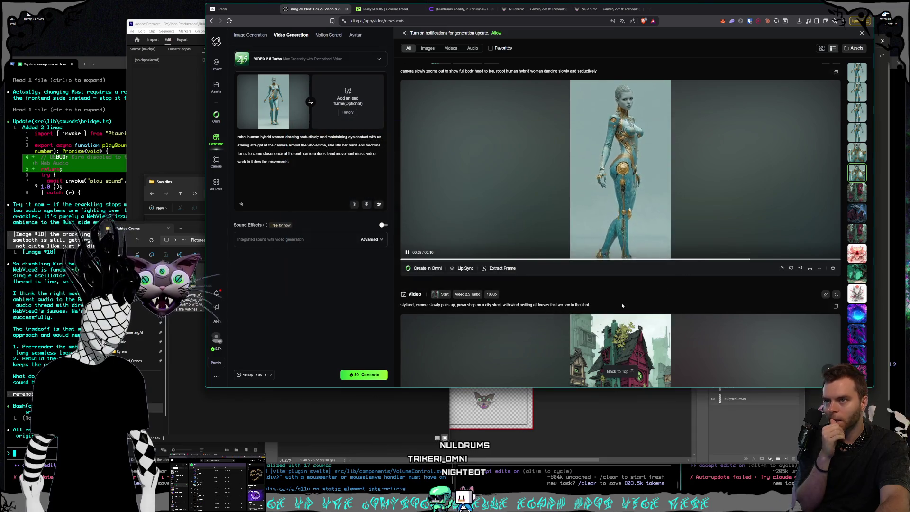
scroll(624, 303, up, 3)
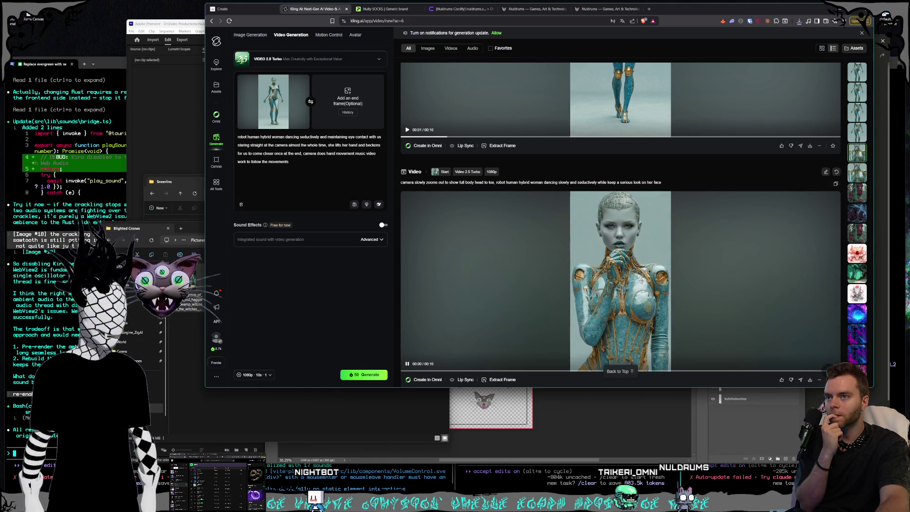
Step: Save an earlier robot-woman dance video as a second MP4 and review the eye-contact version
scroll(641, 281, up, 5)
scroll(641, 282, down, 1)
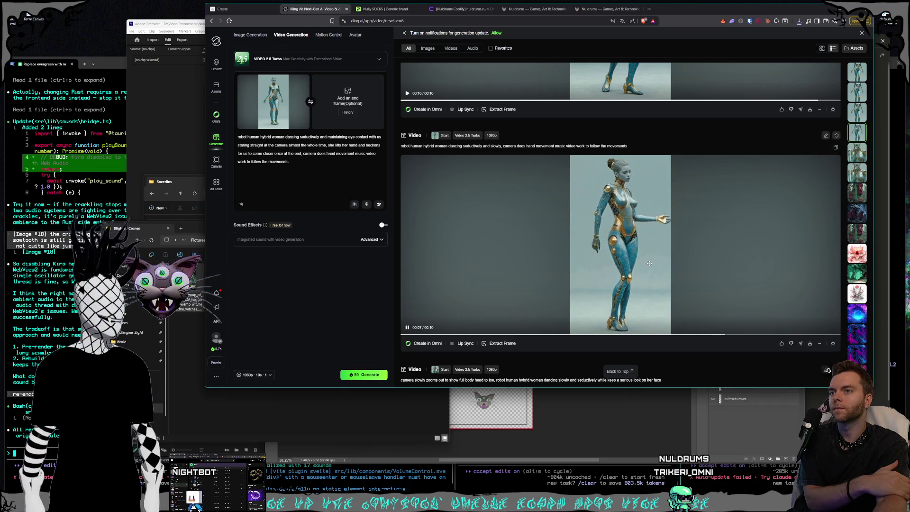
scroll(649, 263, up, 5)
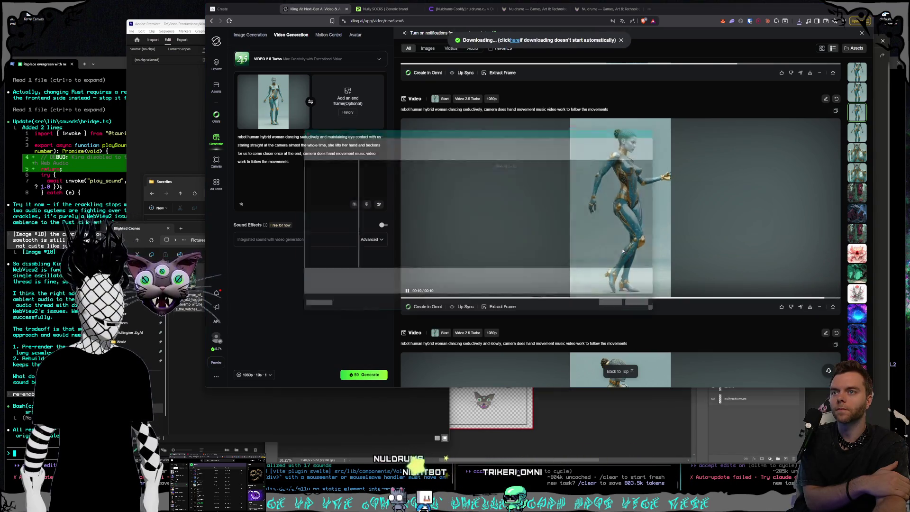
click(629, 314)
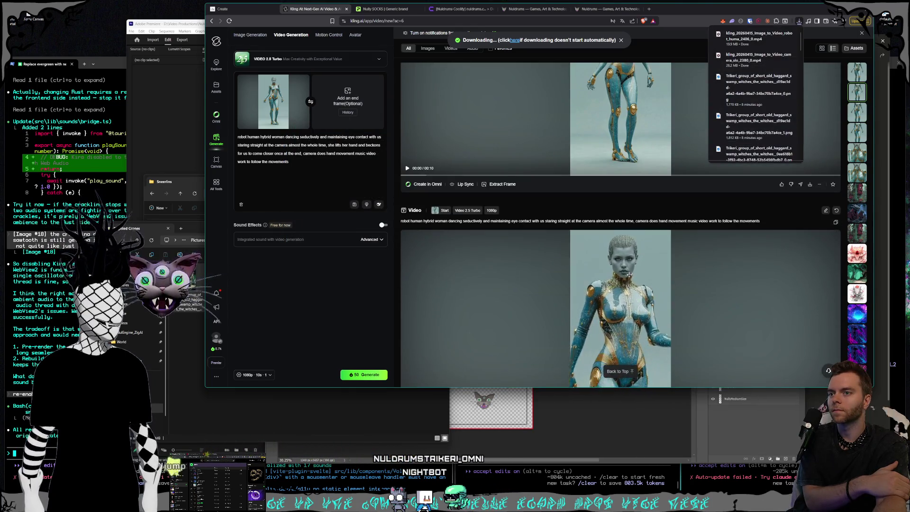
scroll(650, 272, down, 1)
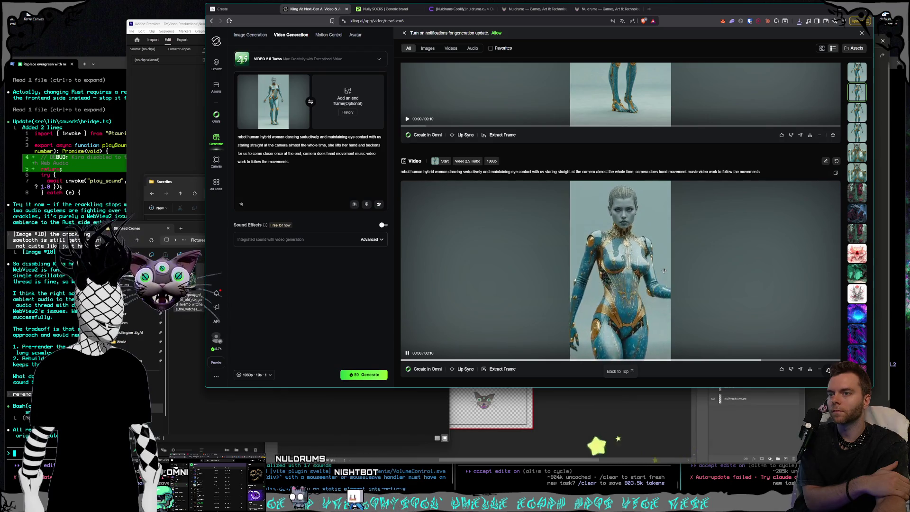
scroll(620, 234, up, 3)
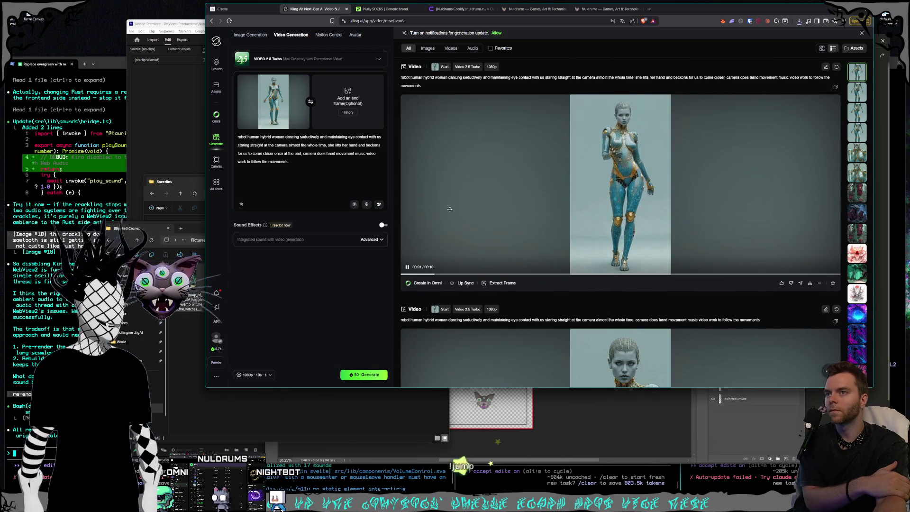
Step: Remove the start frame image from Kling's generator and return to the Blighted Crones folder
click(216, 413)
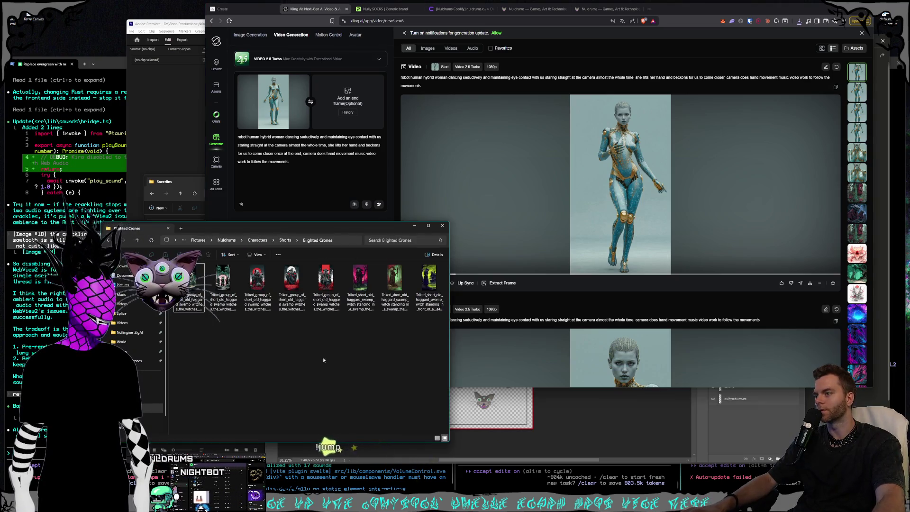
click(299, 74)
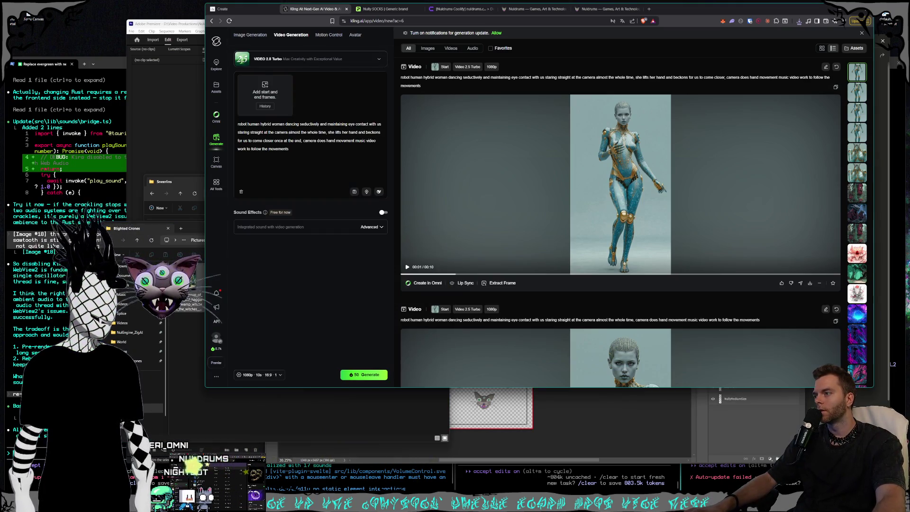
click(192, 230)
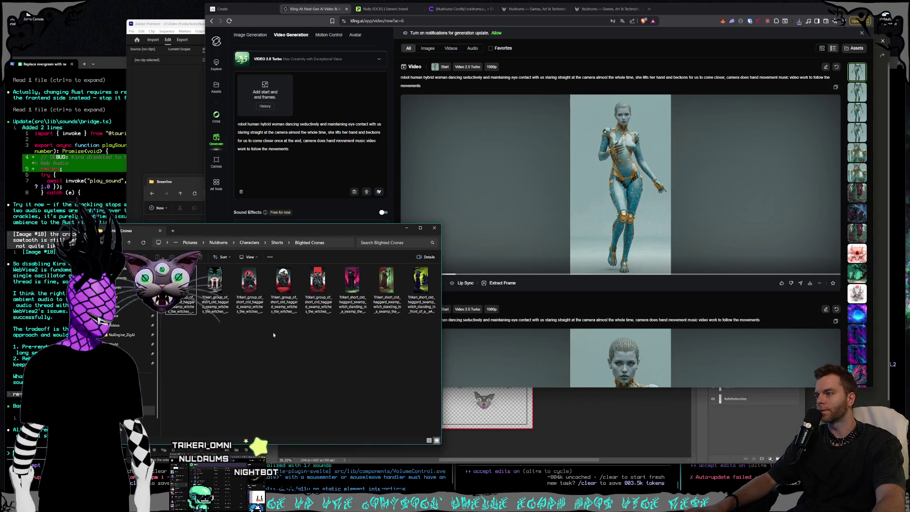
Step: Preview the last witch image, close it, and switch over to Premiere Pro
double_click(420, 287)
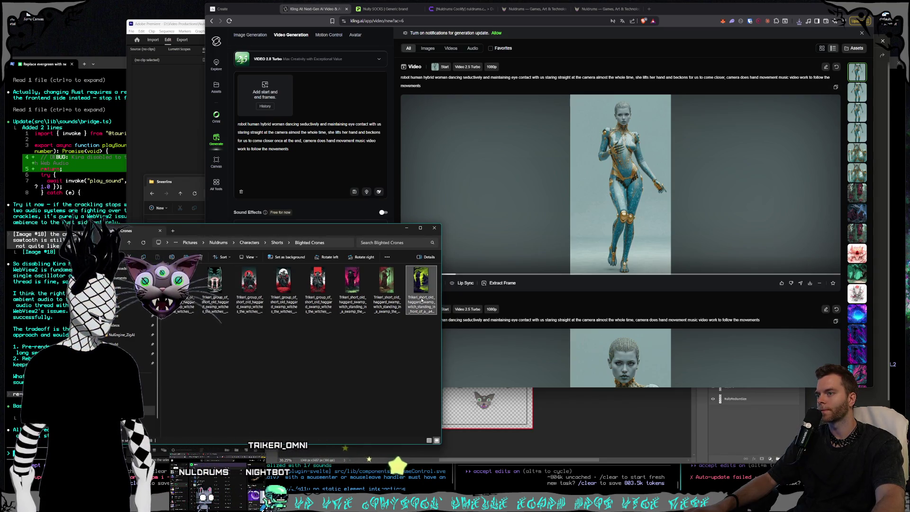
key(Escape)
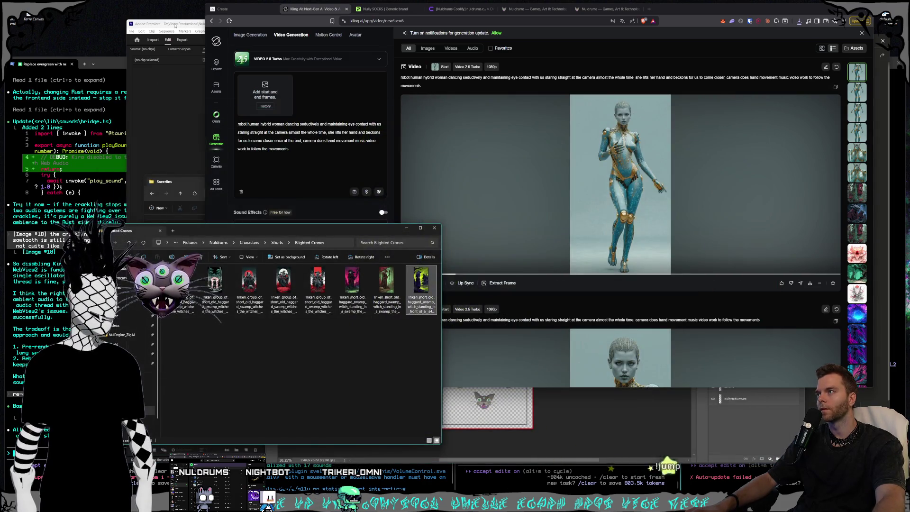
click(175, 25)
key(alt+Tab)
Step: Move the Blighted Crones and Sneerlins folder windows to Premiere's lower-left side
drag(284, 228, 181, 262)
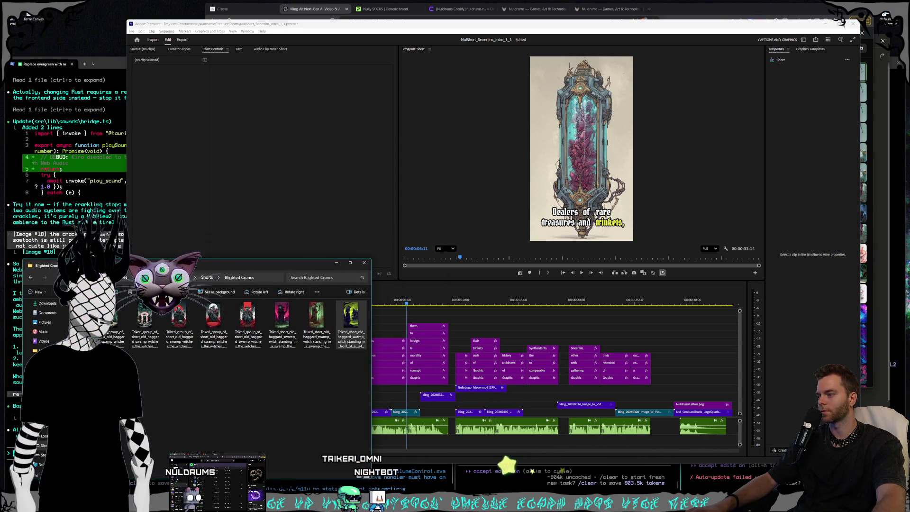
key(alt+Tab)
mouse_move(303, 181)
mouse_down()
mouse_move(209, 203)
mouse_move(223, 204)
mouse_up()
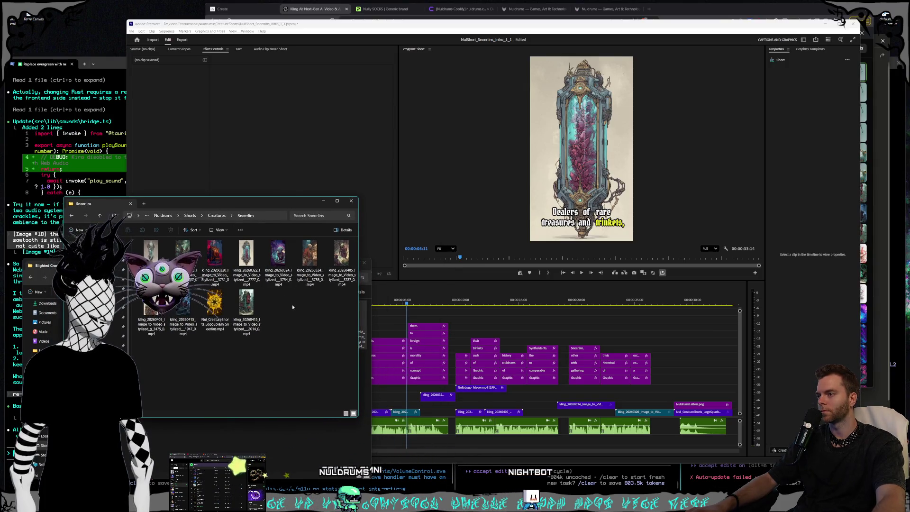
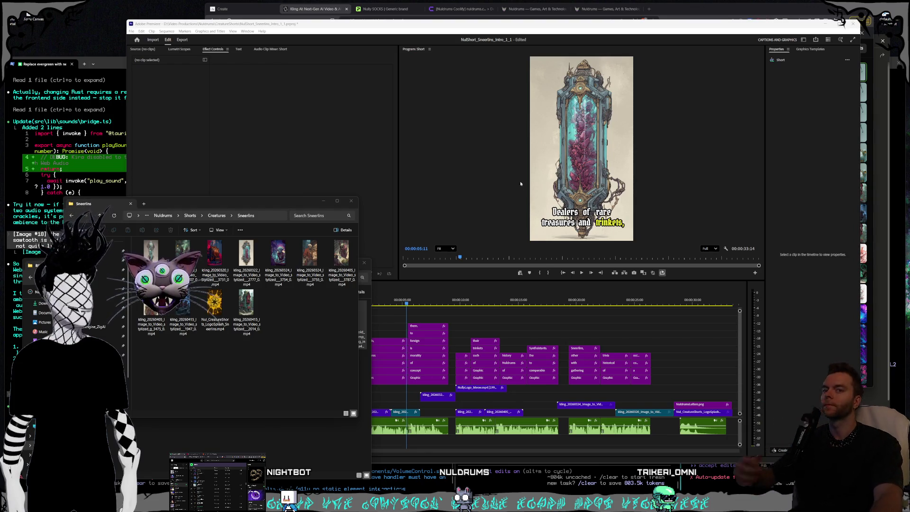
Step: Drag the kling 2014 and 1947 creature clips onto the Short timeline and preview around ten seconds
click(247, 308)
drag(247, 309, 528, 401)
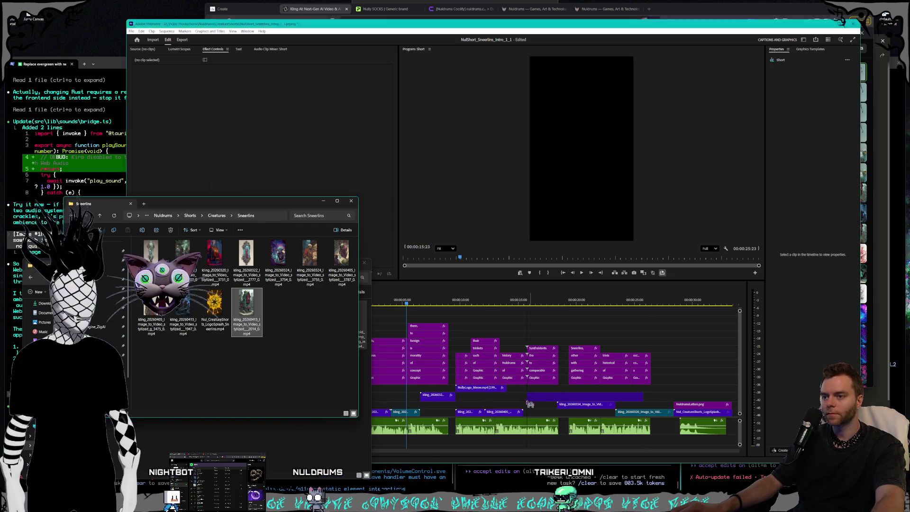
click(189, 314)
drag(190, 314, 655, 395)
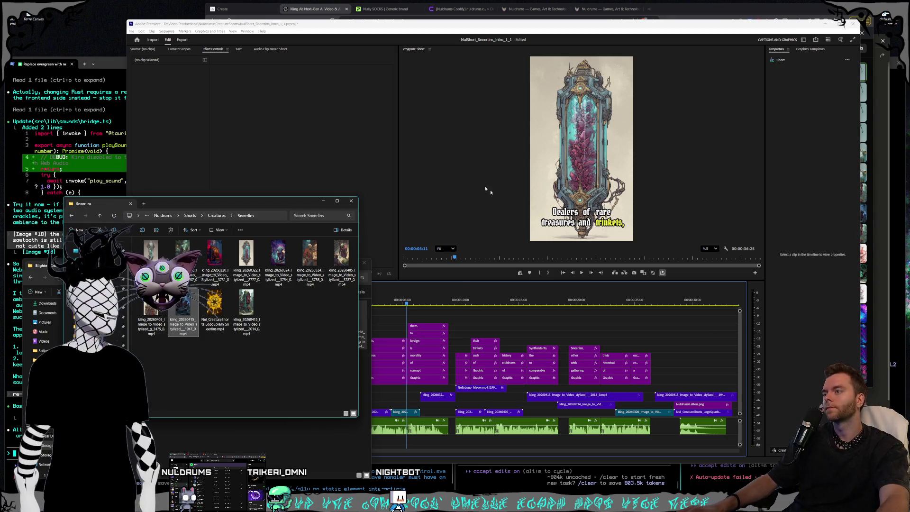
click(420, 27)
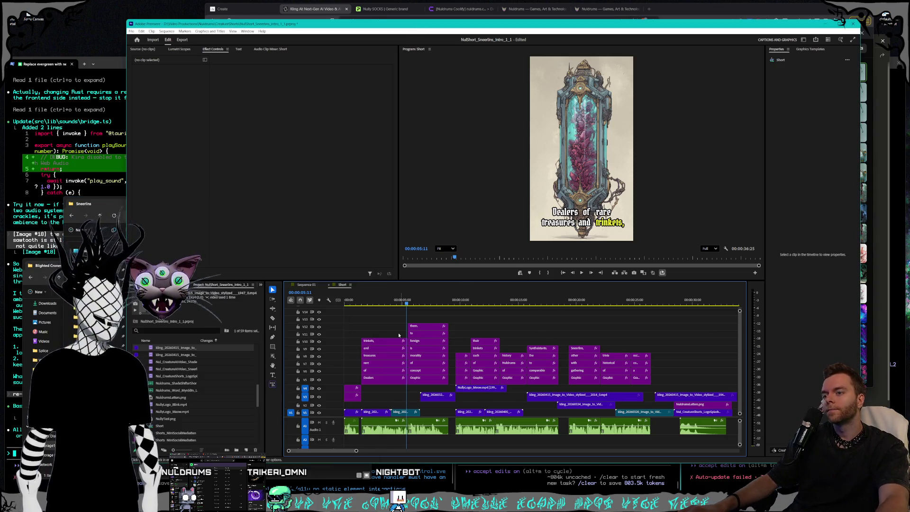
mouse_move(401, 303)
mouse_down()
mouse_move(538, 312)
mouse_move(484, 315)
mouse_move(520, 316)
mouse_up()
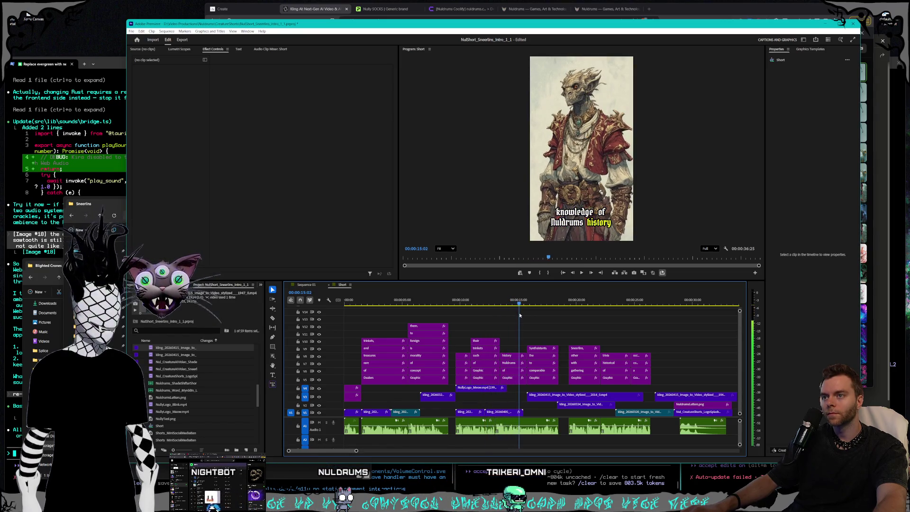
Step: Speed up the last creature clip on V3 via Speed/Duration and preview the sequence ending
click(677, 395)
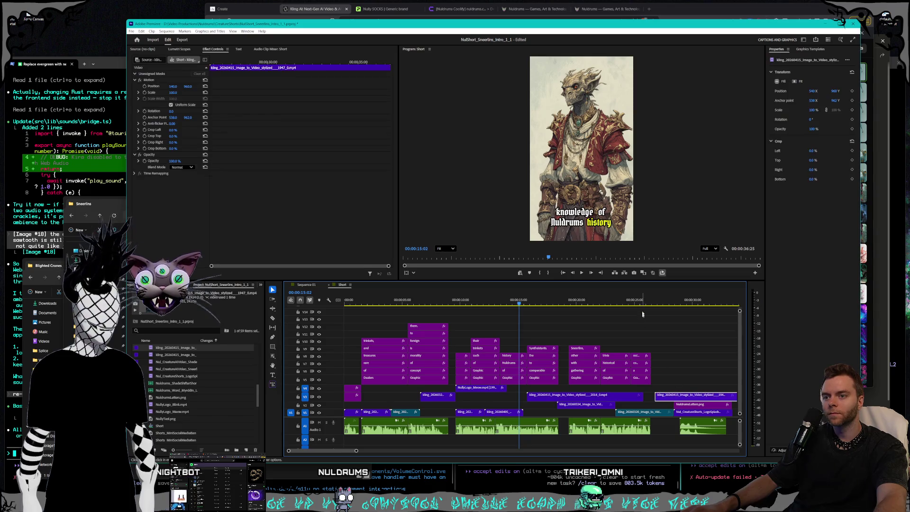
click(680, 306)
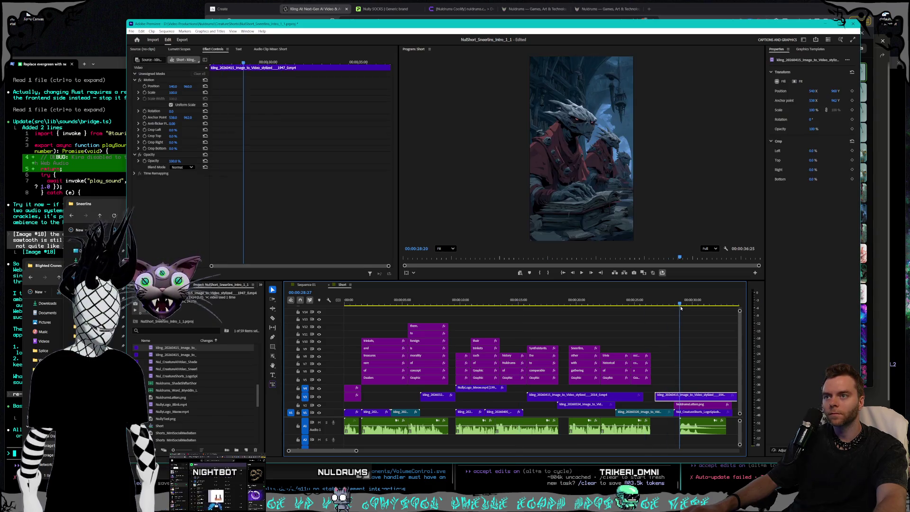
right_click(682, 395)
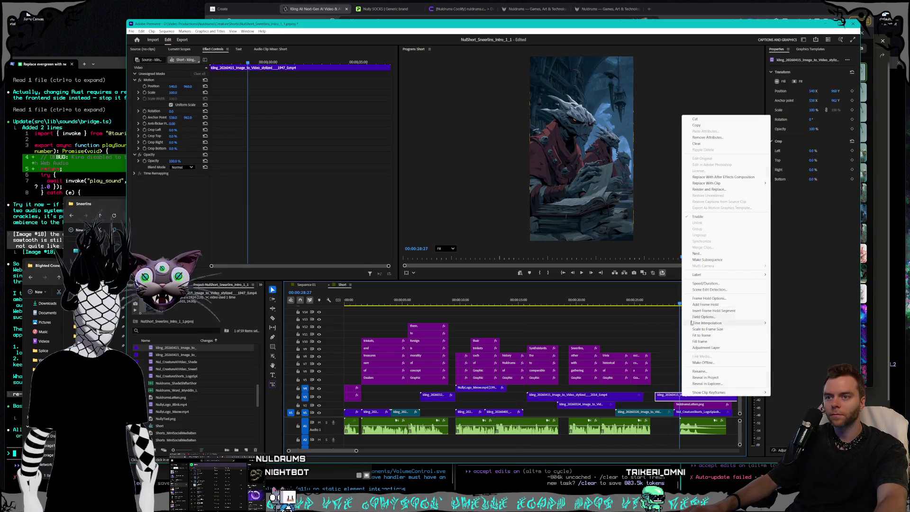
click(705, 283)
key(Return)
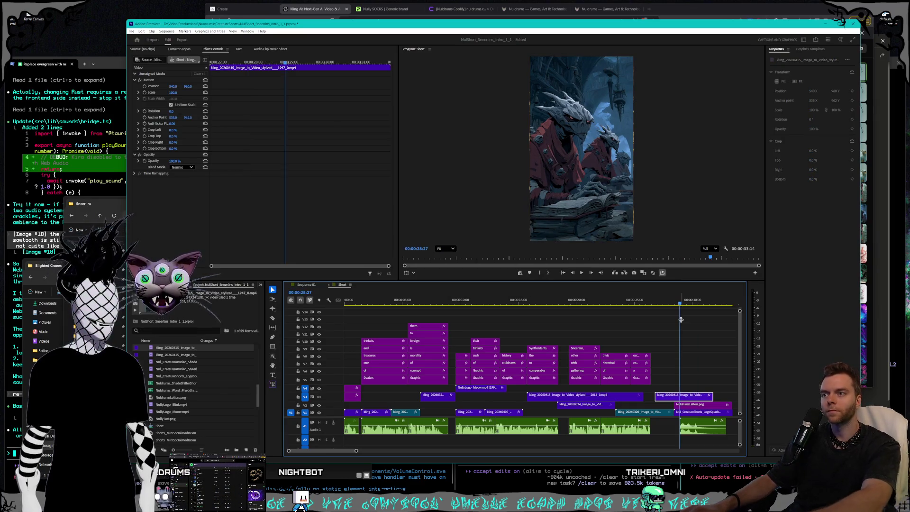
drag(661, 301, 695, 303)
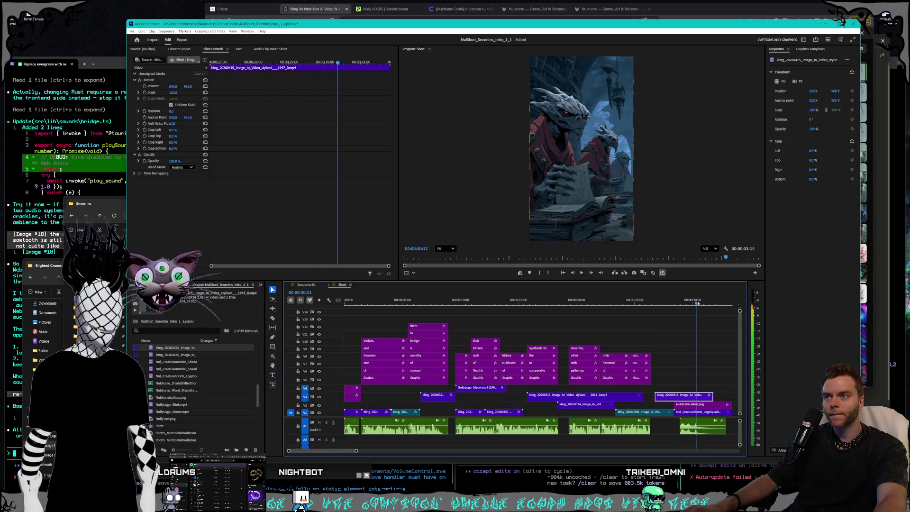
drag(695, 303, 693, 303)
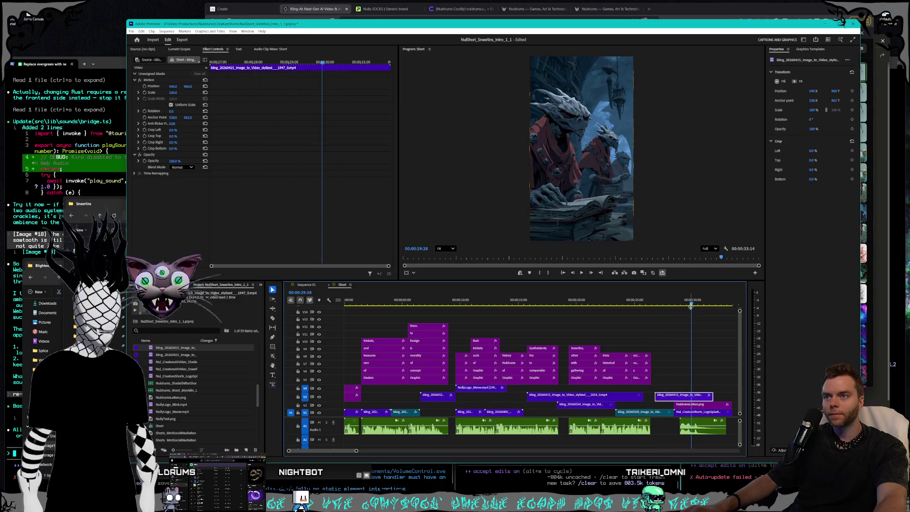
Step: Move a V2 creature clip down onto V1 snapped to the previous clip, then play and nudge a V3 clip later
mouse_move(679, 400)
mouse_down()
mouse_move(517, 411)
mouse_move(734, 389)
mouse_move(733, 379)
mouse_up()
drag(516, 406, 516, 413)
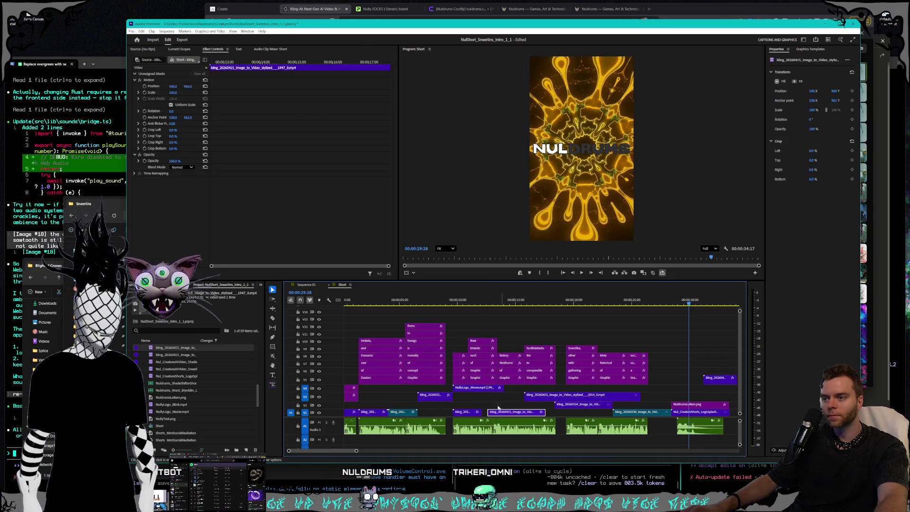
click(457, 301)
drag(458, 302, 493, 303)
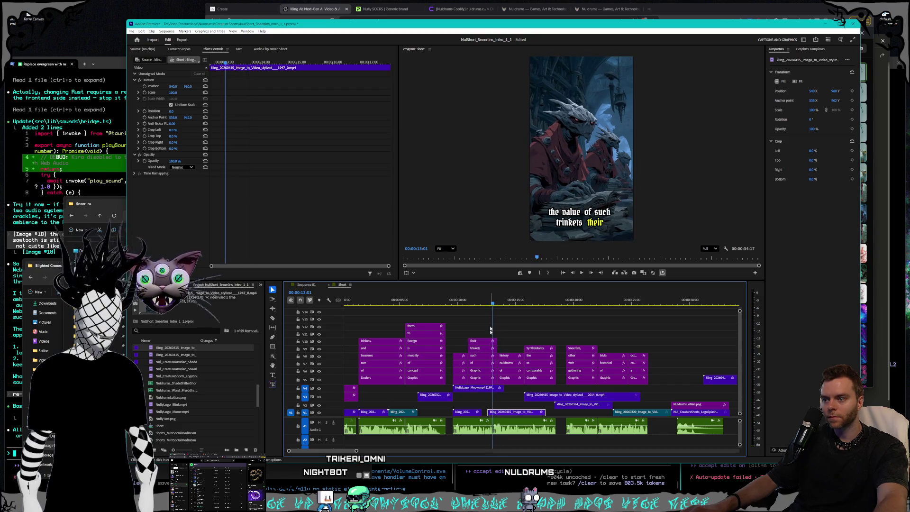
drag(509, 415, 508, 414)
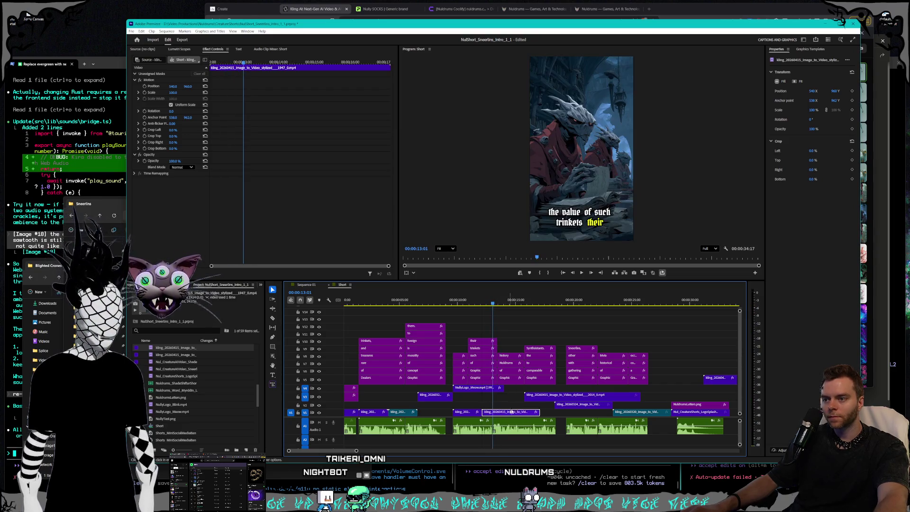
drag(493, 302, 529, 304)
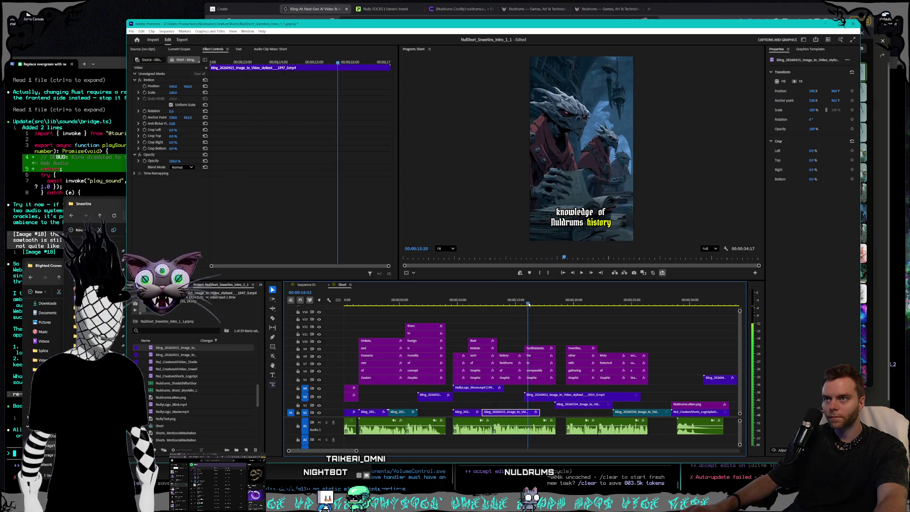
key(space)
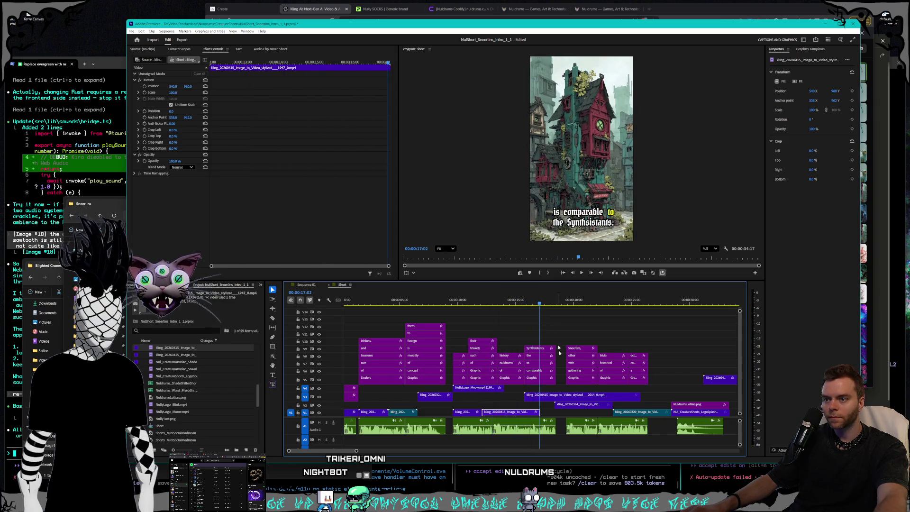
drag(572, 398, 580, 398)
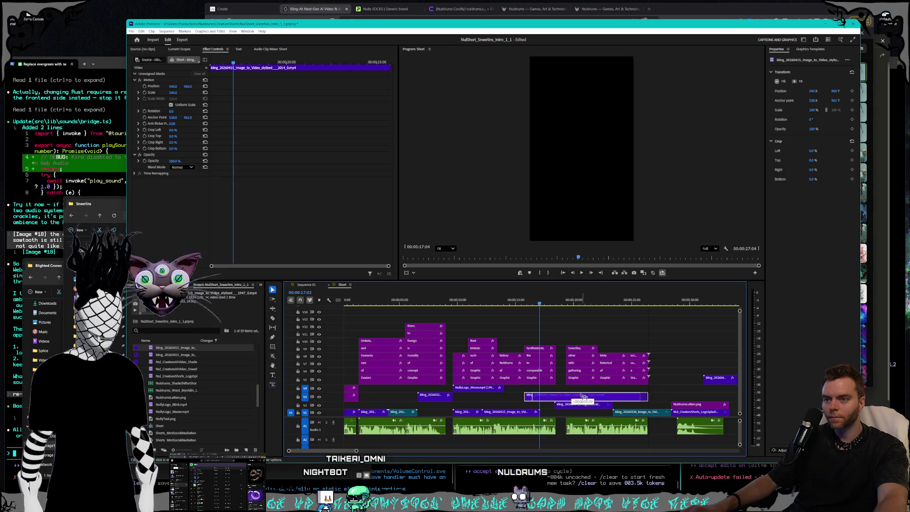
Step: Trim the end of the V3 goblin clip and speed it up via Speed/Duration
drag(542, 304, 581, 308)
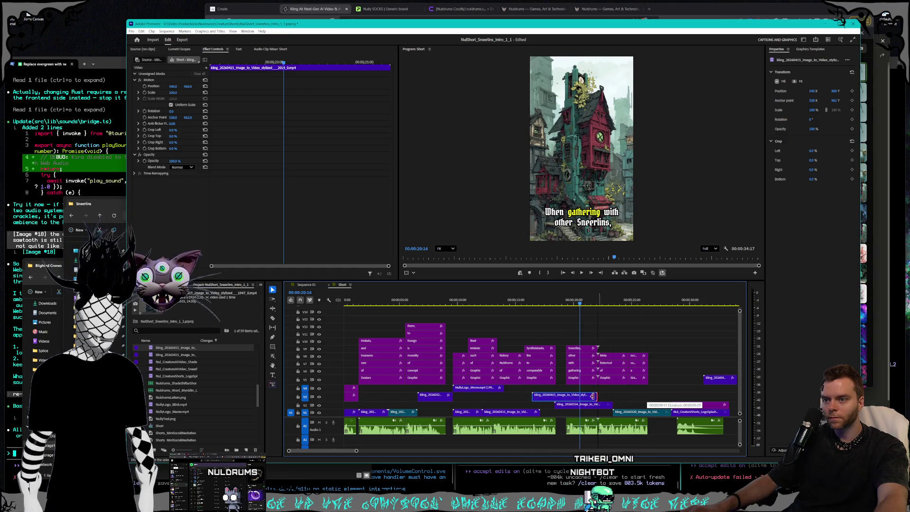
drag(594, 396, 578, 396)
right_click(559, 399)
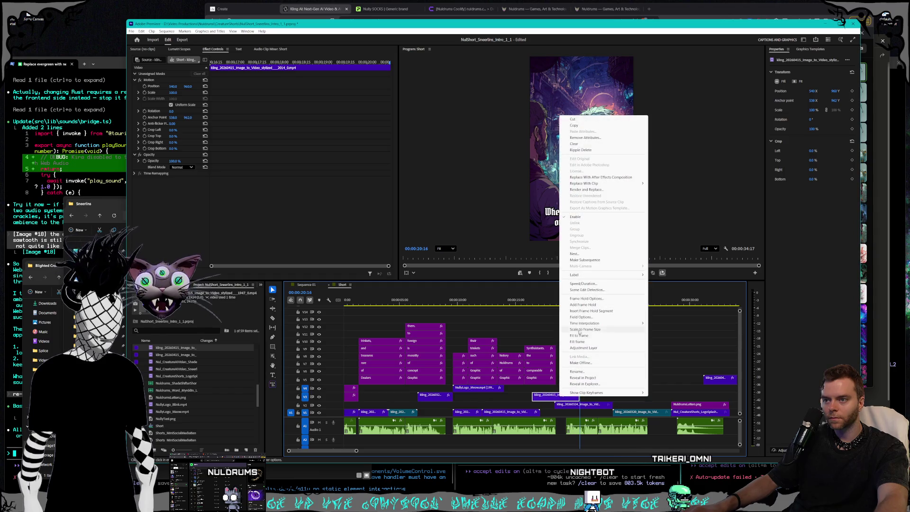
click(583, 284)
key(Return)
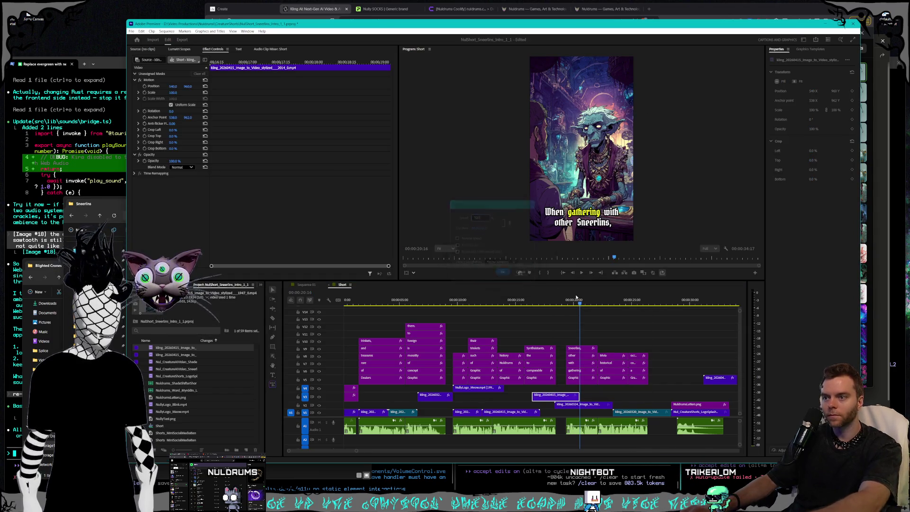
drag(567, 305, 601, 308)
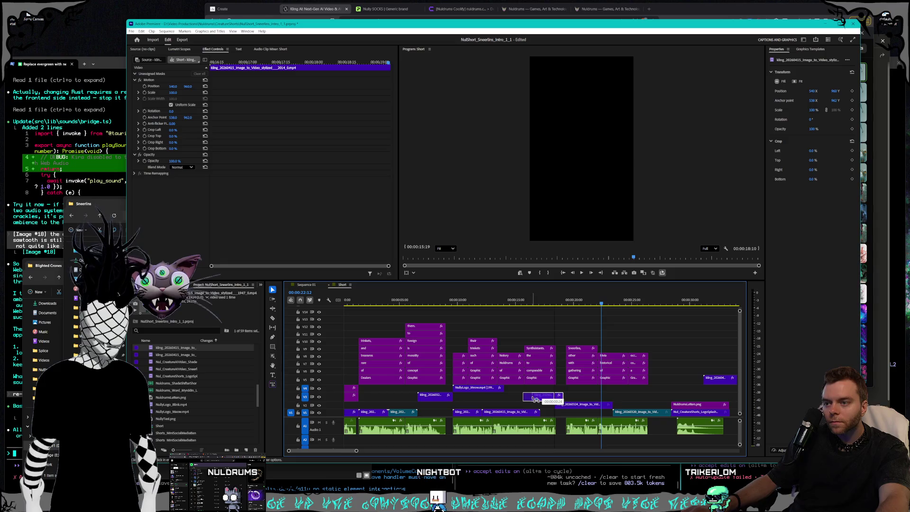
Step: Reposition the creature clips, moving a V3 clip later and a V2 clip earlier in the sequence
drag(534, 398, 538, 396)
click(525, 413)
mouse_move(523, 302)
mouse_down()
mouse_move(378, 302)
mouse_move(493, 304)
mouse_up()
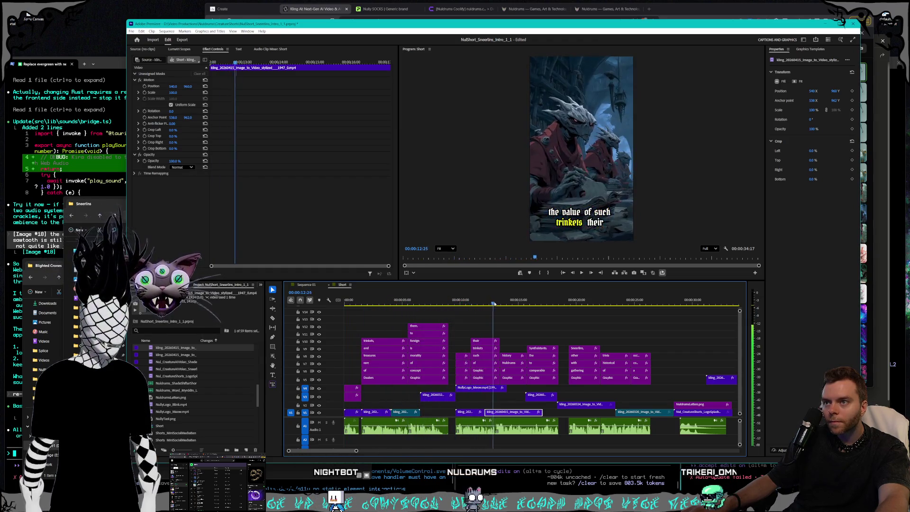
drag(493, 304, 448, 306)
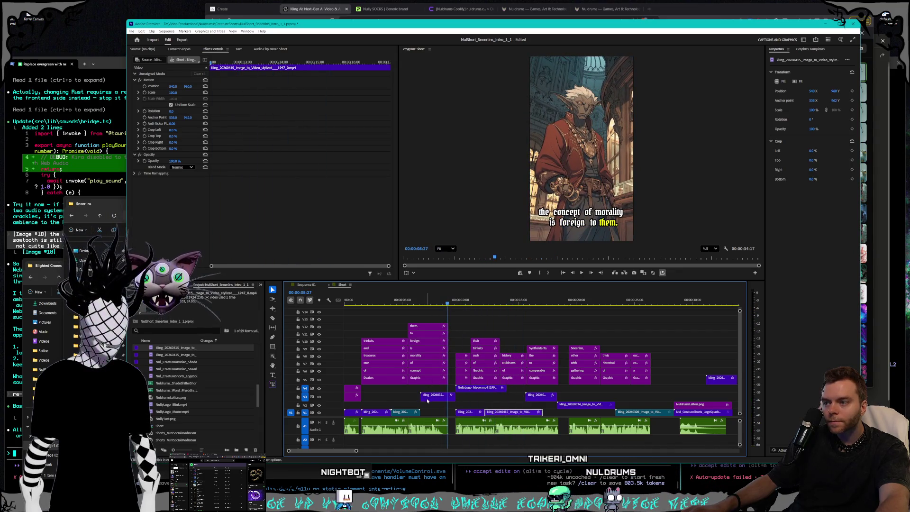
mouse_move(435, 395)
mouse_down()
mouse_move(633, 401)
mouse_move(449, 407)
mouse_up()
click(589, 405)
drag(448, 300, 445, 301)
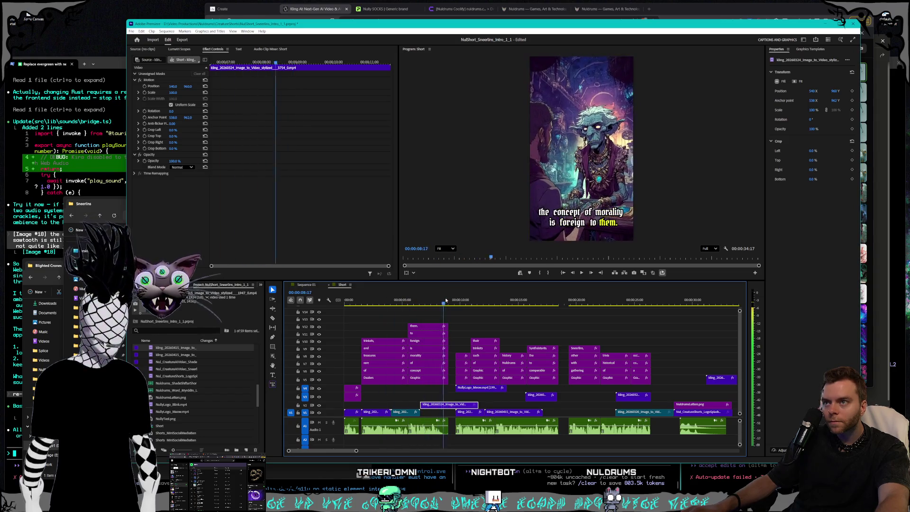
Step: Speed up two V1 creature clips, the first to 250%, and close the gap between them
key(space)
right_click(379, 413)
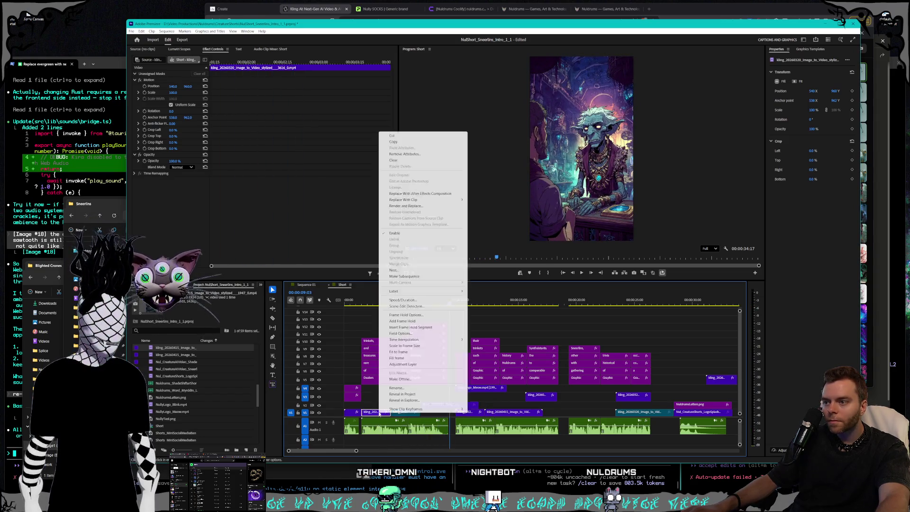
click(408, 300)
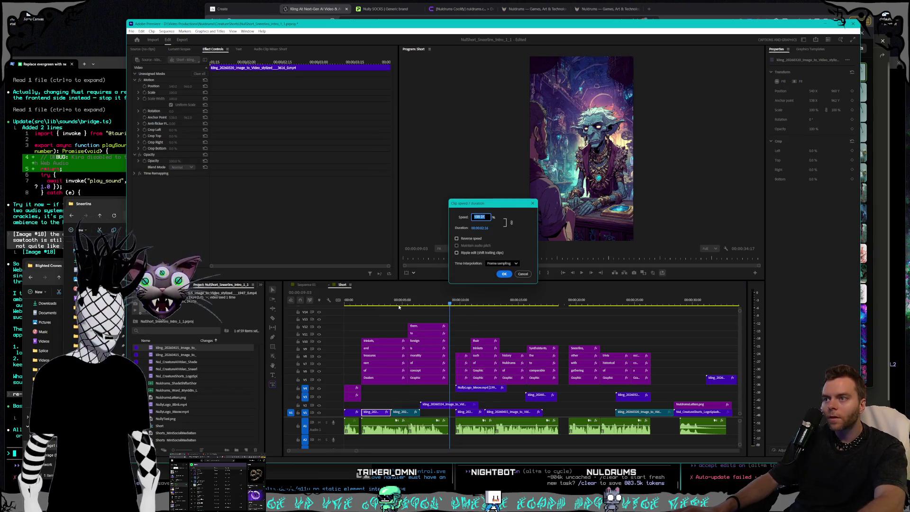
key(Return)
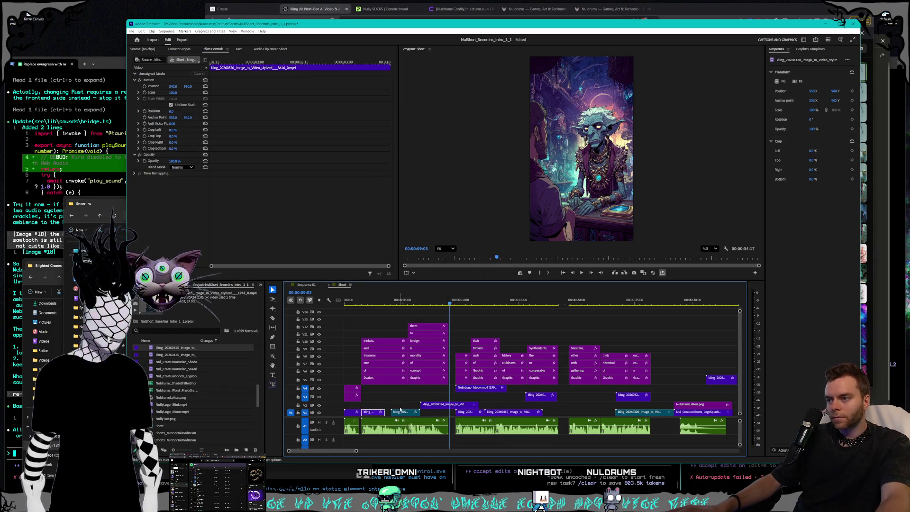
right_click(400, 411)
click(427, 300)
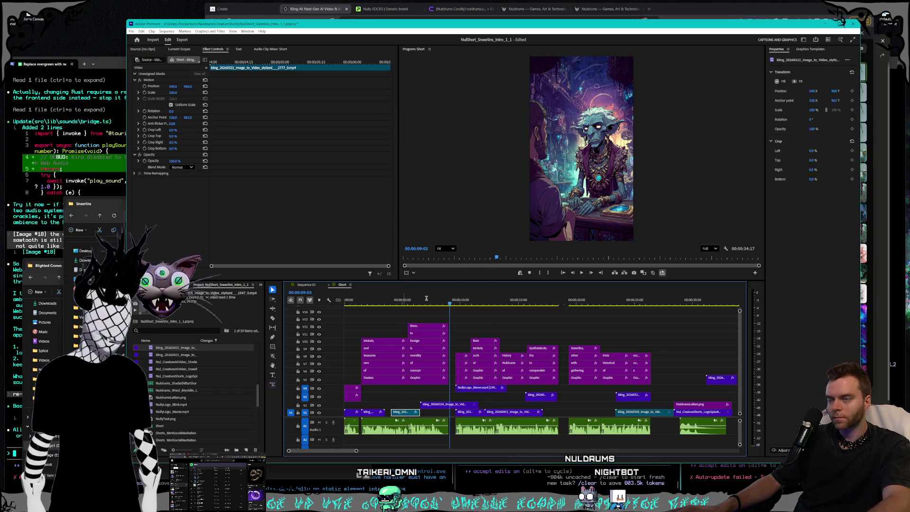
key(Return)
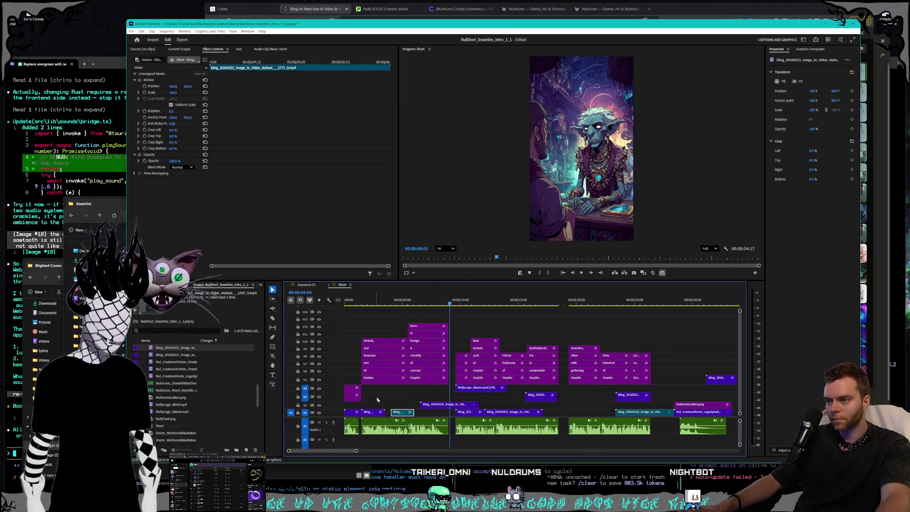
drag(402, 411, 427, 407)
drag(425, 300, 465, 300)
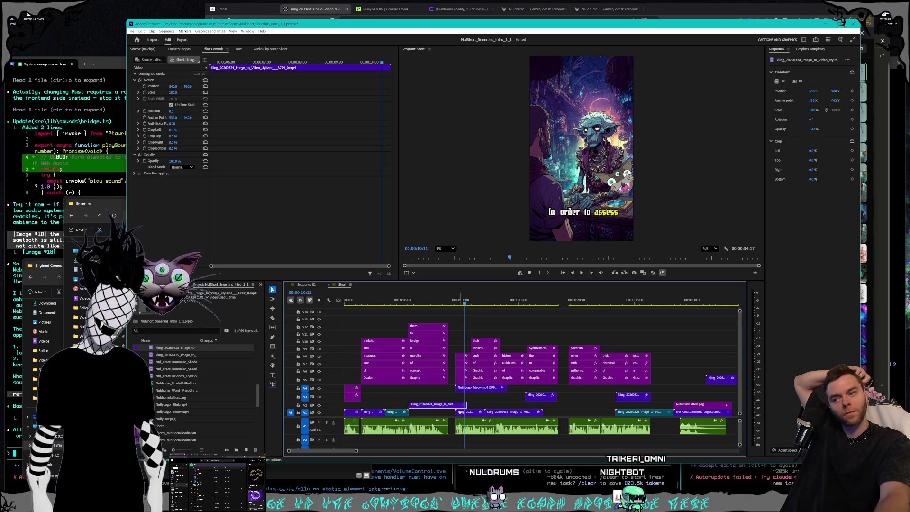
Step: Set the V2 clip under the 'In order to assess' caption to 130% speed
right_click(446, 406)
click(469, 293)
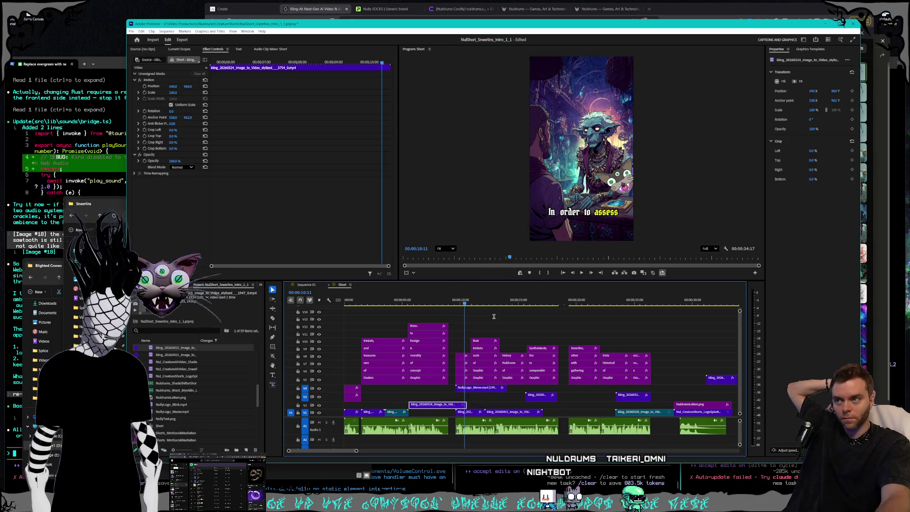
text(130)
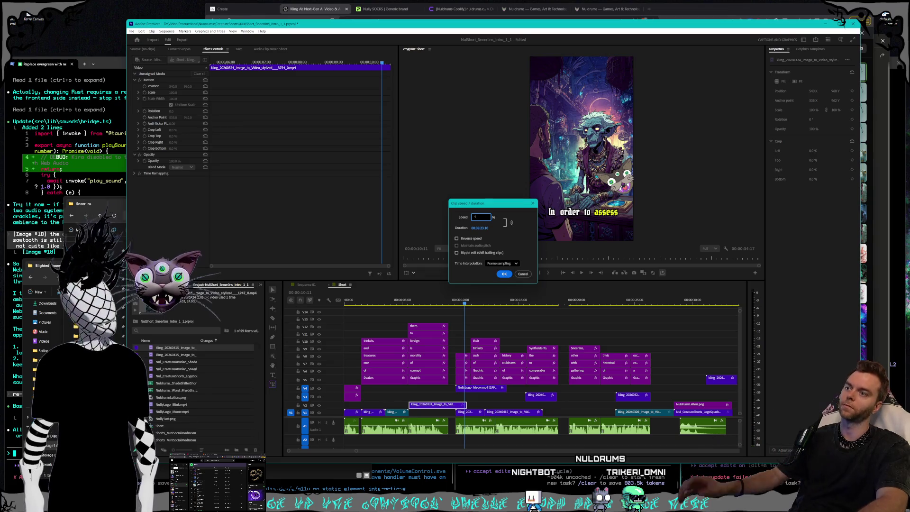
key(Return)
mouse_move(456, 299)
mouse_down()
mouse_move(441, 300)
mouse_move(488, 296)
mouse_move(440, 299)
mouse_move(463, 295)
mouse_up()
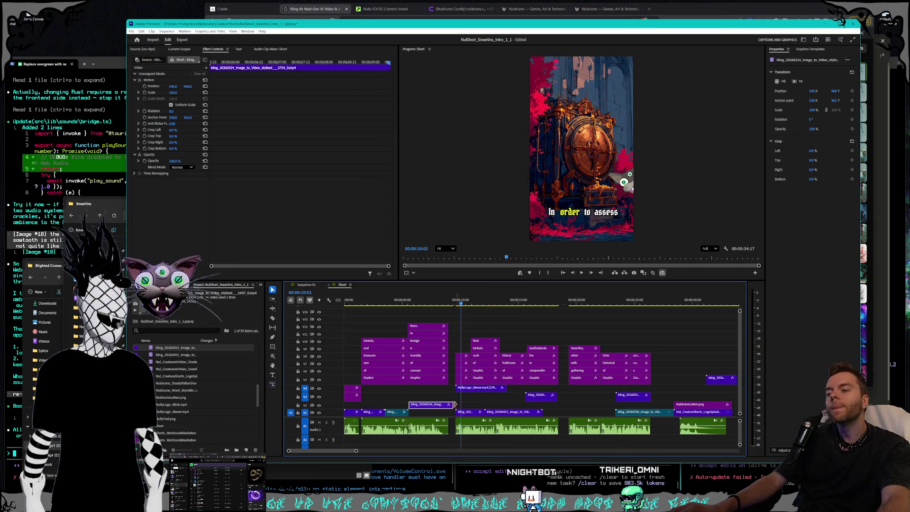
Step: Change the V2 clip to 120% speed, trim its end slightly, and lengthen the V3 clip near 15 seconds
right_click(433, 409)
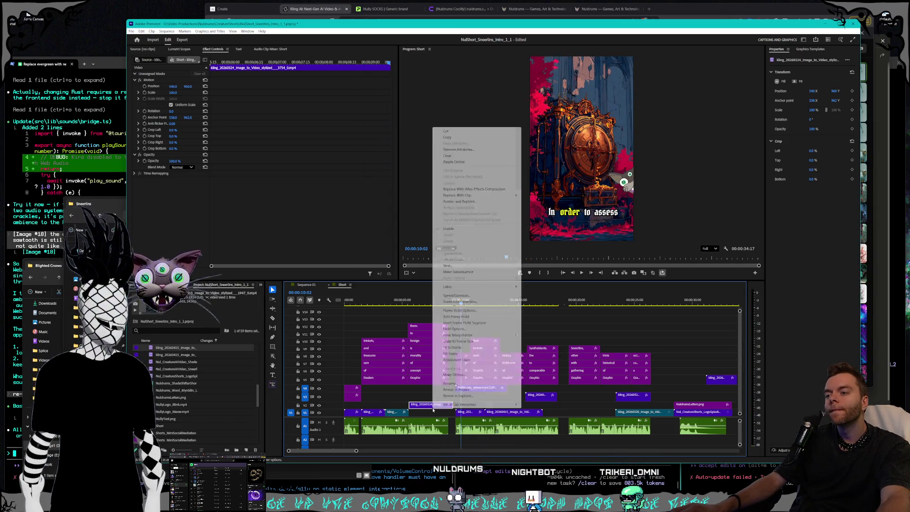
click(474, 299)
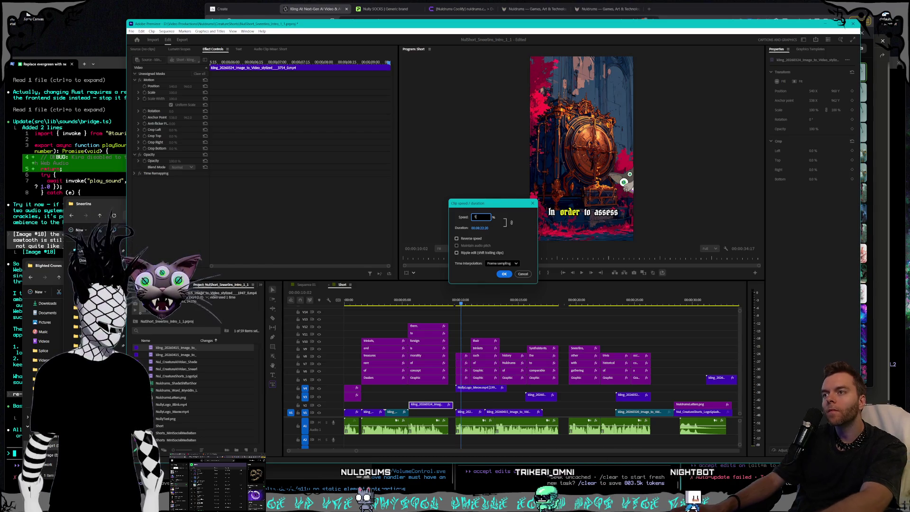
key(Return)
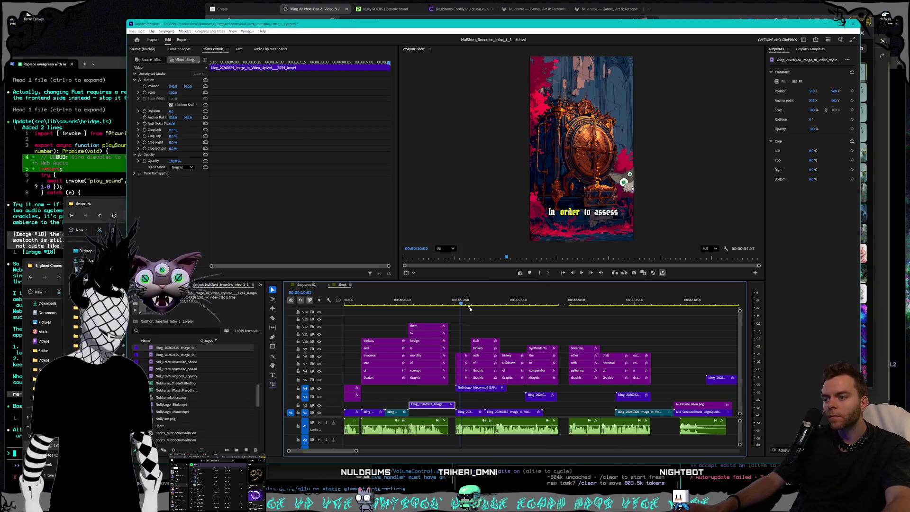
right_click(448, 408)
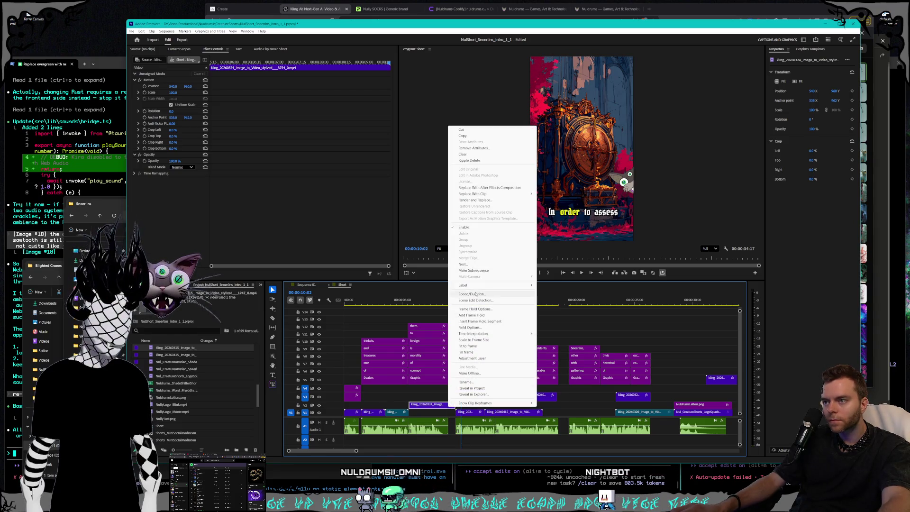
click(476, 295)
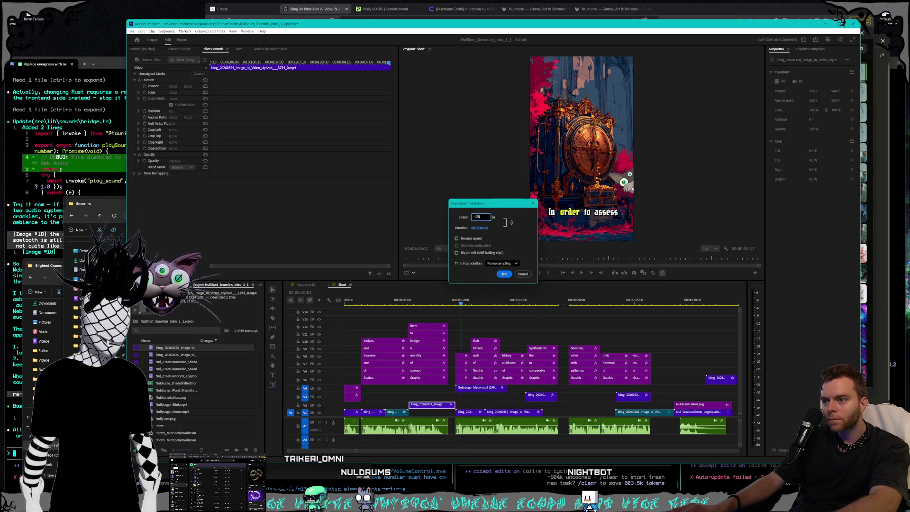
key(Return)
drag(453, 406, 452, 406)
mouse_move(452, 309)
mouse_down()
mouse_move(526, 306)
mouse_move(513, 306)
mouse_up()
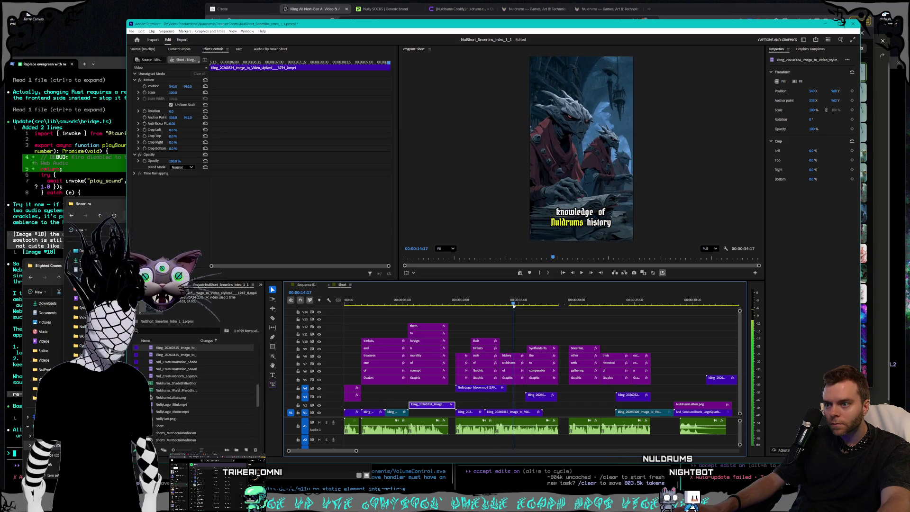
drag(555, 397, 559, 407)
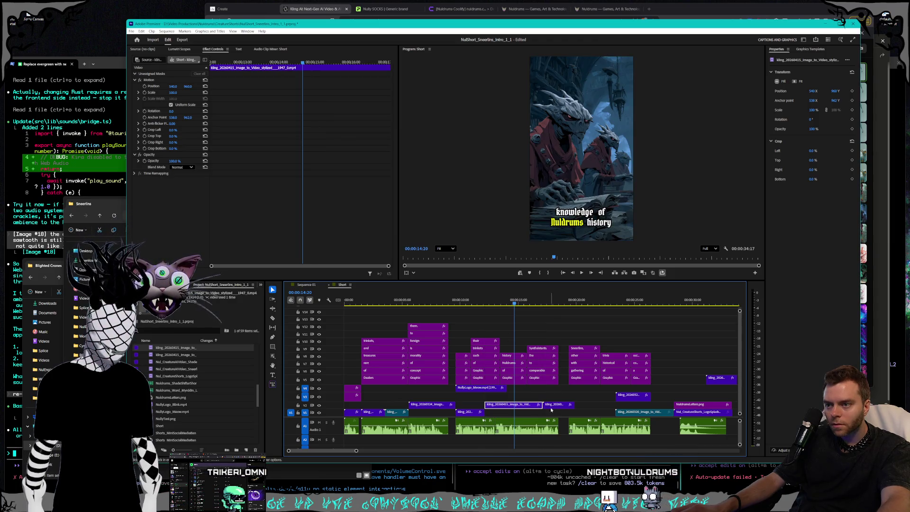
Step: Rearrange mid-sequence clips: V2 clip down to V1, V3 clip onto V2, V5 clip earlier onto V4
drag(556, 406, 556, 414)
drag(514, 305, 636, 309)
drag(625, 398, 611, 398)
drag(719, 383, 679, 381)
click(695, 309)
drag(694, 308, 673, 306)
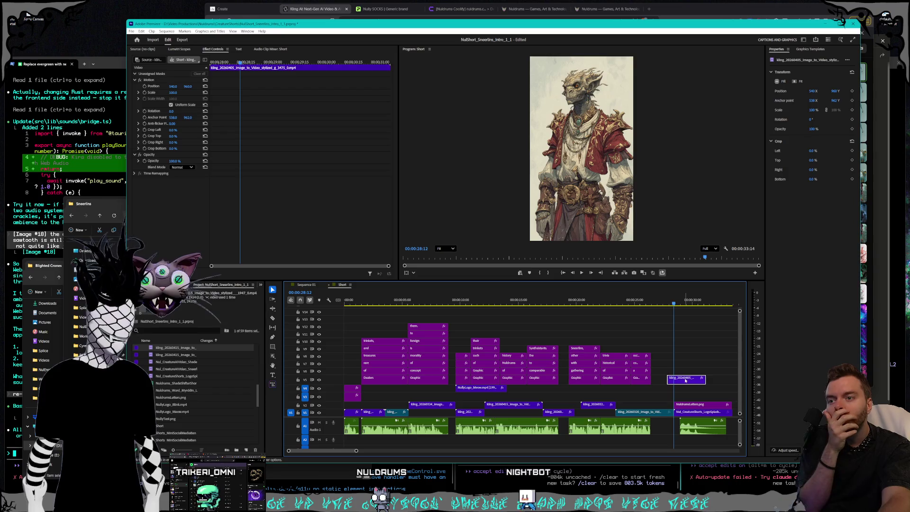
drag(686, 377, 616, 391)
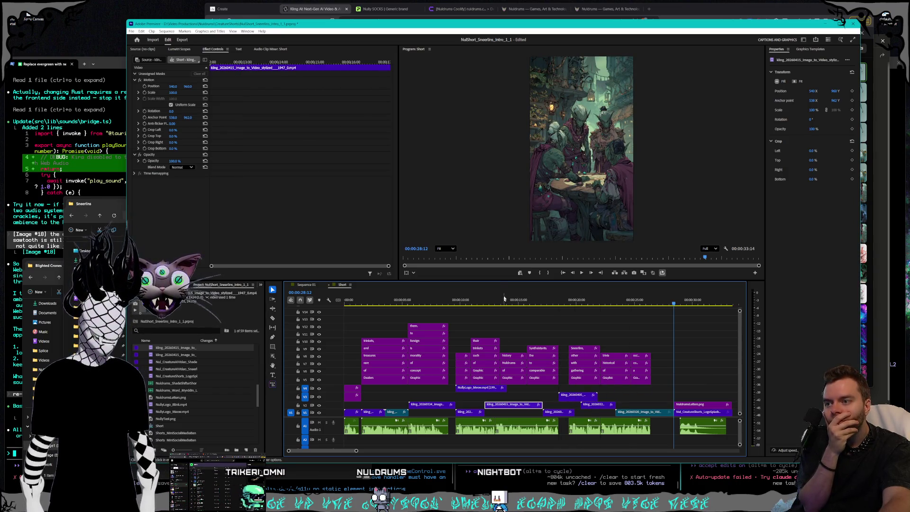
Step: Set the V3 creature clip near 18 seconds to 170% speed
click(581, 273)
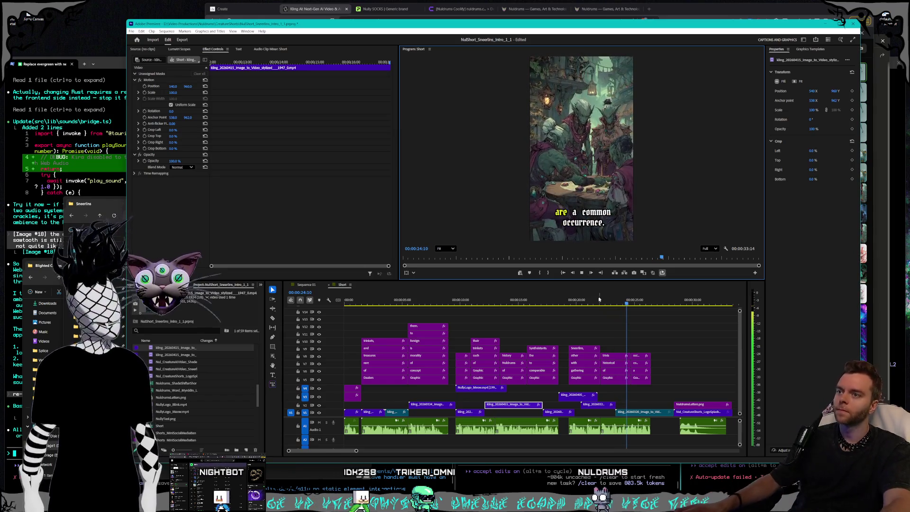
click(546, 306)
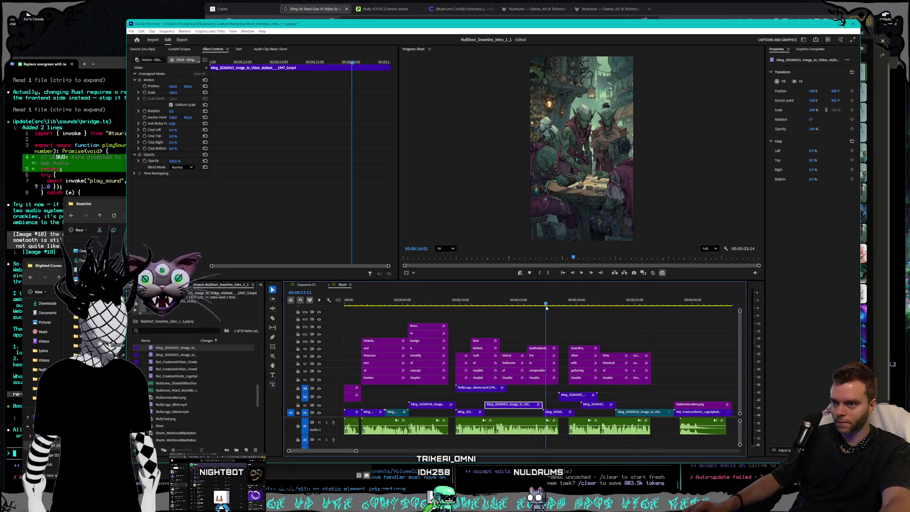
drag(555, 307, 563, 308)
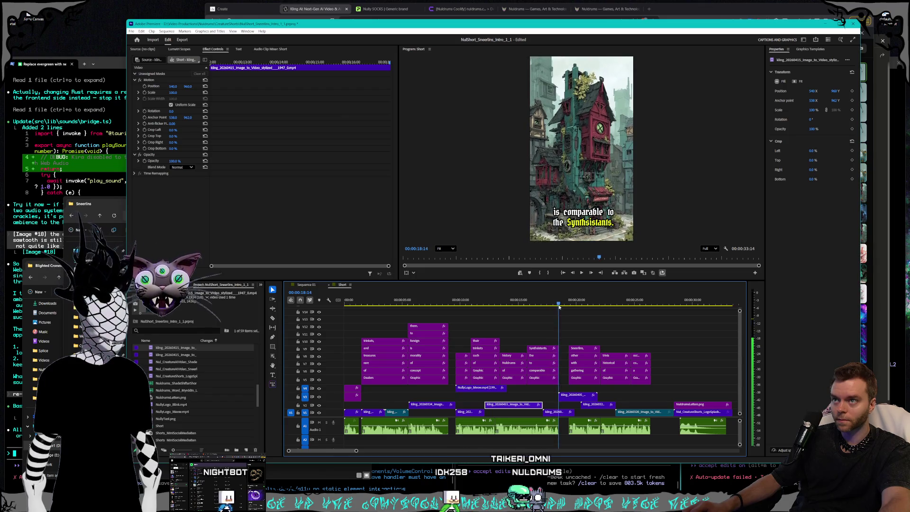
right_click(581, 396)
click(609, 283)
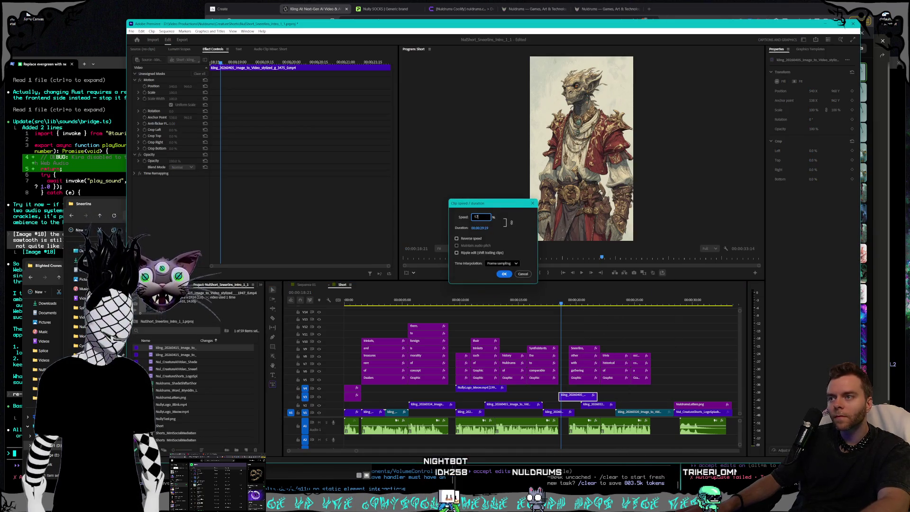
key(Return)
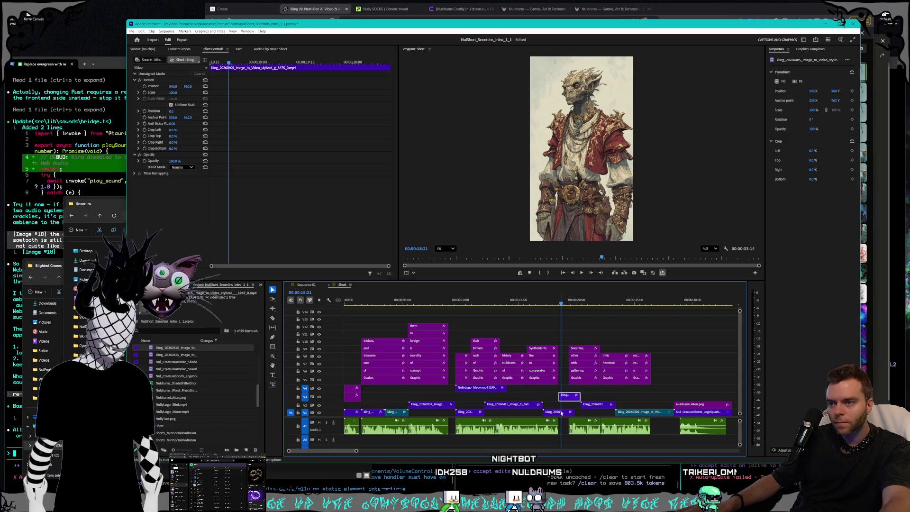
Step: Reposition and trim the V2 clip under the trivia-table scene, reviewing captions around 17–22 seconds
mouse_move(556, 305)
mouse_down()
mouse_move(550, 304)
mouse_move(583, 306)
mouse_up()
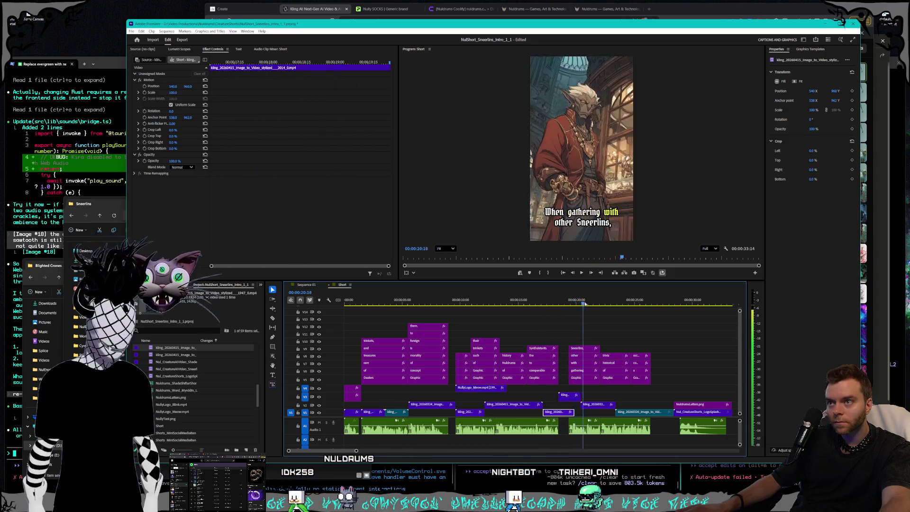
mouse_move(583, 306)
mouse_down()
mouse_move(629, 309)
mouse_move(507, 304)
mouse_move(521, 302)
mouse_up()
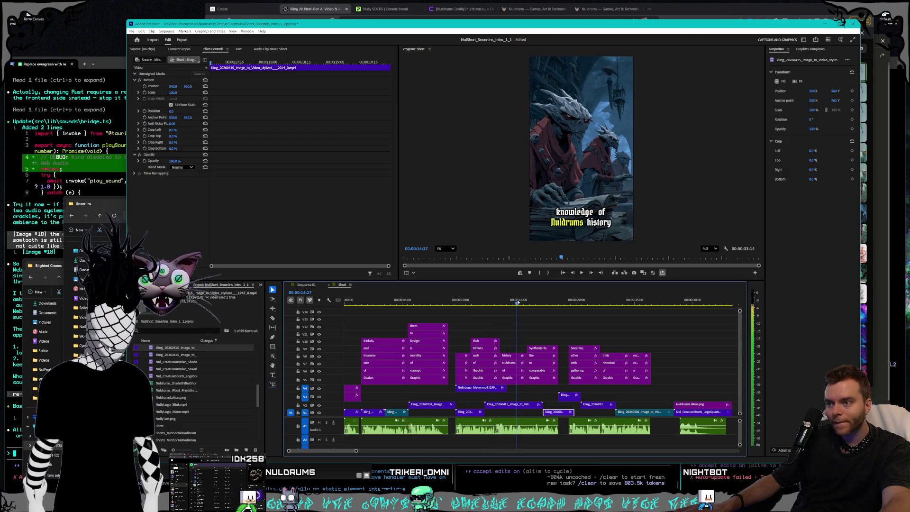
right_click(519, 406)
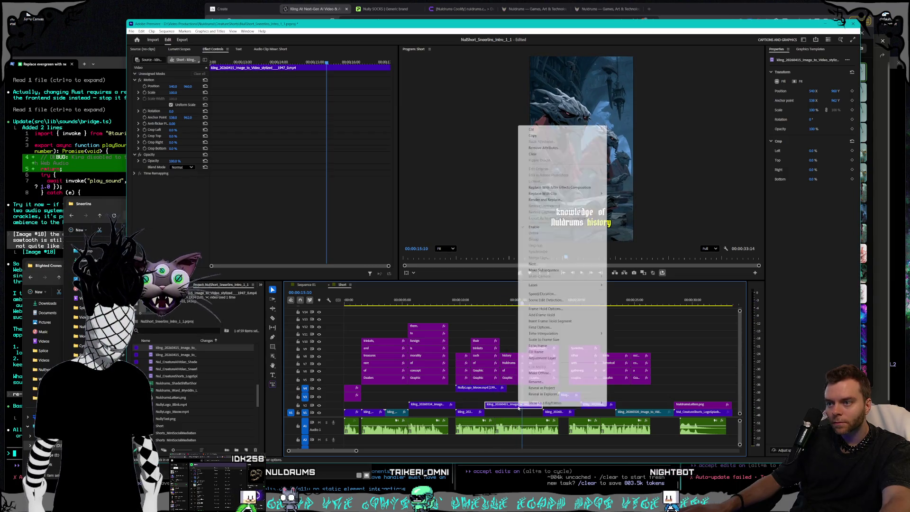
click(545, 295)
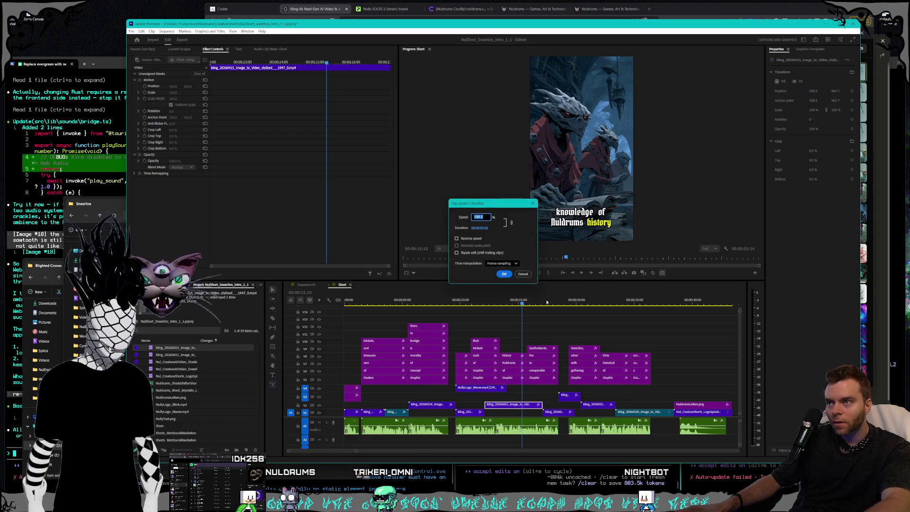
click(505, 274)
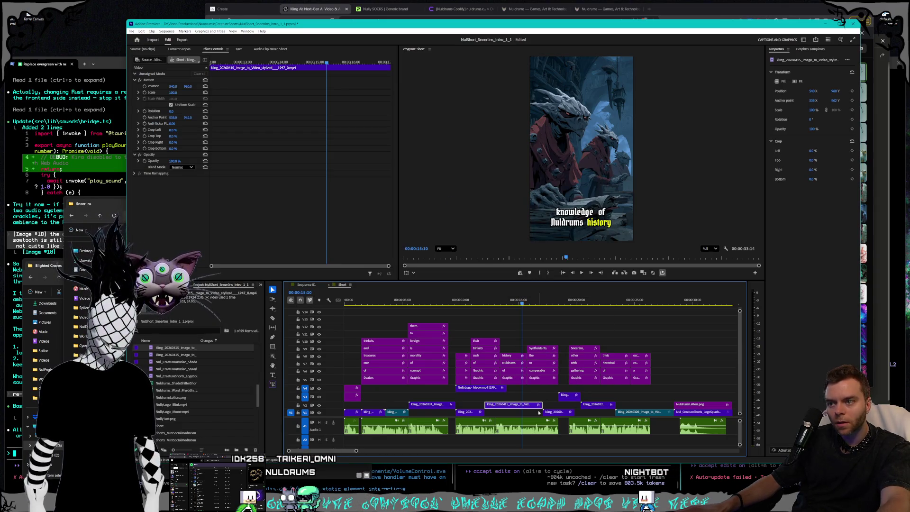
mouse_move(540, 408)
mouse_down()
mouse_move(525, 404)
mouse_move(530, 417)
mouse_up()
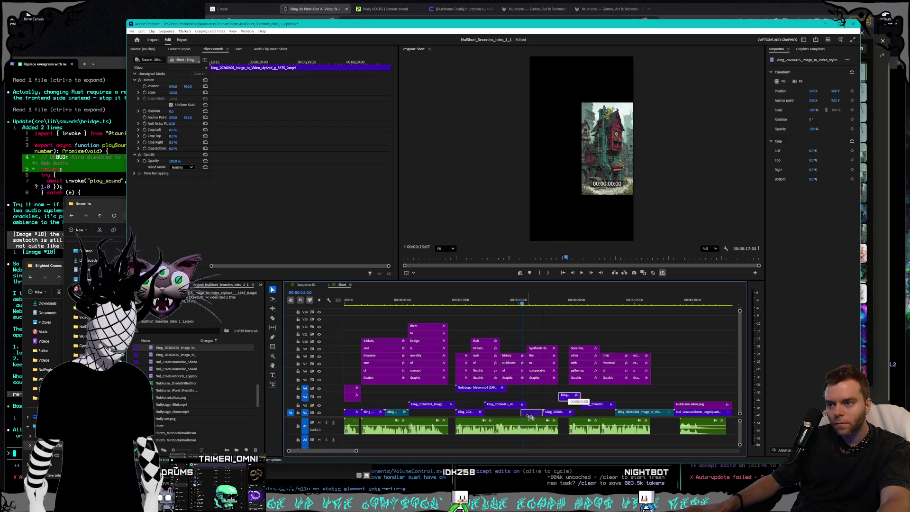
drag(530, 416, 555, 405)
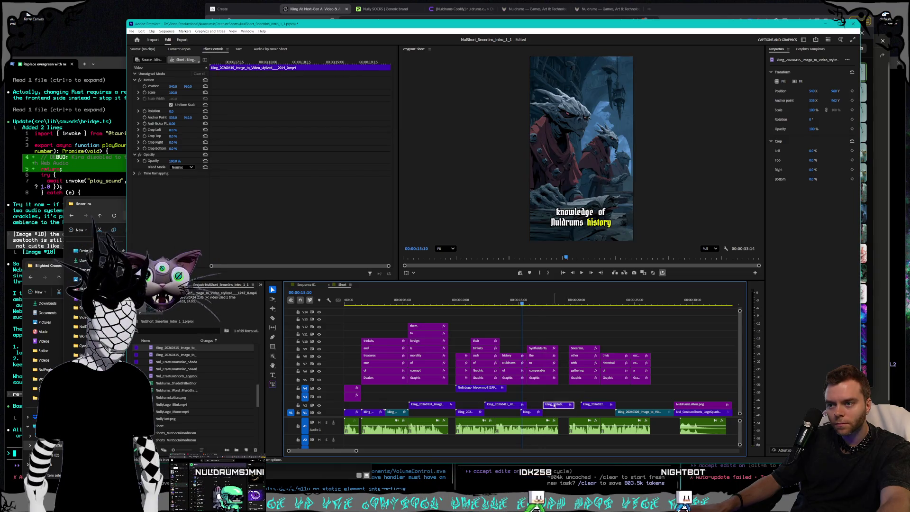
drag(518, 306, 600, 309)
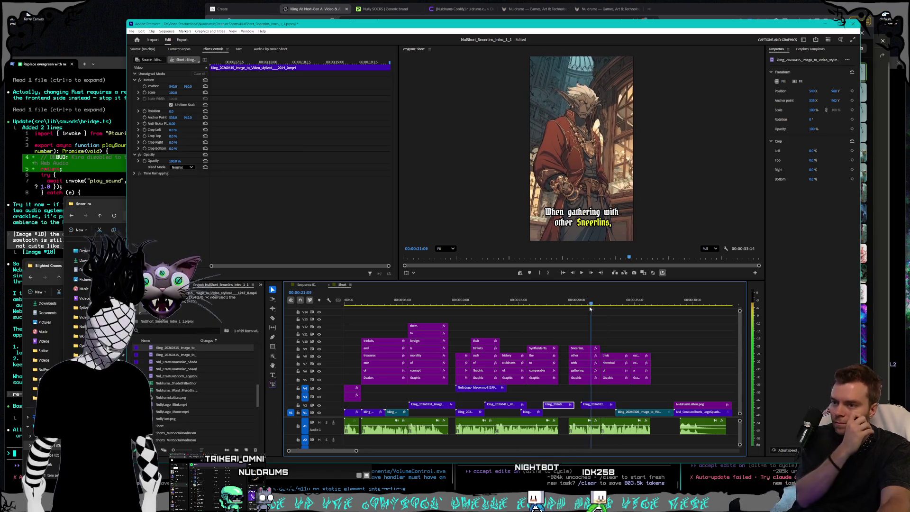
drag(600, 309, 575, 306)
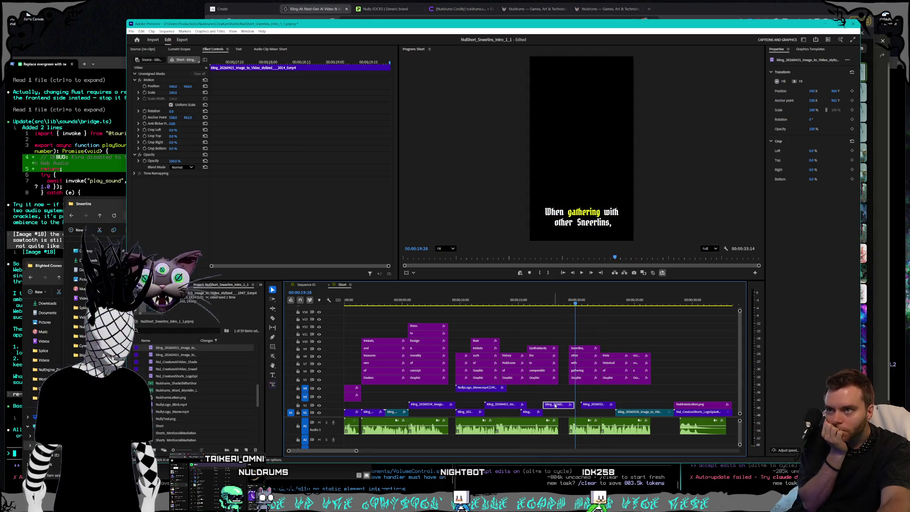
drag(560, 406, 544, 413)
mouse_move(572, 304)
mouse_down()
mouse_move(553, 306)
mouse_move(581, 304)
mouse_up()
mouse_move(597, 308)
mouse_down()
mouse_move(622, 310)
mouse_move(484, 319)
mouse_up()
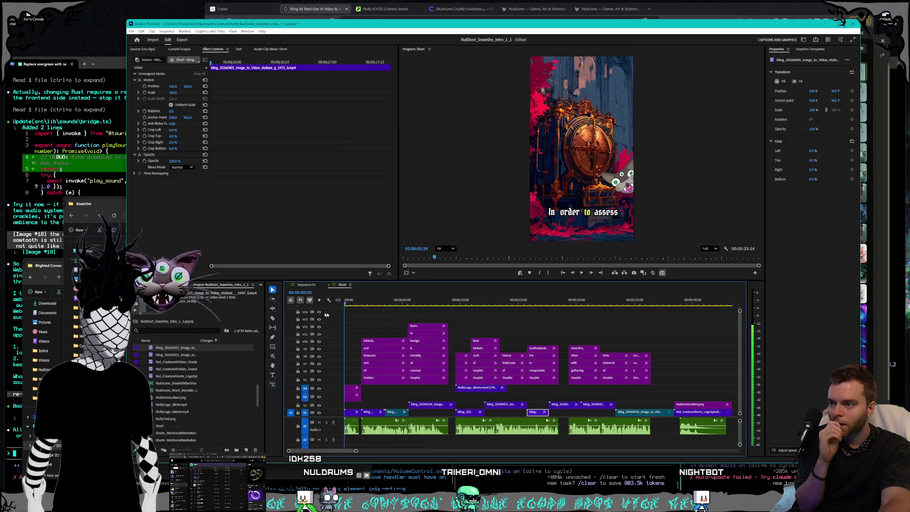
Step: Delete the short first clip on V1 after playing the opening
click(582, 276)
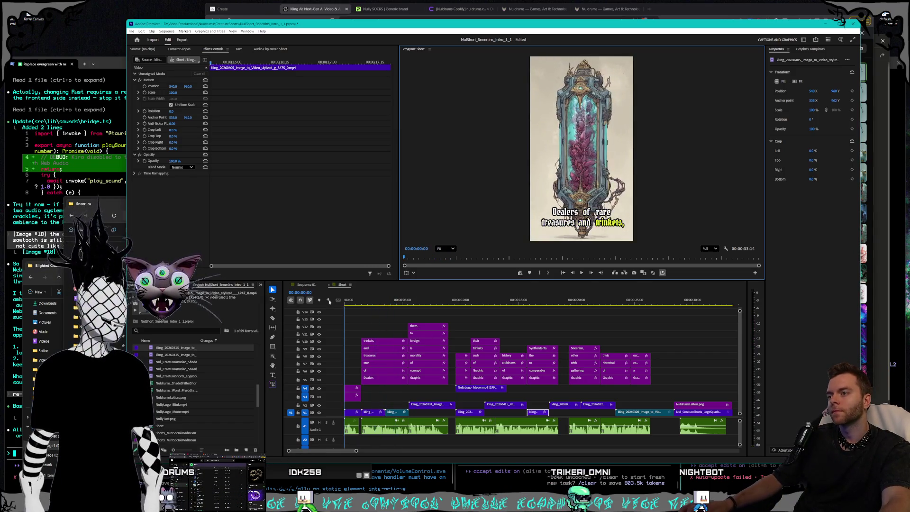
key(space)
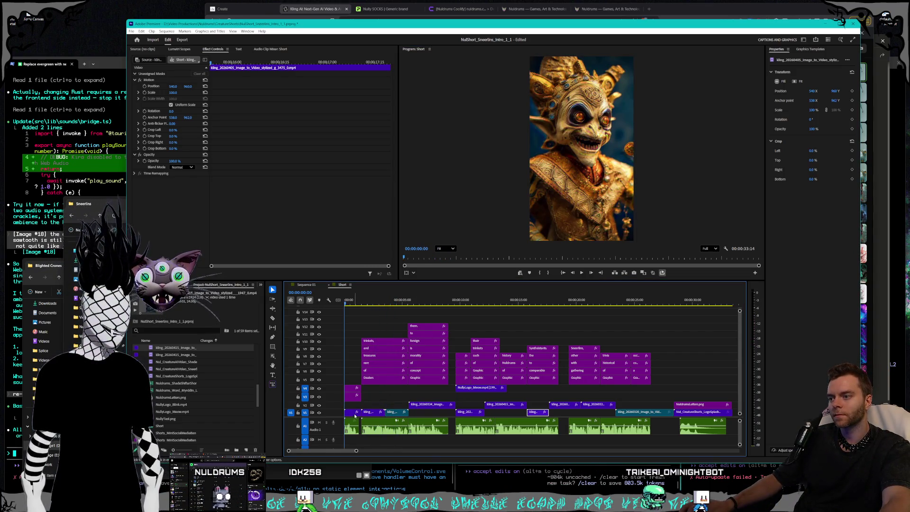
key(Delete)
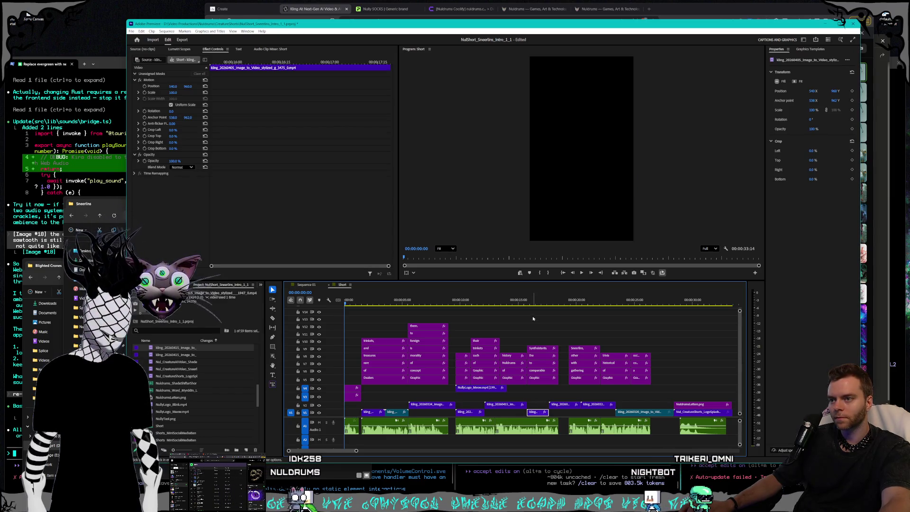
Step: Move the robed creature clip on V2 to the sequence start and bring up its options
click(538, 304)
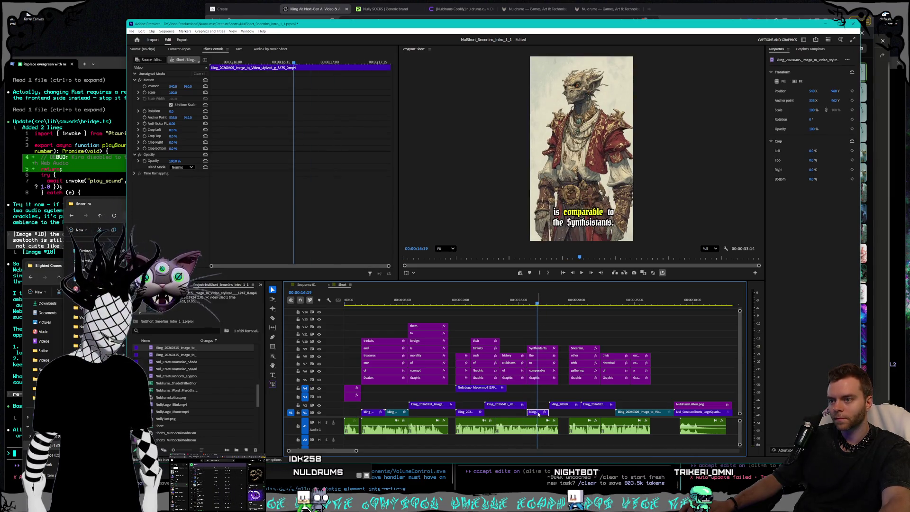
drag(548, 306, 618, 306)
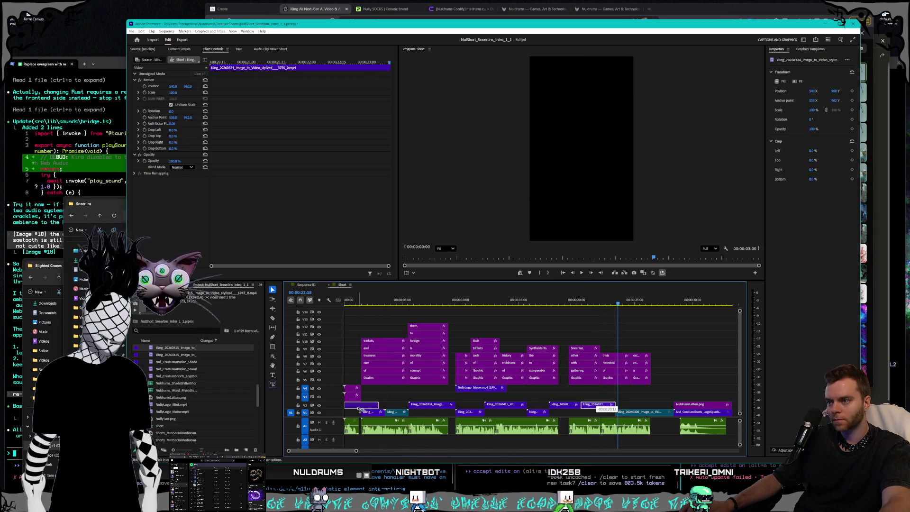
drag(588, 405, 365, 411)
drag(367, 301, 333, 303)
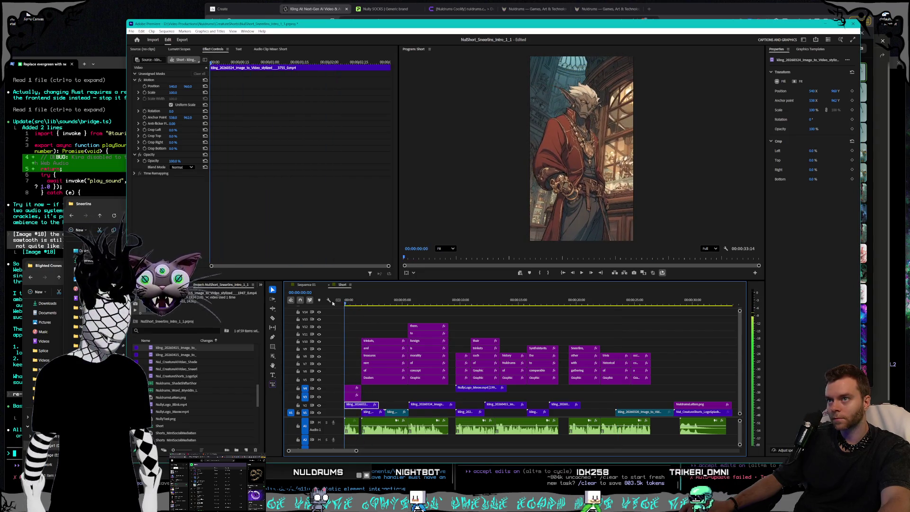
right_click(361, 407)
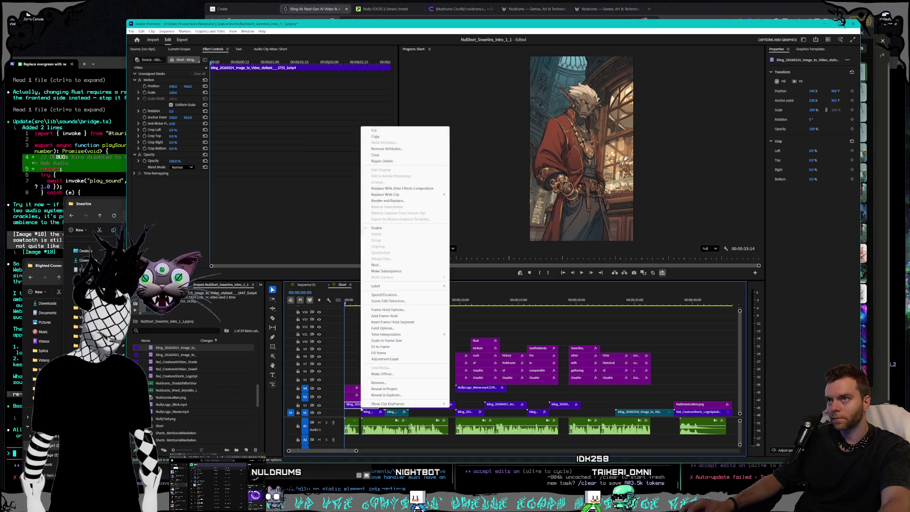
Step: Raise the intro clip's speed with a value of 2.0 and replay the Sneerlins title opening
click(384, 294)
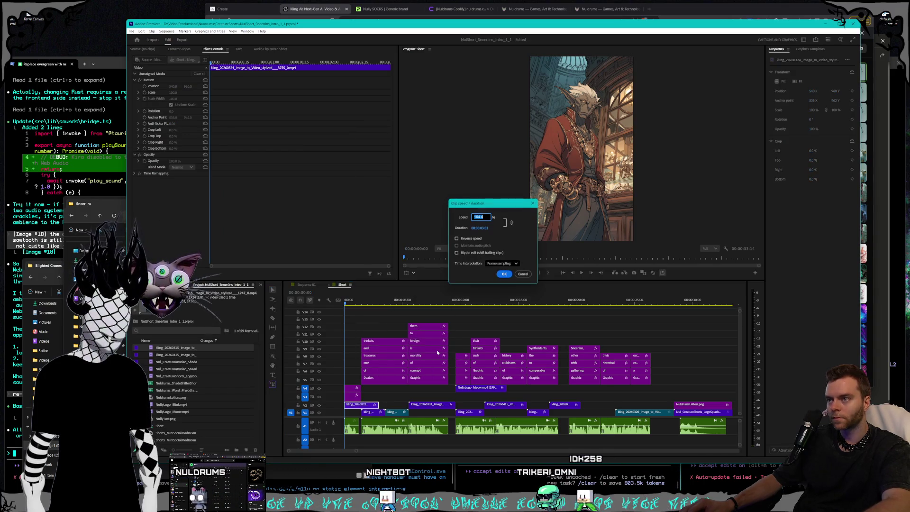
text(2.0)
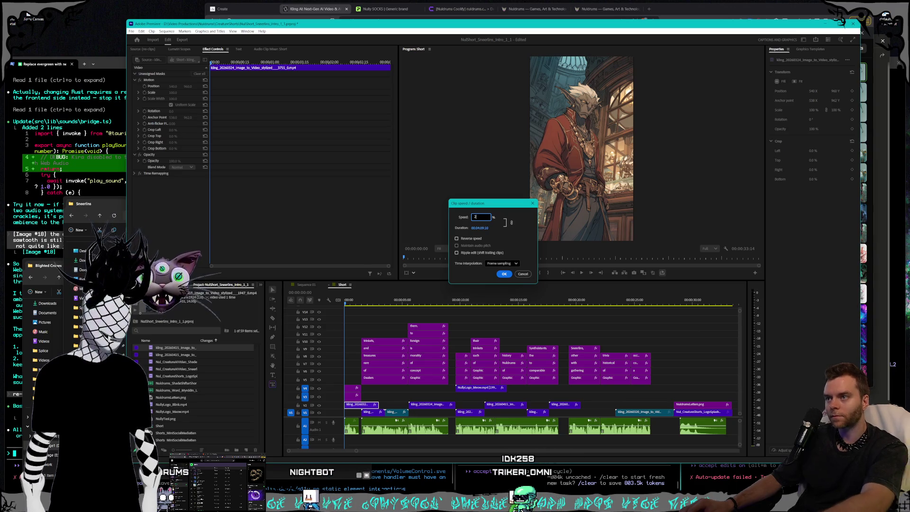
key(Return)
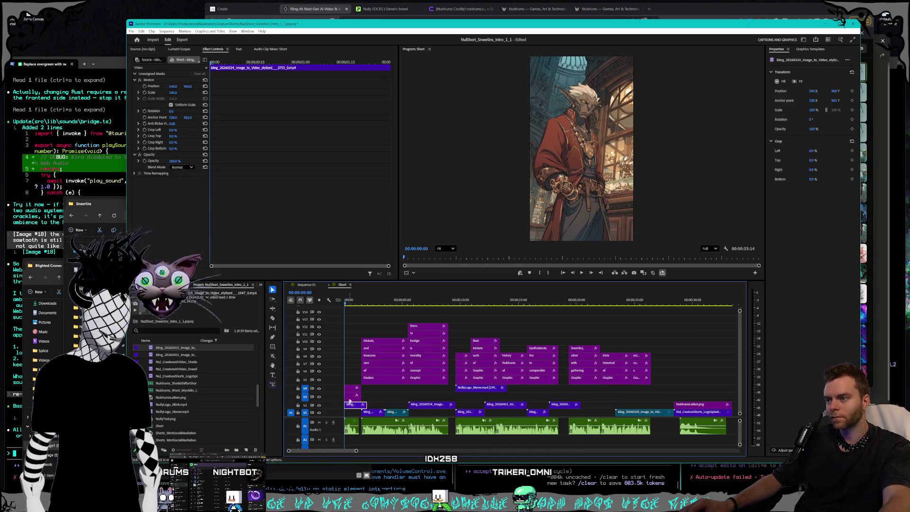
key(space)
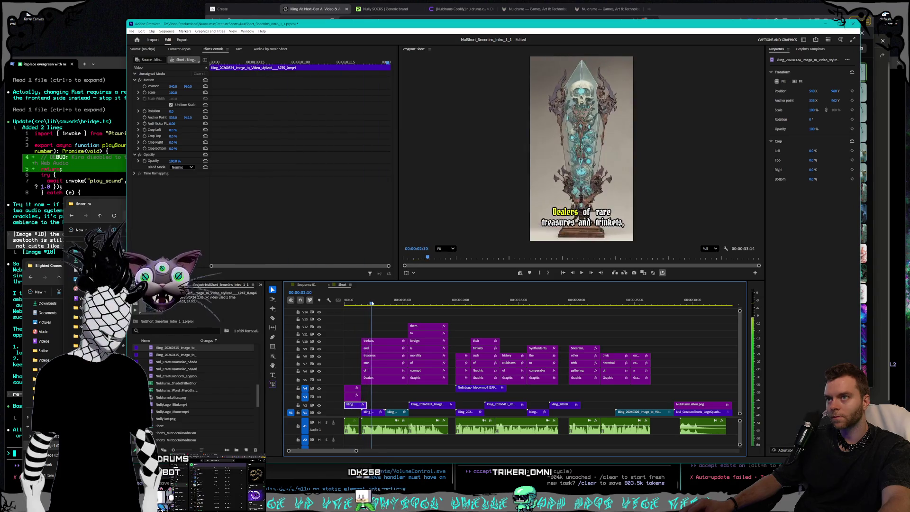
key(Home)
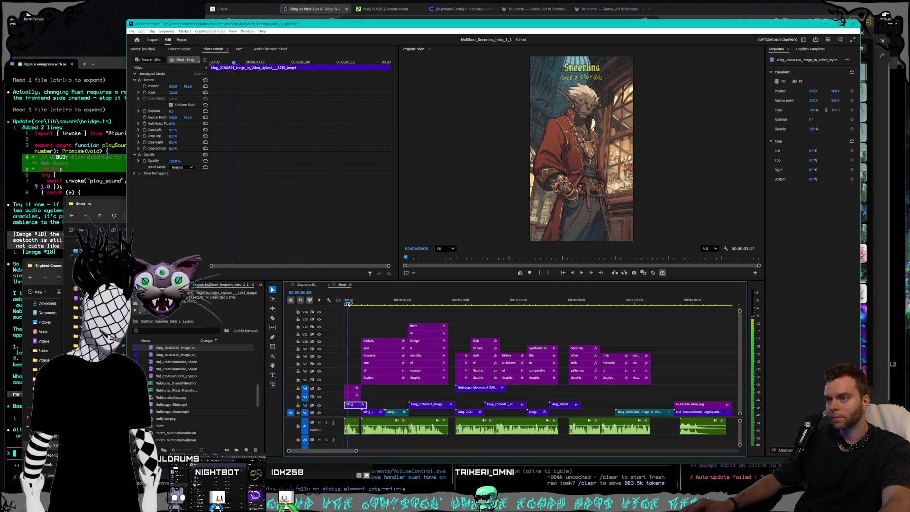
drag(349, 302, 333, 305)
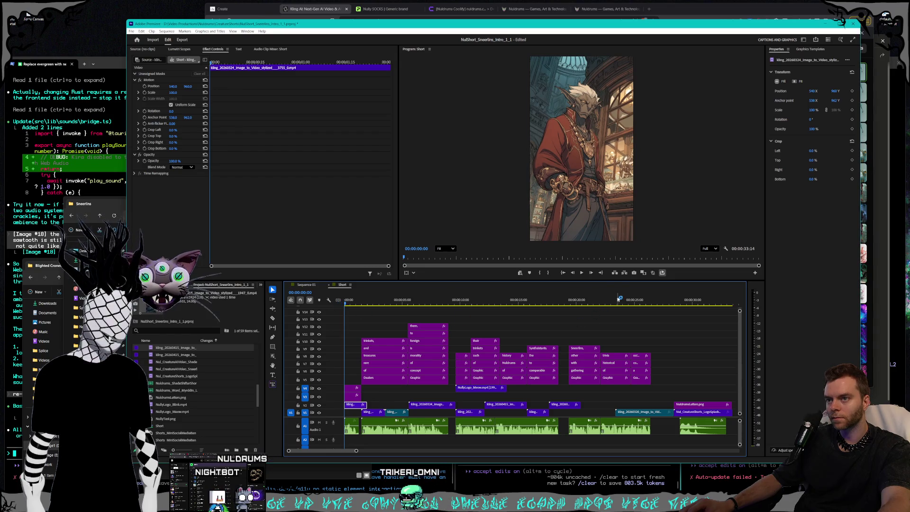
click(582, 273)
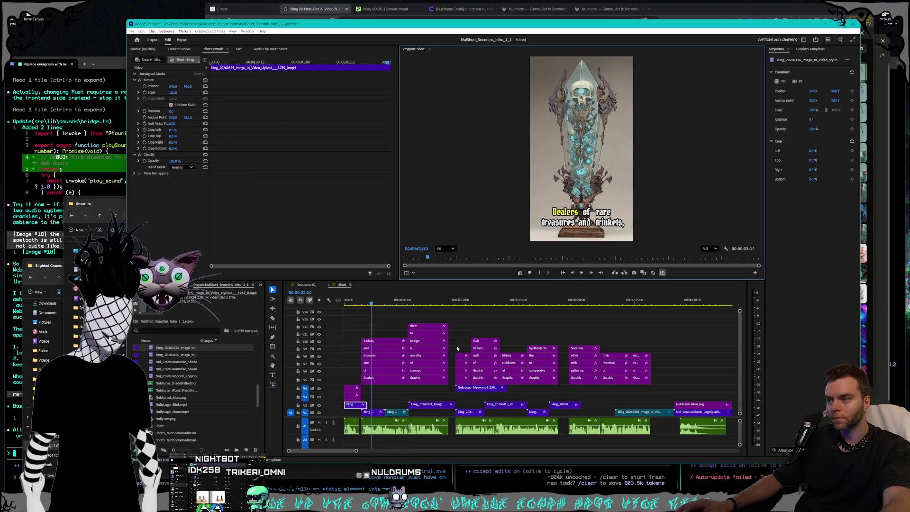
Step: Shift all captions, creature clips and audio after the intro slightly later, then replay from the start
drag(684, 328, 400, 388)
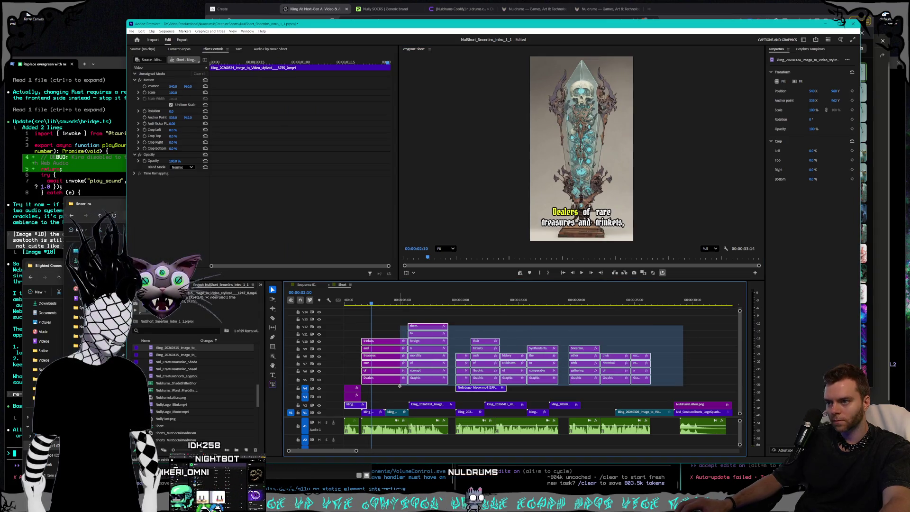
click(554, 392)
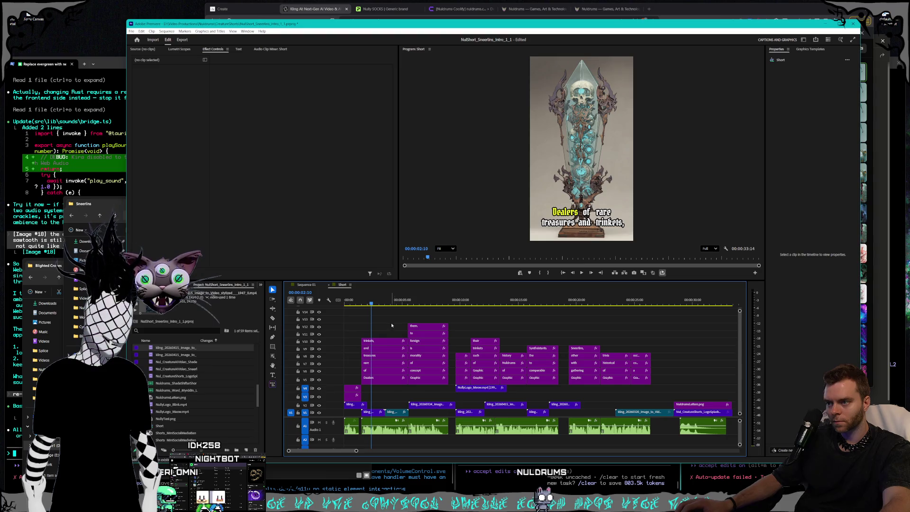
drag(391, 325, 391, 411)
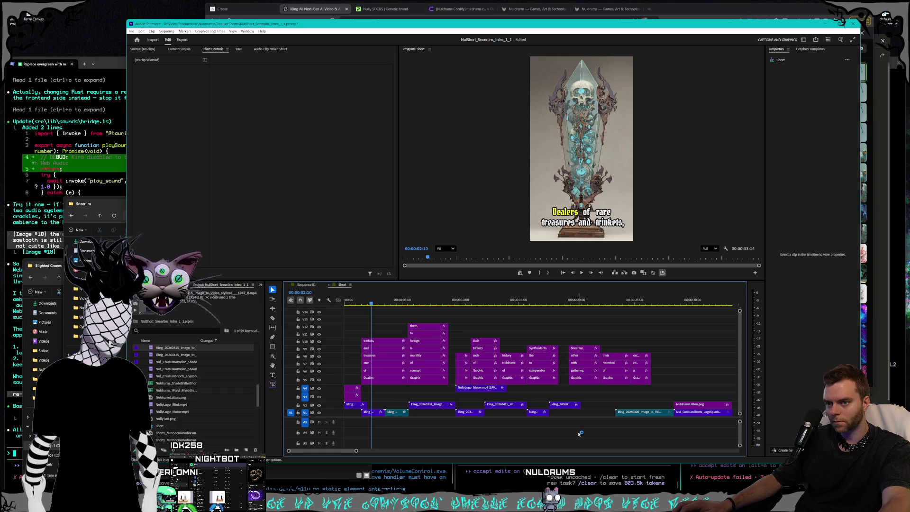
scroll(742, 429, up, 3)
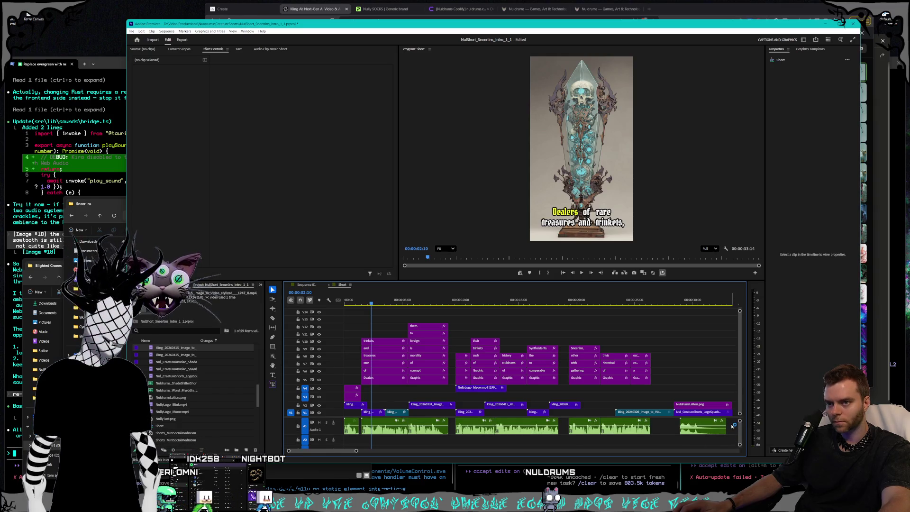
drag(733, 426, 370, 324)
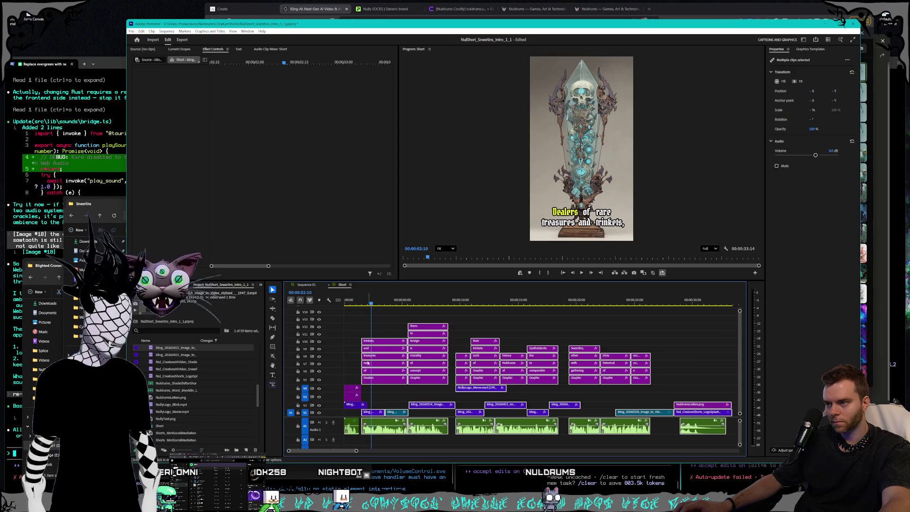
drag(373, 381, 375, 382)
key(Home)
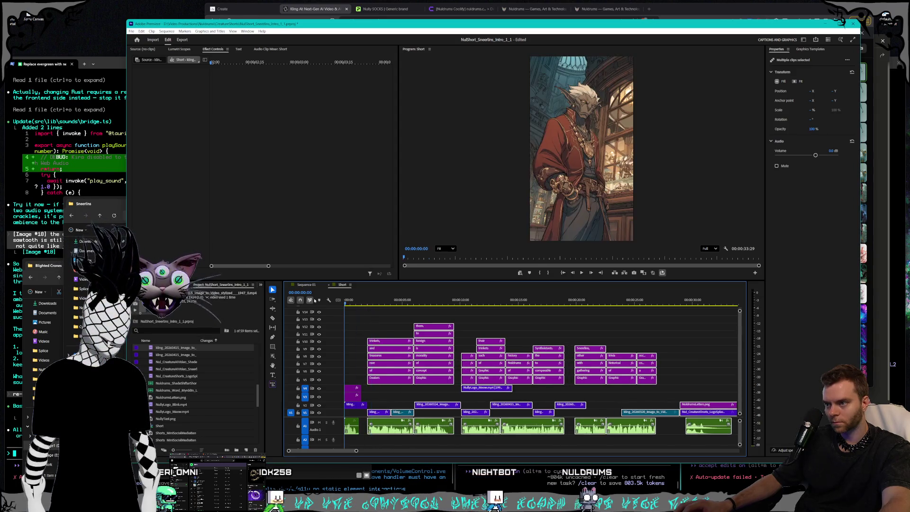
key(space)
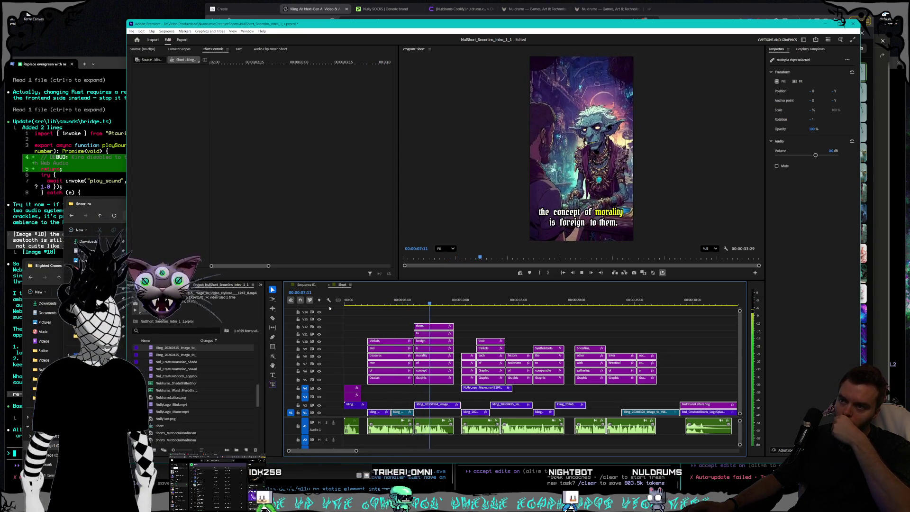
key(space)
key(Home)
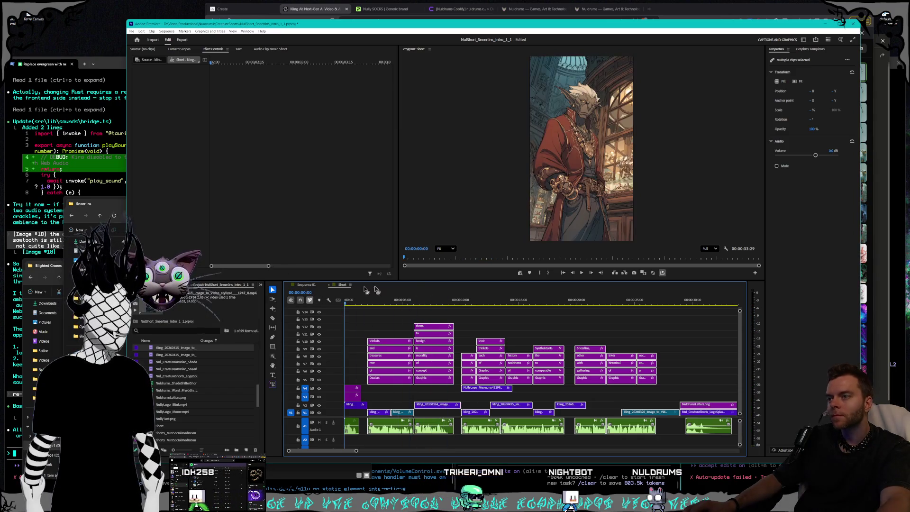
click(581, 275)
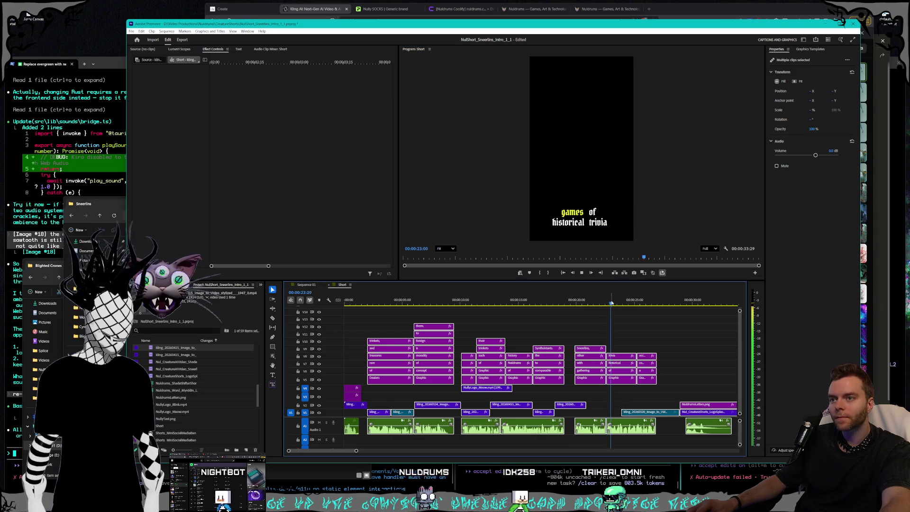
Step: Nudge the V2 creature clip under the later captions slightly later and scrub the middle of the short
drag(574, 405, 586, 405)
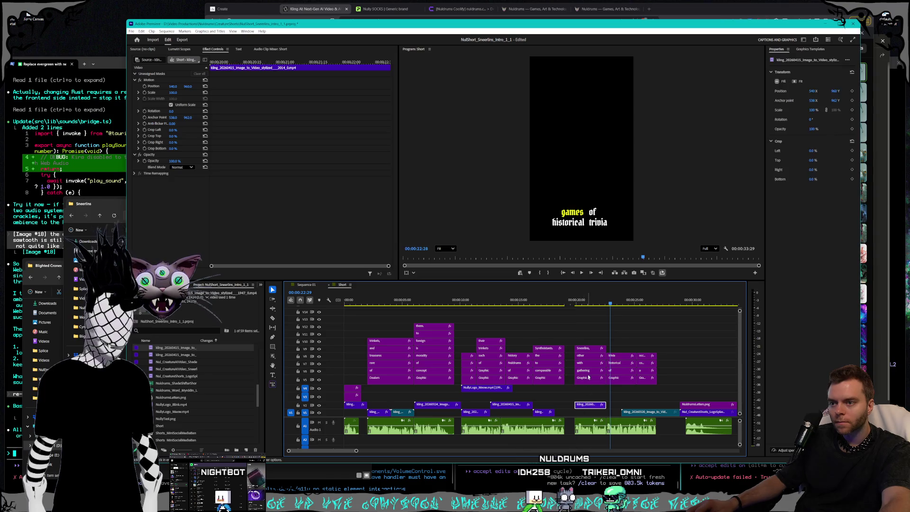
drag(477, 303, 544, 301)
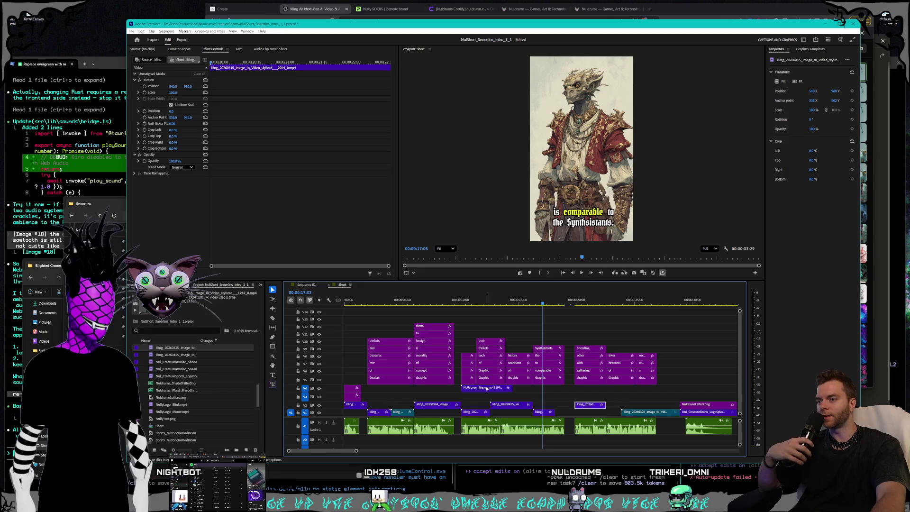
drag(357, 452, 365, 451)
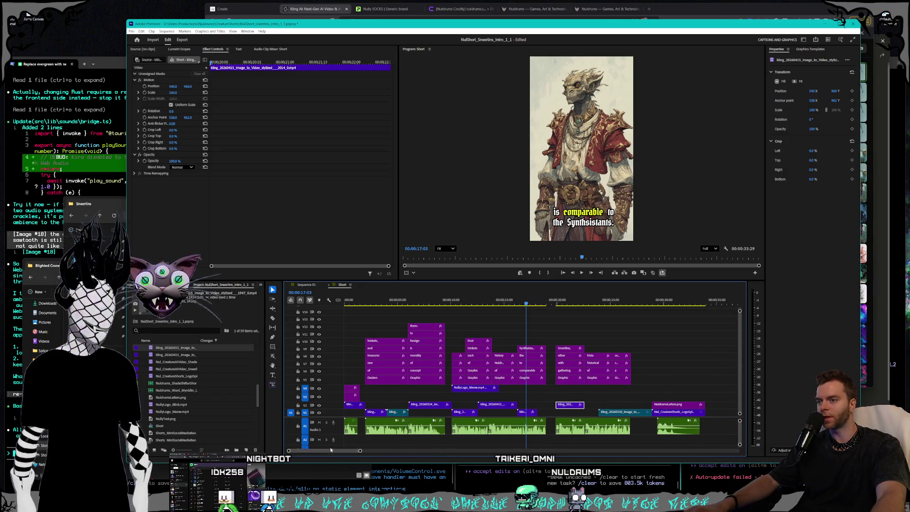
Step: Replay the short, stop near four seconds, and open the options for the glass-cabinet V1 clip
key(Home)
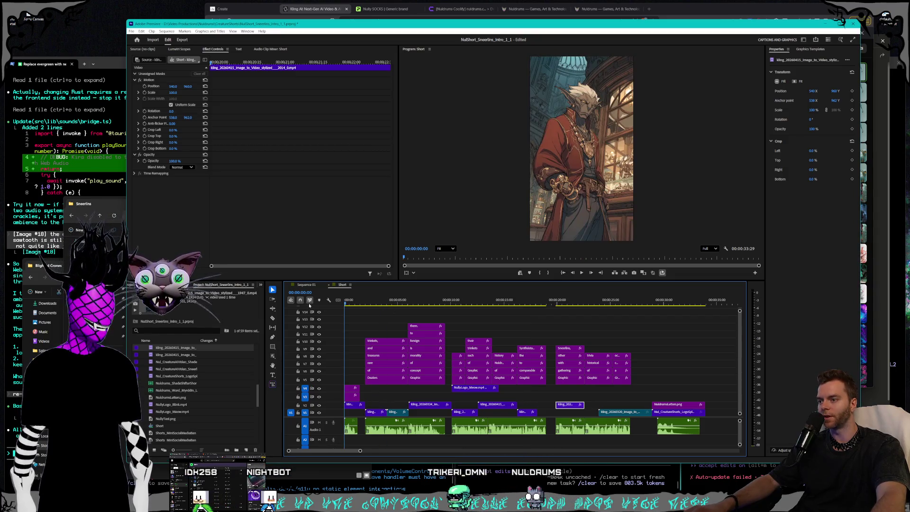
click(581, 274)
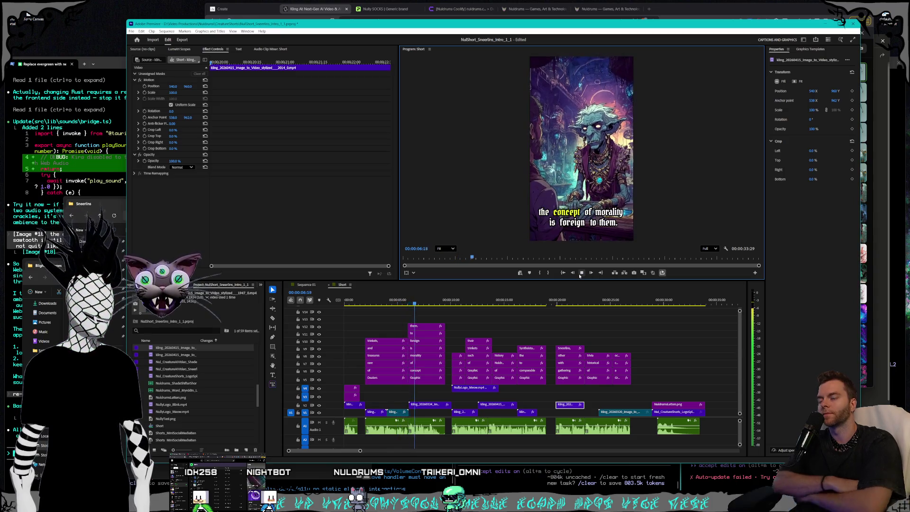
click(581, 274)
drag(395, 302, 394, 303)
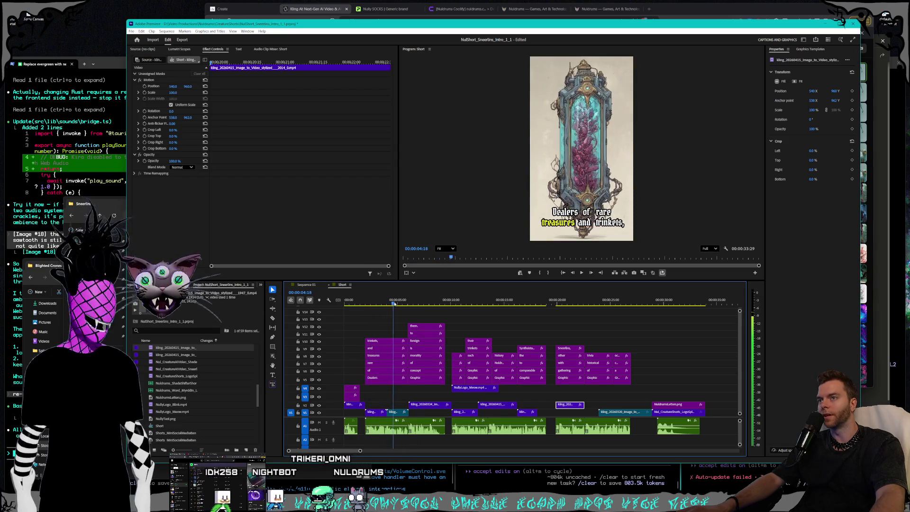
click(392, 412)
right_click(392, 413)
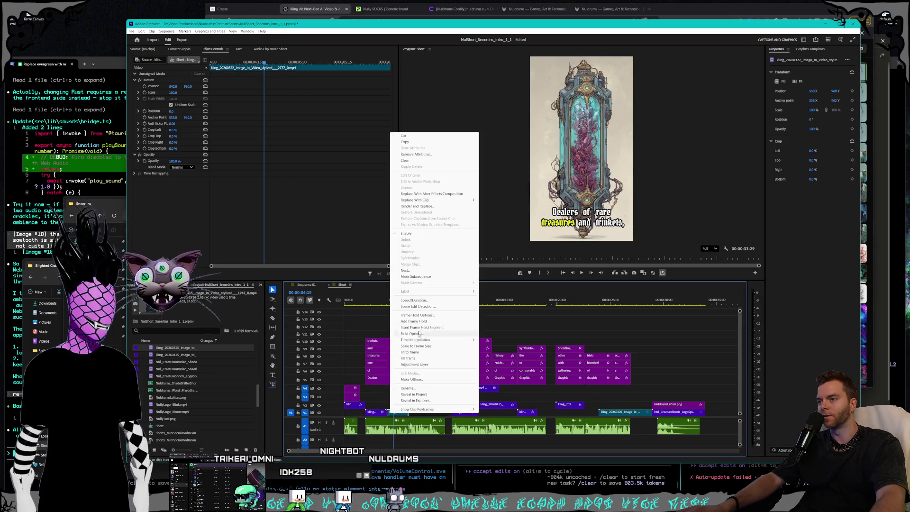
Step: Confirm the new Speed/Duration setting on the glass-cabinet relic clip near four seconds
click(469, 296)
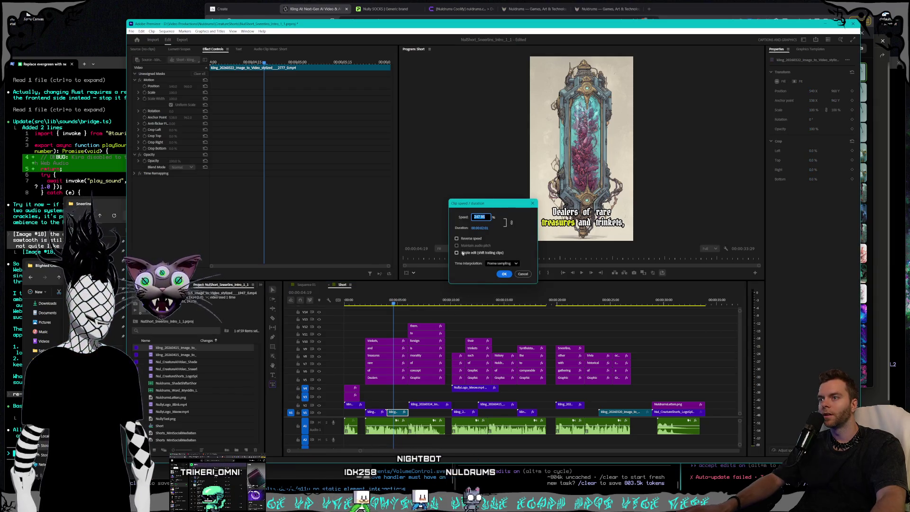
click(504, 274)
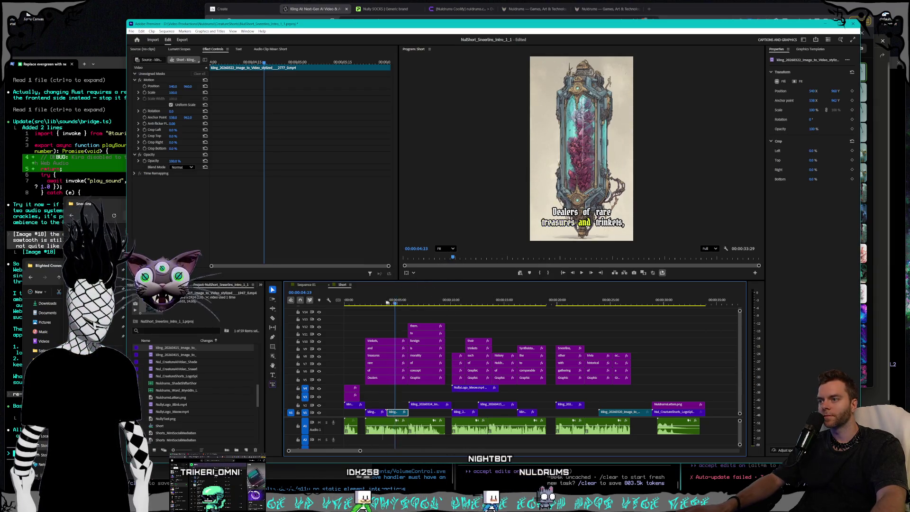
drag(394, 303, 364, 303)
Step: Dismiss the stray Import dialog and play the short again from the beginning
key(ctrl+i)
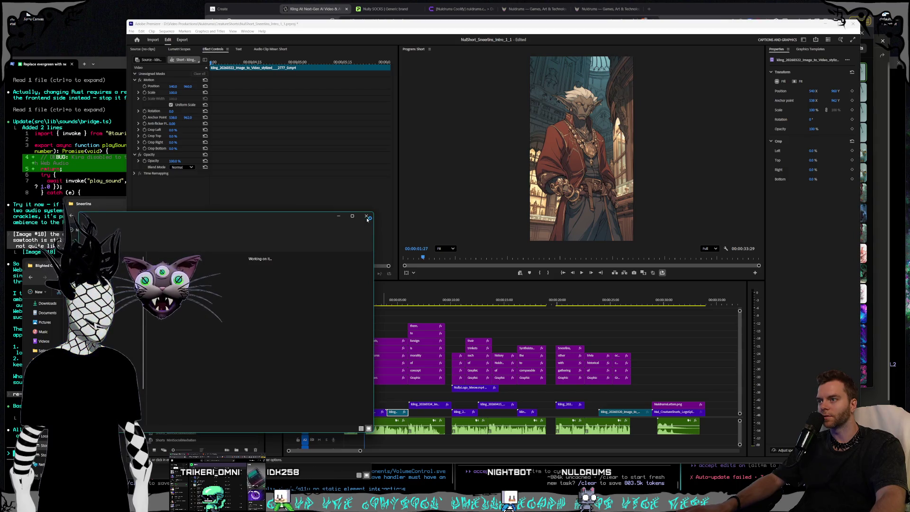
click(366, 217)
drag(366, 303, 331, 299)
click(585, 273)
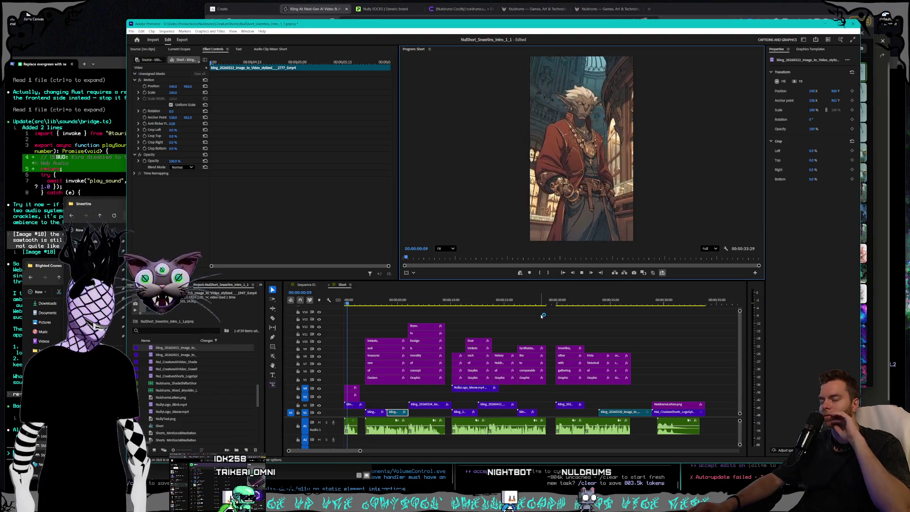